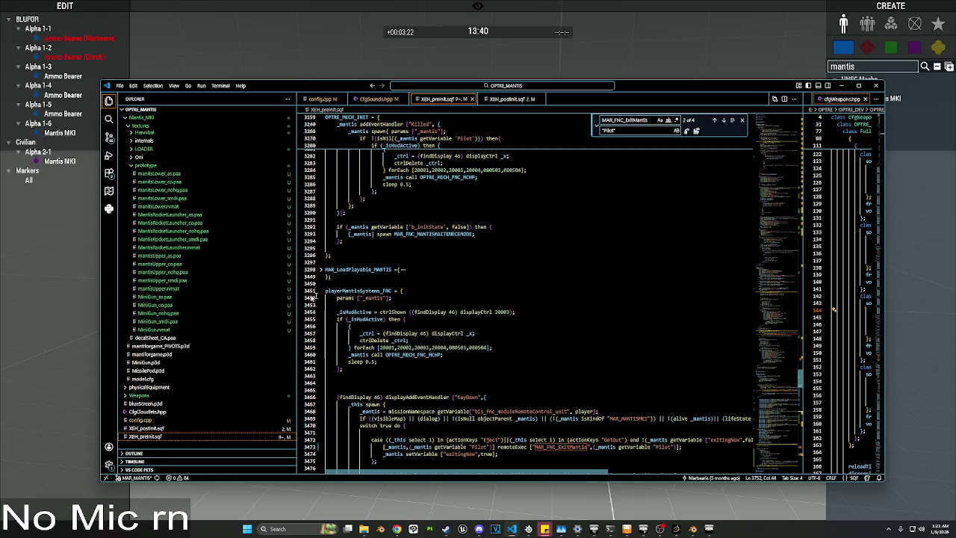
Step: Add a MAR_FNC_ExitMantis remoteExec using _mantis getVariable "Pilot" on line 3249
{"action": "scroll", "coordinate": [318, 295], "scroll_direction": "up", "scroll_amount": 5}
{"action": "scroll", "coordinate": [375, 279], "scroll_direction": "up", "scroll_amount": 3}
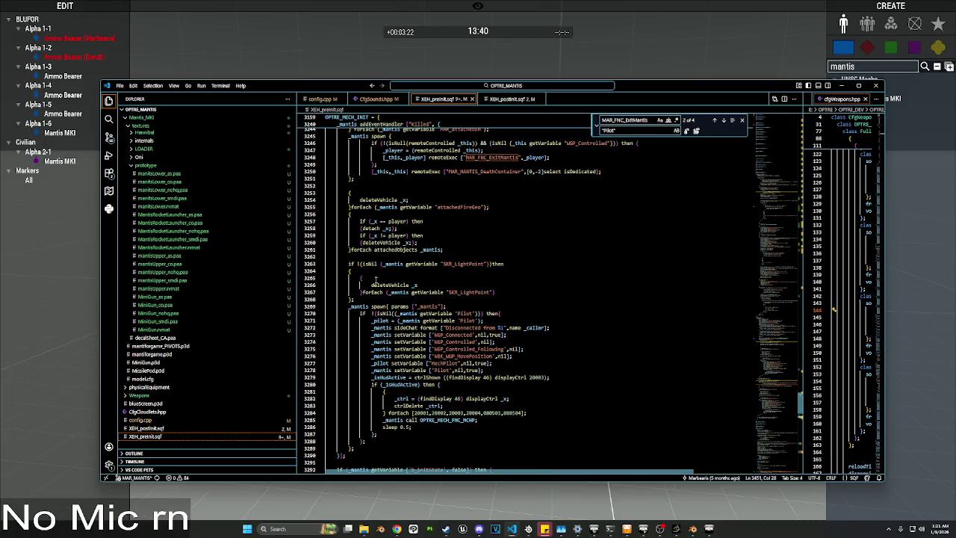
{"action": "scroll", "coordinate": [465, 234], "scroll_direction": "up", "scroll_amount": 2}
{"action": "scroll", "coordinate": [449, 257], "scroll_direction": "up", "scroll_amount": 2}
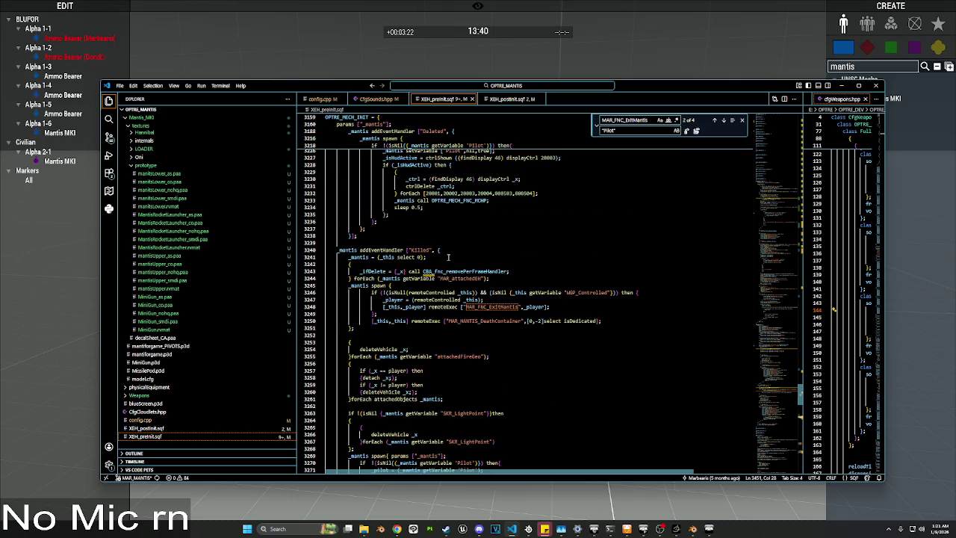
{"action": "left_click", "coordinate": [474, 247]}
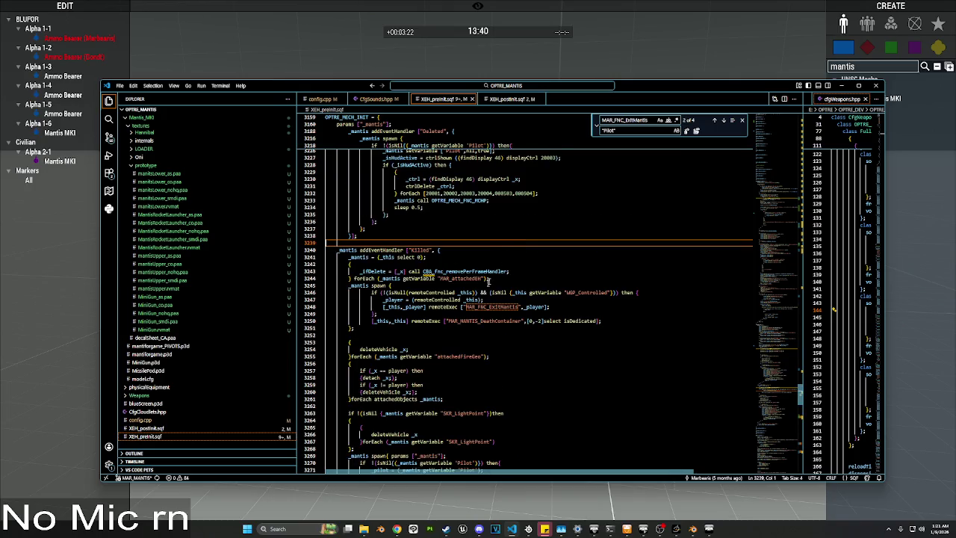
{"action": "left_click_drag", "start_coordinate": [569, 309], "coordinate": [477, 307]}
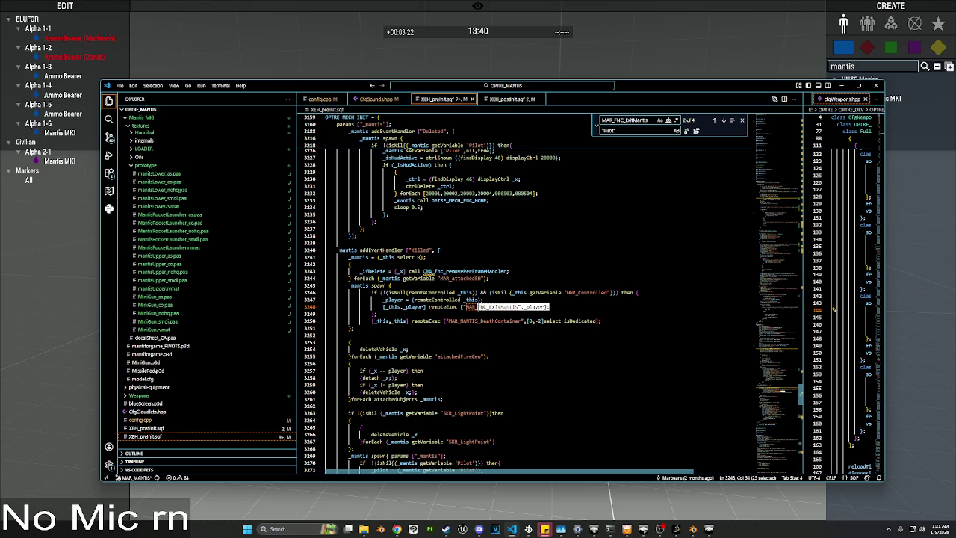
{"action": "left_click", "coordinate": [573, 306]}
{"action": "key", "text": "Return"}
{"action": "key", "text": "Tab"}
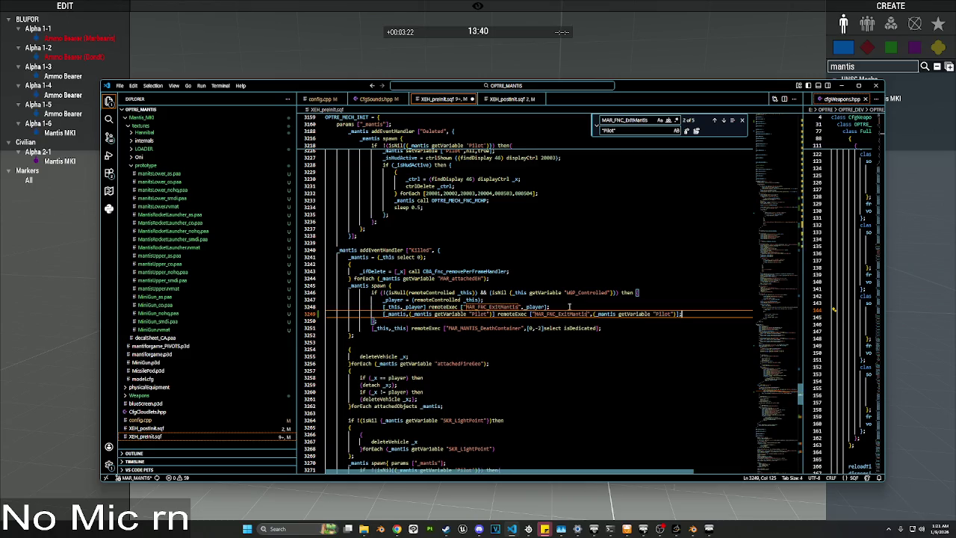
Step: Delete the old [_this,_player] remoteExec line and check the _this and _mantis usages
{"action": "left_click", "coordinate": [565, 309]}
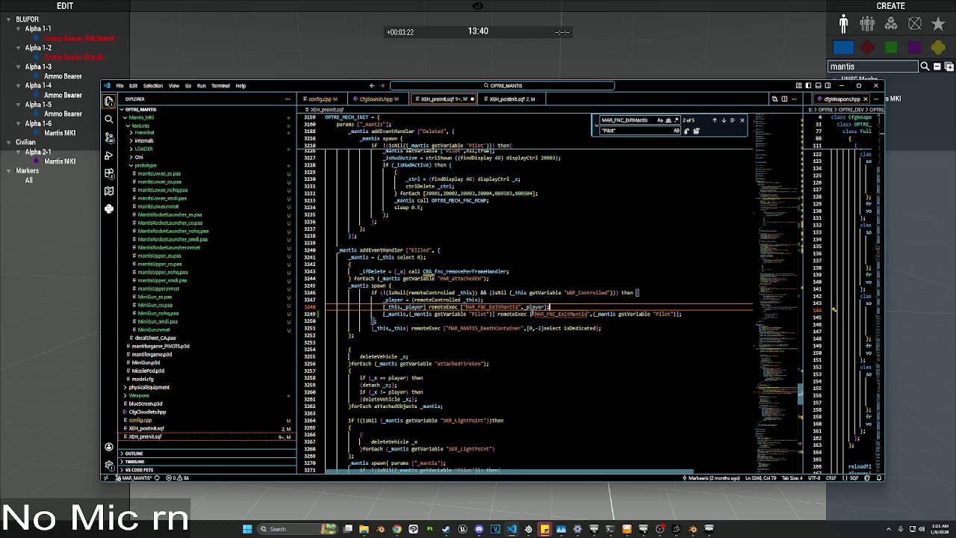
{"action": "key", "text": "shift+Home"}
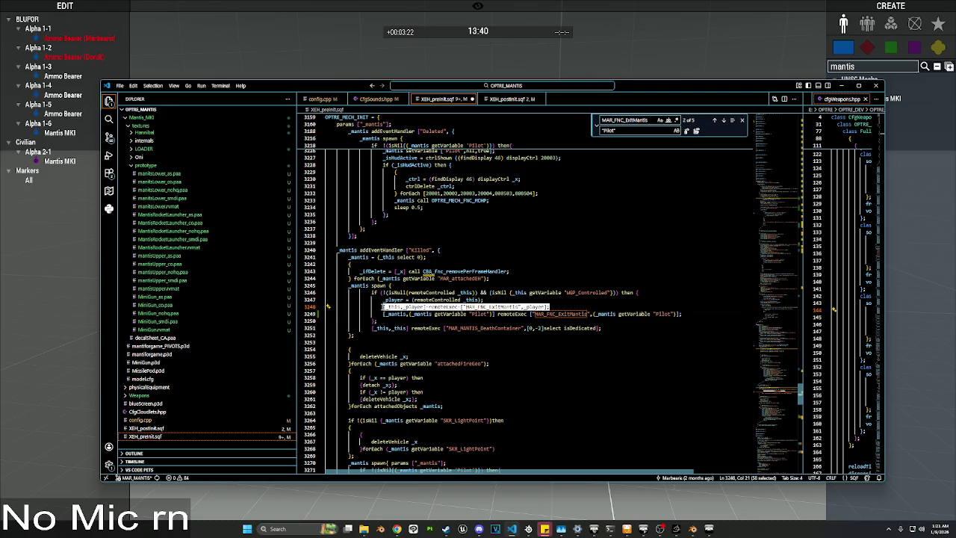
{"action": "key", "text": "BackSpace"}
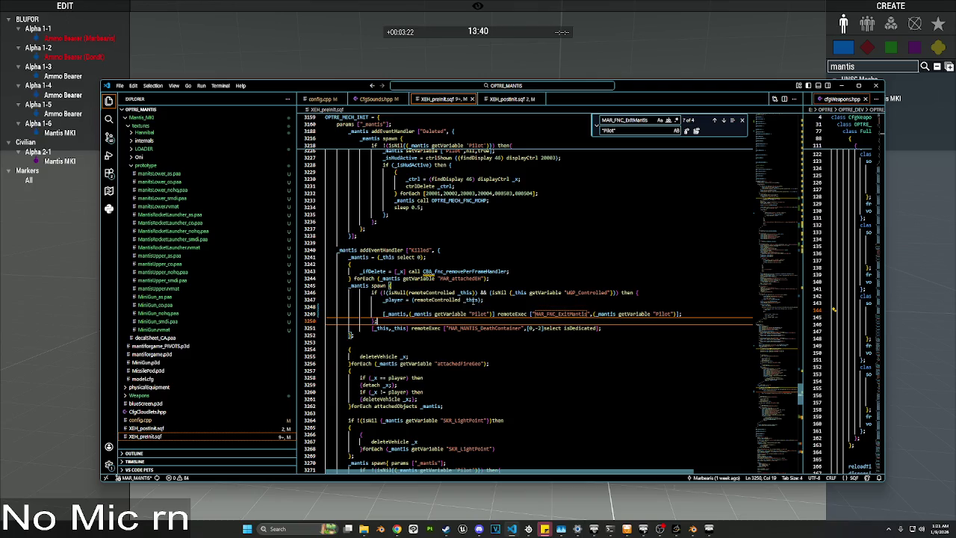
{"action": "double_click", "coordinate": [471, 299]}
{"action": "double_click", "coordinate": [420, 314]}
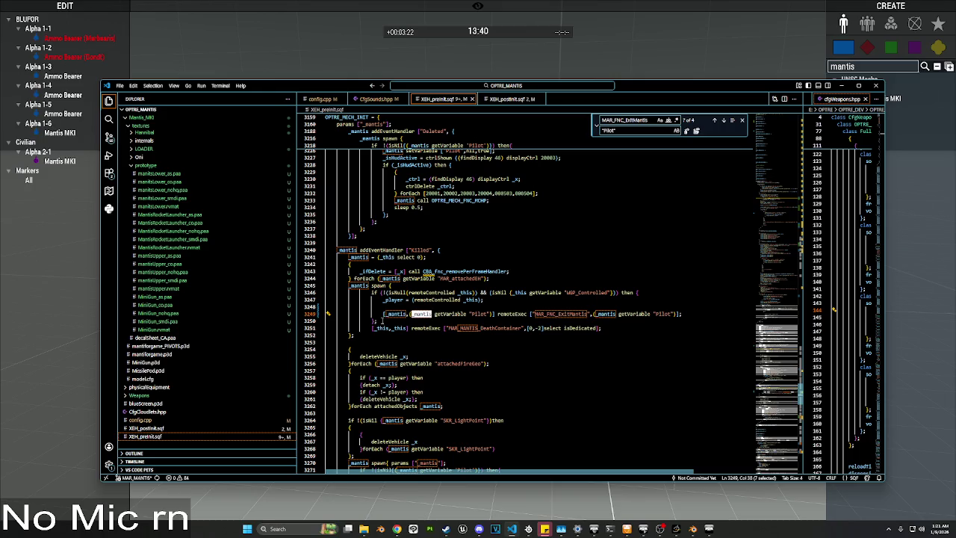
Step: Move the remote-control if block ahead of the spawn and re-indent its closing brace
{"action": "mouse_move", "coordinate": [381, 321]}
{"action": "left_mouse_down"}
{"action": "mouse_move", "coordinate": [372, 307]}
{"action": "mouse_move", "coordinate": [382, 286]}
{"action": "left_mouse_up"}
{"action": "key", "text": "Delete"}
{"action": "left_click", "coordinate": [493, 278]}
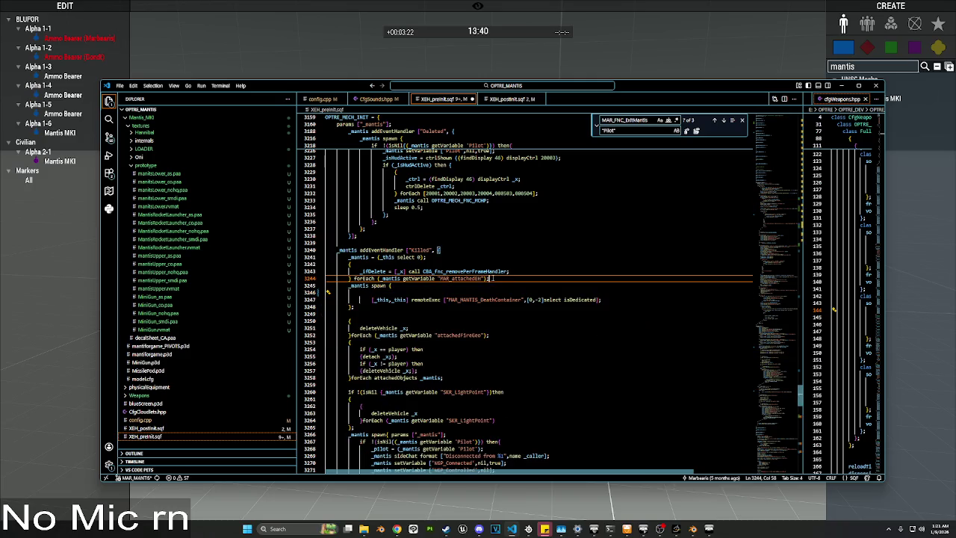
{"action": "key", "text": "ctrl+z"}
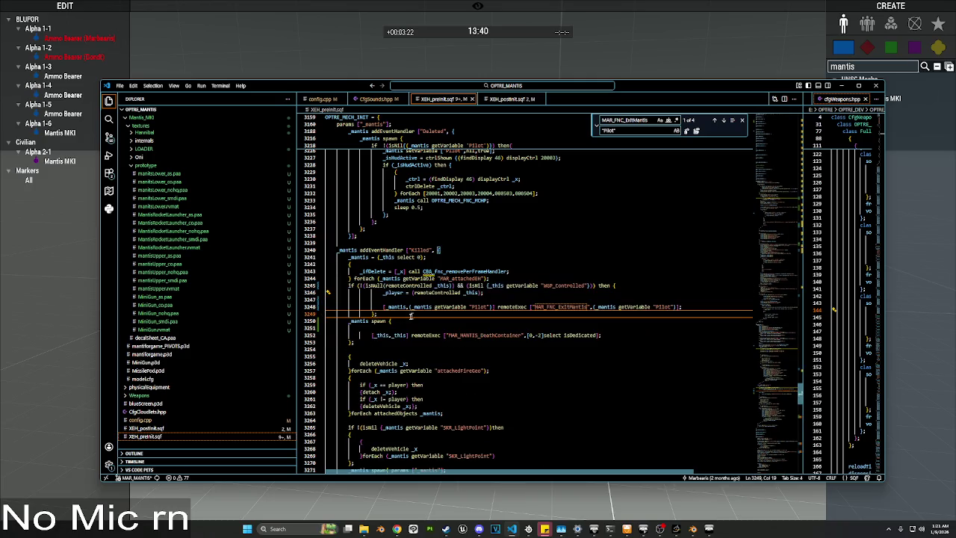
{"action": "key", "text": "Home"}
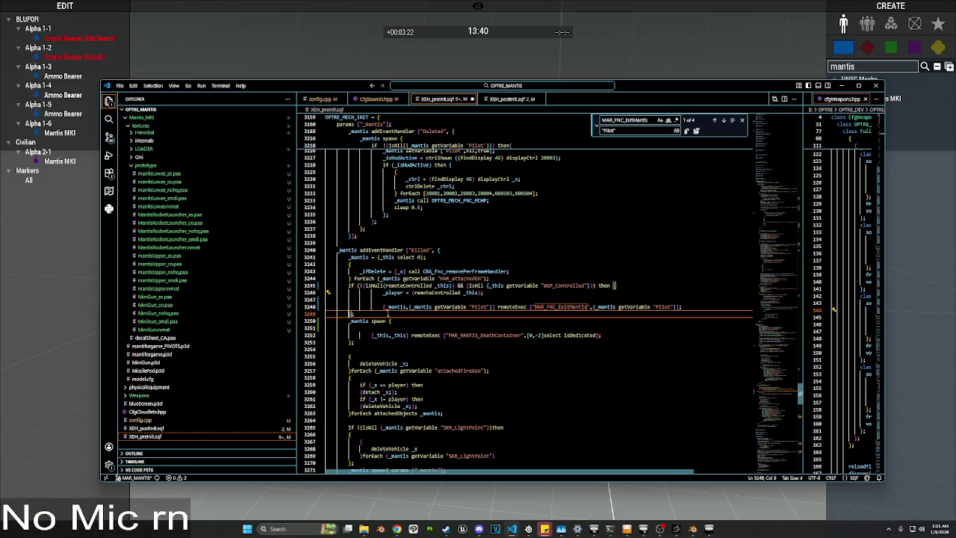
{"action": "left_click", "coordinate": [381, 307]}
{"action": "key", "text": "shift+Tab"}
{"action": "key", "text": "Up"}
{"action": "key", "text": "Up"}
Step: Delete the unused _player assignment and the leftover blank lines
{"action": "key", "text": "shift+End"}
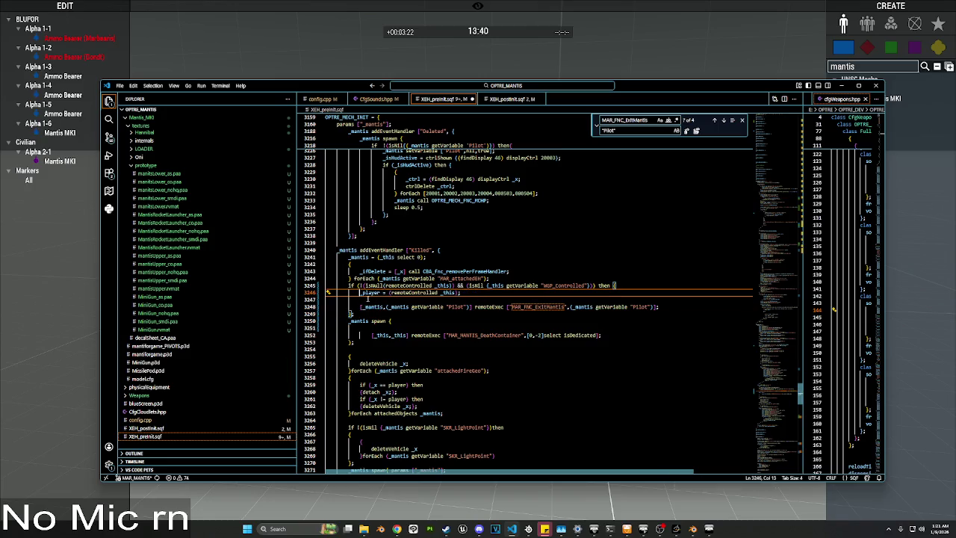
{"action": "key", "text": "End"}
{"action": "key", "text": "Delete"}
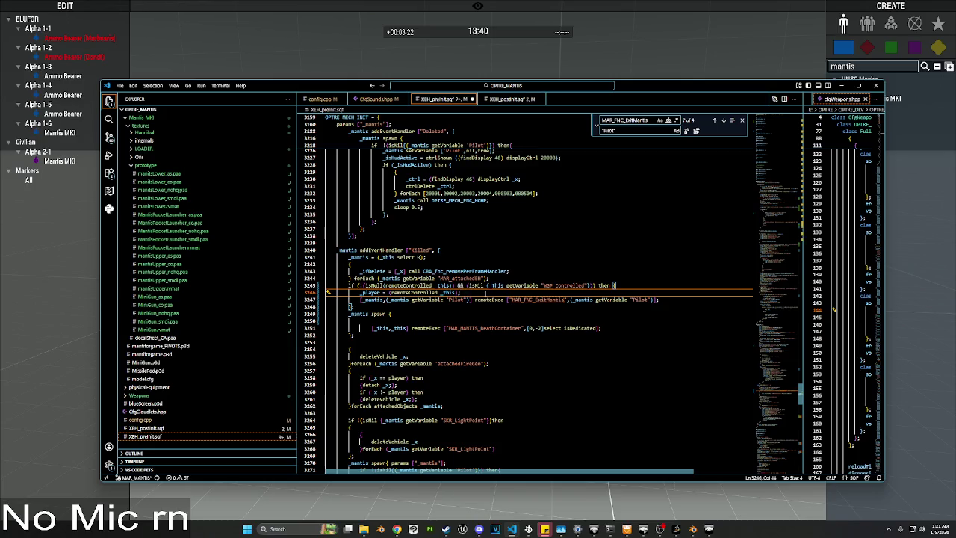
{"action": "key", "text": "shift+Home"}
{"action": "key", "text": "BackSpace"}
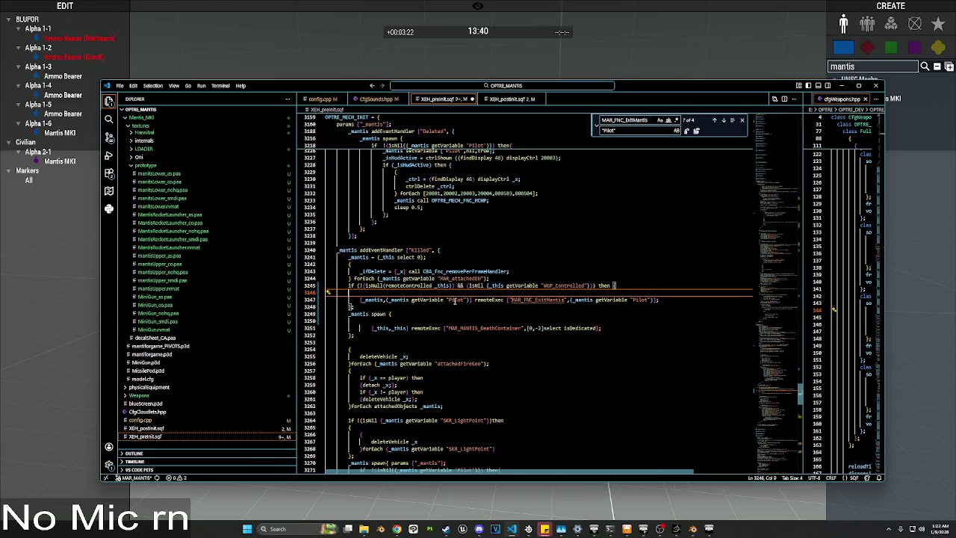
{"action": "left_click", "coordinate": [457, 300]}
{"action": "left_click", "coordinate": [348, 292]}
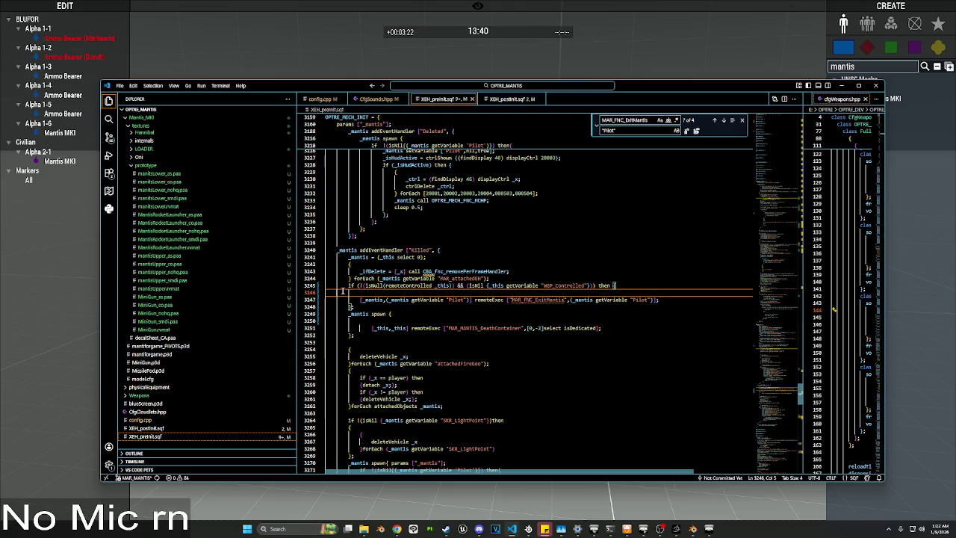
{"action": "key", "text": "BackSpace"}
{"action": "key", "text": "Down"}
{"action": "key", "text": "Down"}
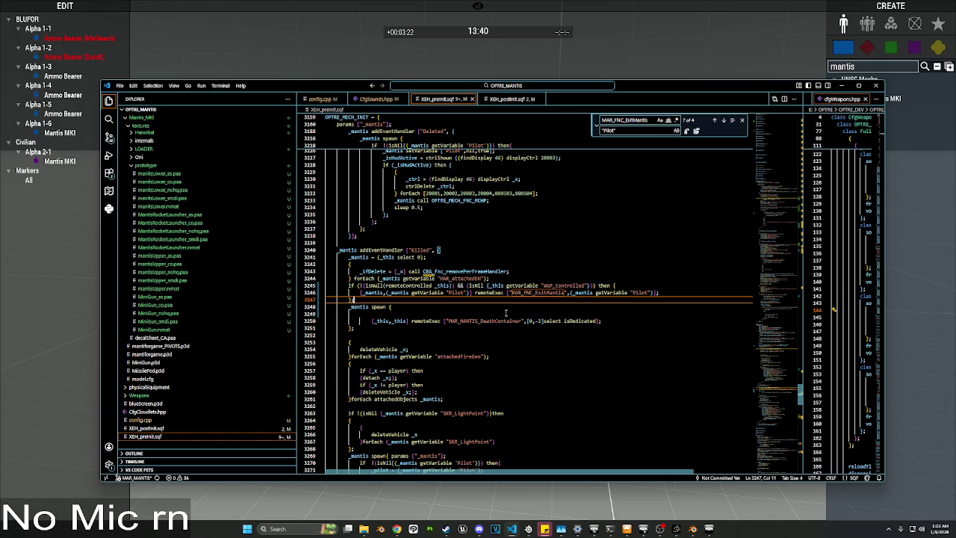
Step: Review the MAR_attachedEH line and fold the OPTRE_MECH_INIT block
{"action": "left_click", "coordinate": [520, 277]}
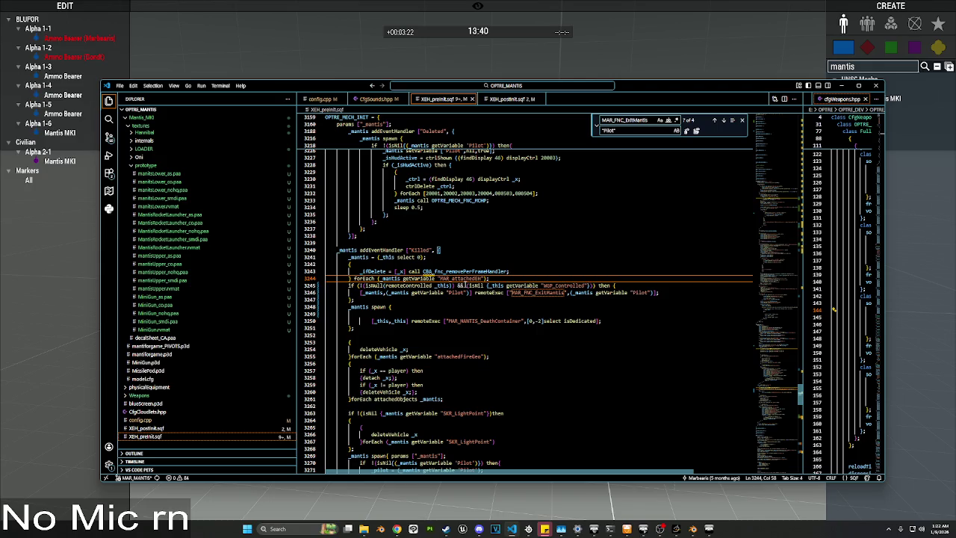
{"action": "scroll", "coordinate": [413, 285], "scroll_direction": "up", "scroll_amount": 10}
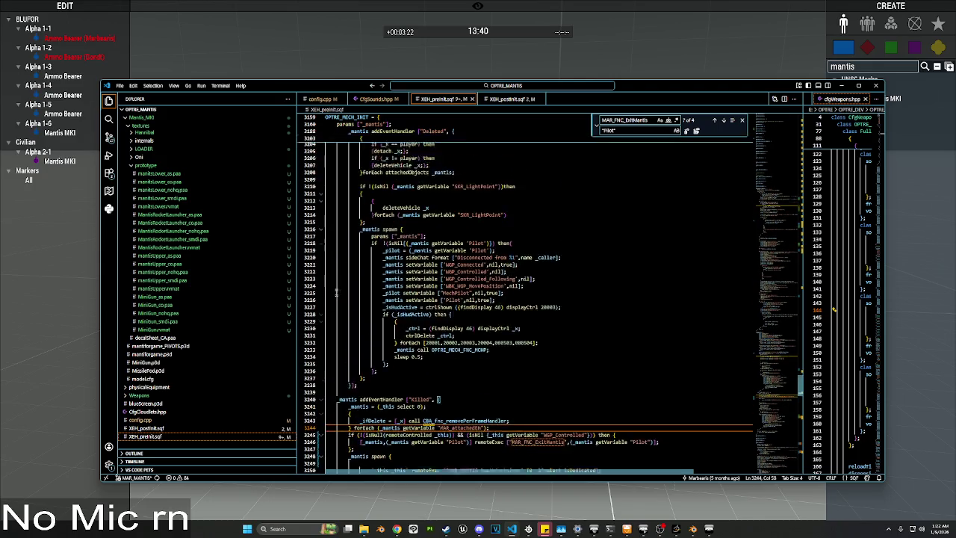
{"action": "scroll", "coordinate": [321, 119], "scroll_direction": "up", "scroll_amount": 12}
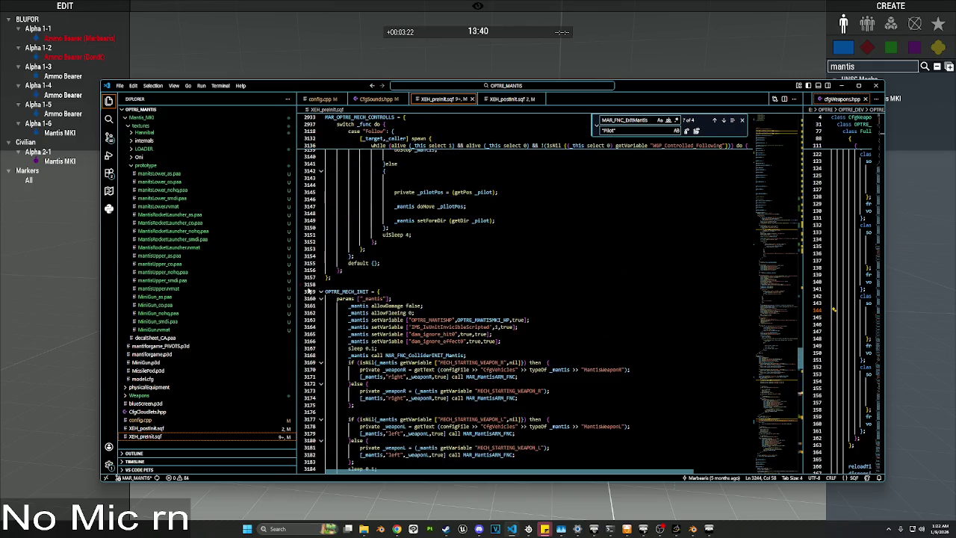
{"action": "left_click", "coordinate": [321, 292]}
{"action": "left_click", "coordinate": [350, 297]}
{"action": "key", "text": "alt+Tab"}
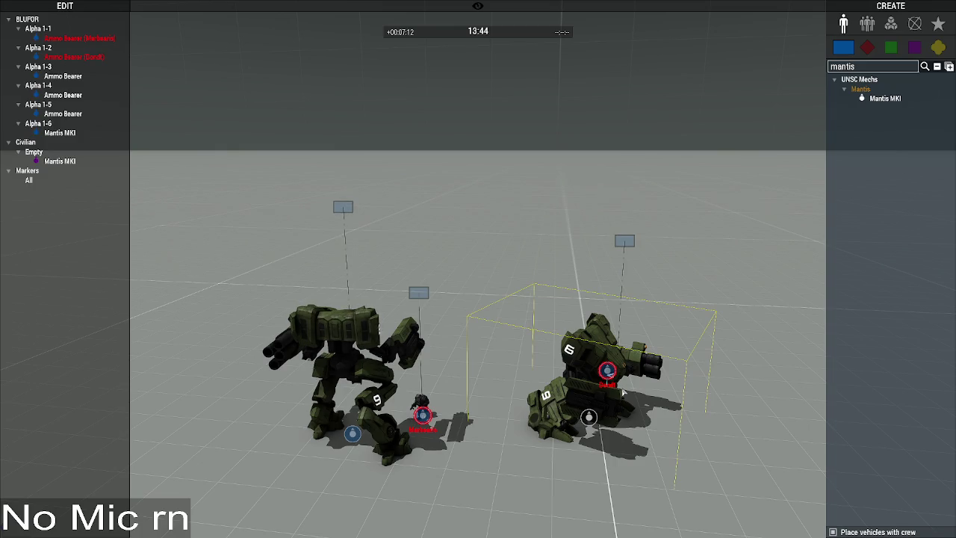
Step: Return from the Arma 3 Zeus test to Visual Studio Code
{"action": "key", "text": "alt+Tab"}
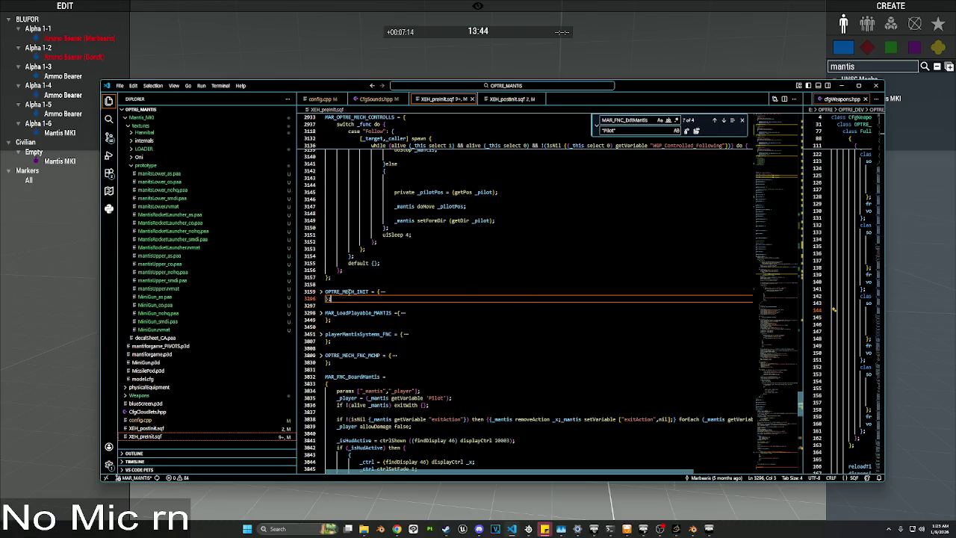
Step: Search config.cpp for OPTRE_MECH_INIT and find the InitPost line that spawns it
{"action": "double_click", "coordinate": [347, 291]}
{"action": "key", "text": "ctrl+c"}
{"action": "left_click", "coordinate": [321, 99]}
{"action": "double_click", "coordinate": [628, 121]}
{"action": "key", "text": "ctrl+v"}
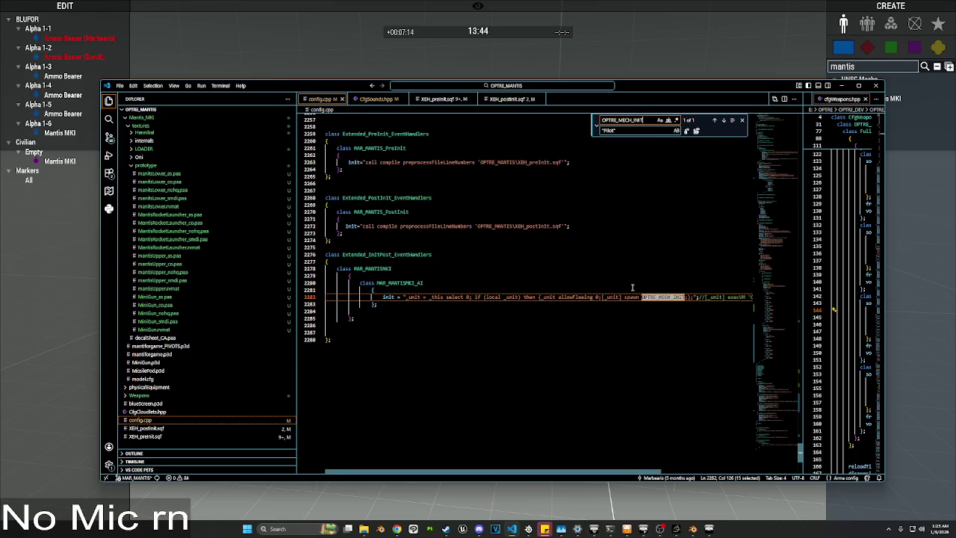
{"action": "left_click", "coordinate": [632, 288]}
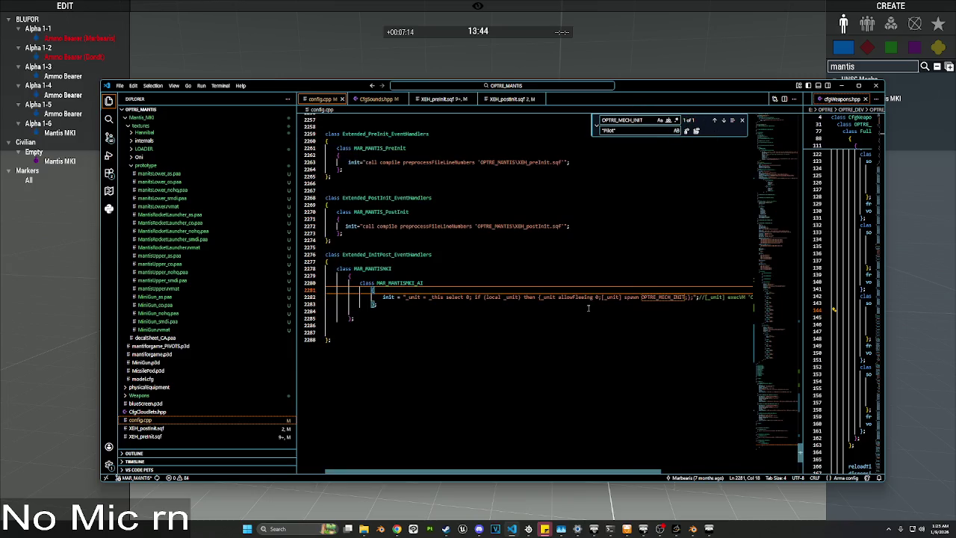
Step: Go back to XEH_preInit.sqf and fold the MAR_FNC_BoardMantis function
{"action": "left_click", "coordinate": [377, 99]}
{"action": "left_click", "coordinate": [441, 99]}
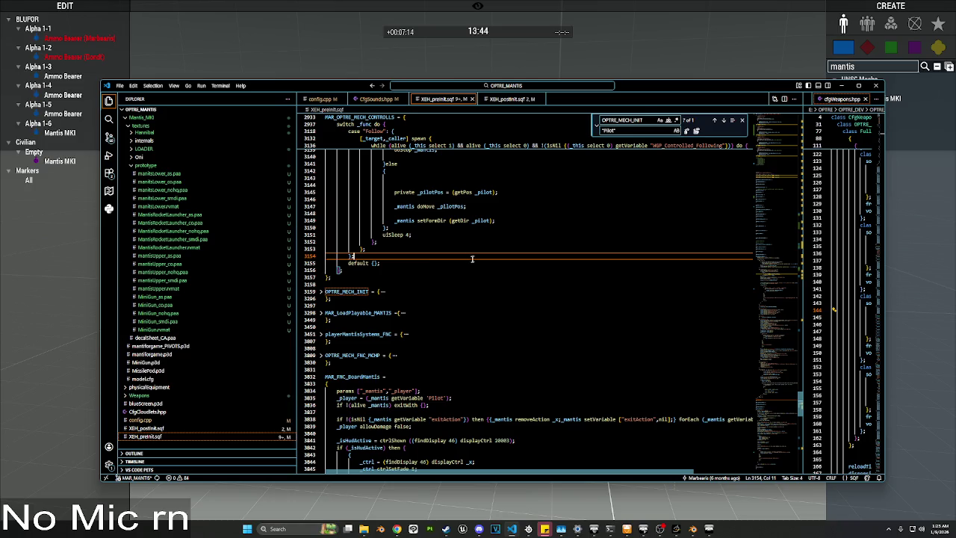
{"action": "scroll", "coordinate": [404, 284], "scroll_direction": "down", "scroll_amount": 3}
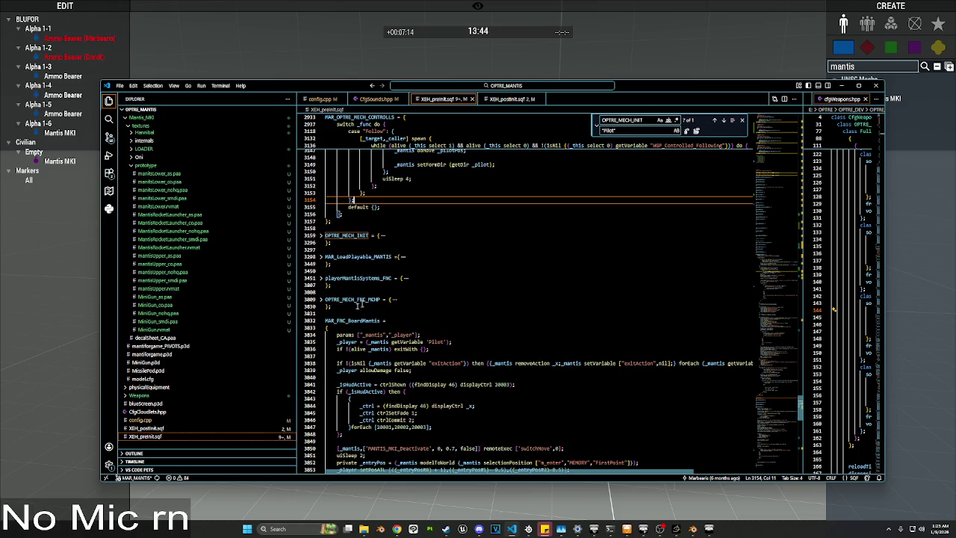
{"action": "scroll", "coordinate": [361, 320], "scroll_direction": "down", "scroll_amount": 3}
{"action": "scroll", "coordinate": [361, 320], "scroll_direction": "down", "scroll_amount": 3}
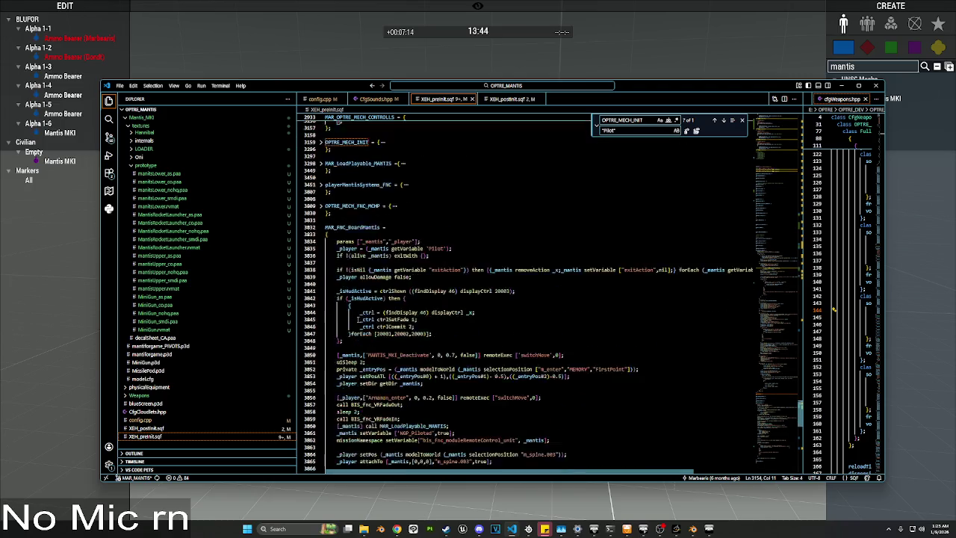
{"action": "left_click", "coordinate": [323, 258]}
{"action": "key", "text": "alt+Tab"}
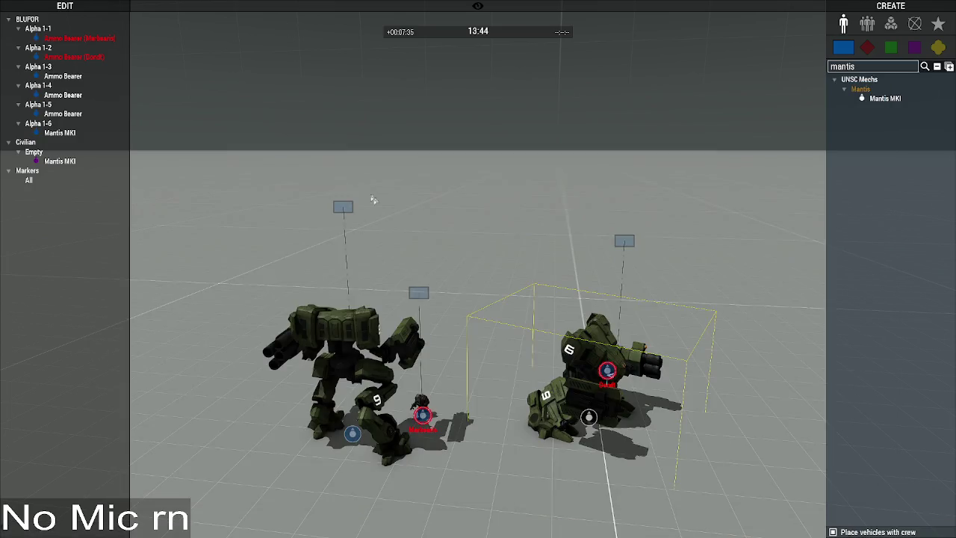
Step: Pause the scenario, then expand and refold the OPTRE_MECH_INIT block in VS Code
{"action": "key", "text": "ctrl+p"}
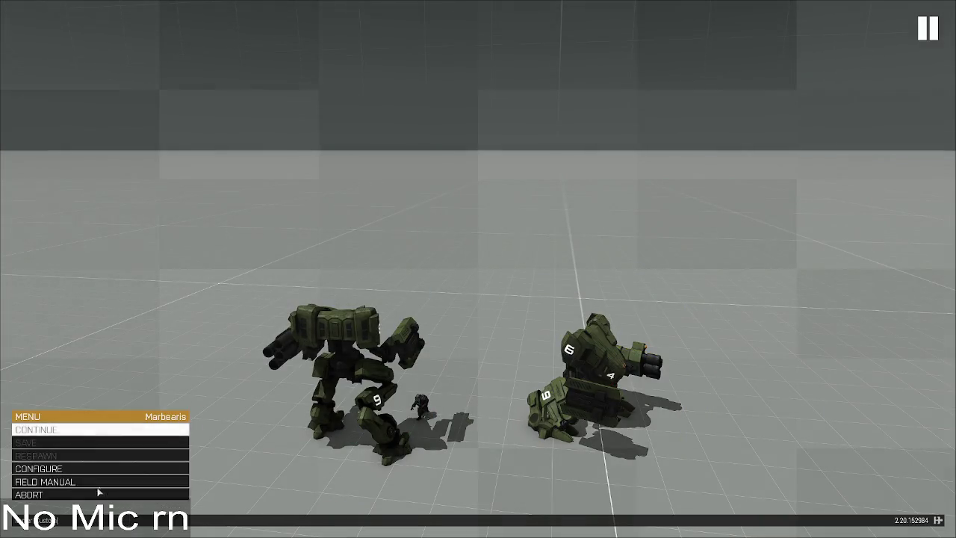
{"action": "left_click", "coordinate": [98, 494]}
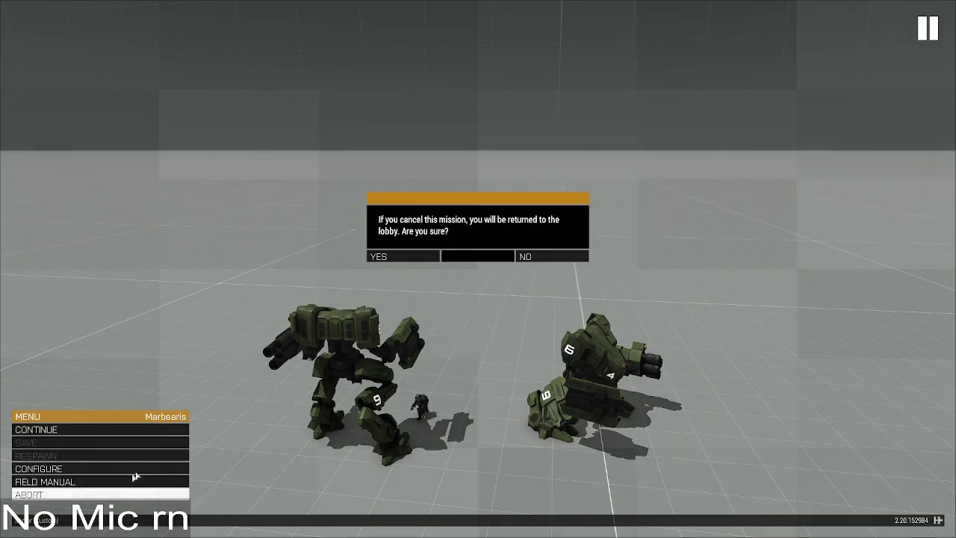
{"action": "left_click", "coordinate": [534, 258]}
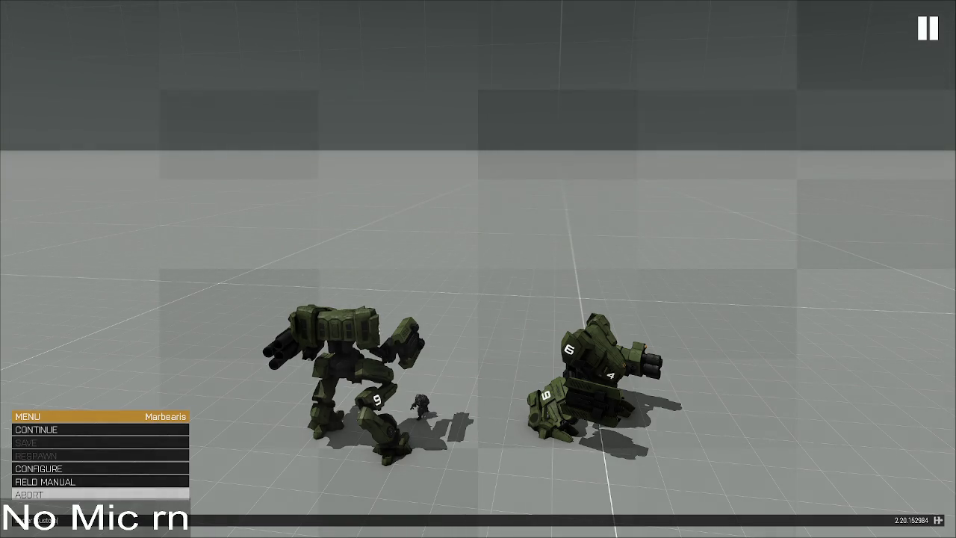
{"action": "key", "text": "alt+Tab"}
{"action": "left_click", "coordinate": [321, 161]}
{"action": "scroll", "coordinate": [358, 187], "scroll_direction": "down", "scroll_amount": 20}
{"action": "scroll", "coordinate": [378, 203], "scroll_direction": "down", "scroll_amount": 3}
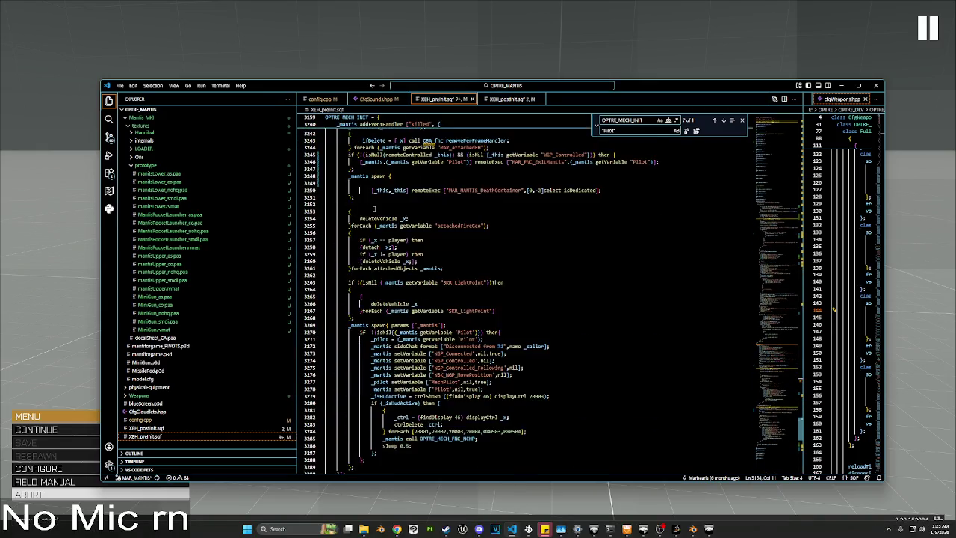
{"action": "left_click", "coordinate": [322, 119]}
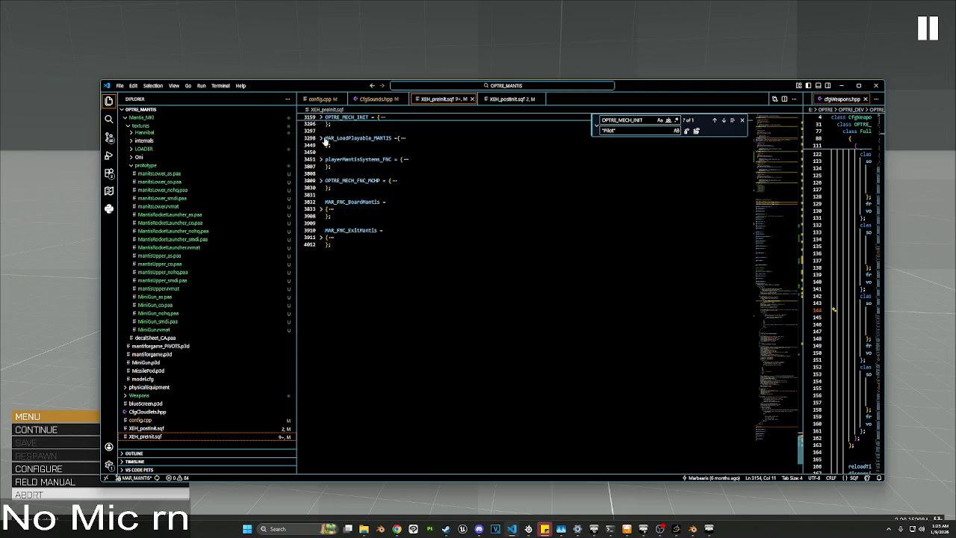
{"action": "key", "text": "alt+Tab"}
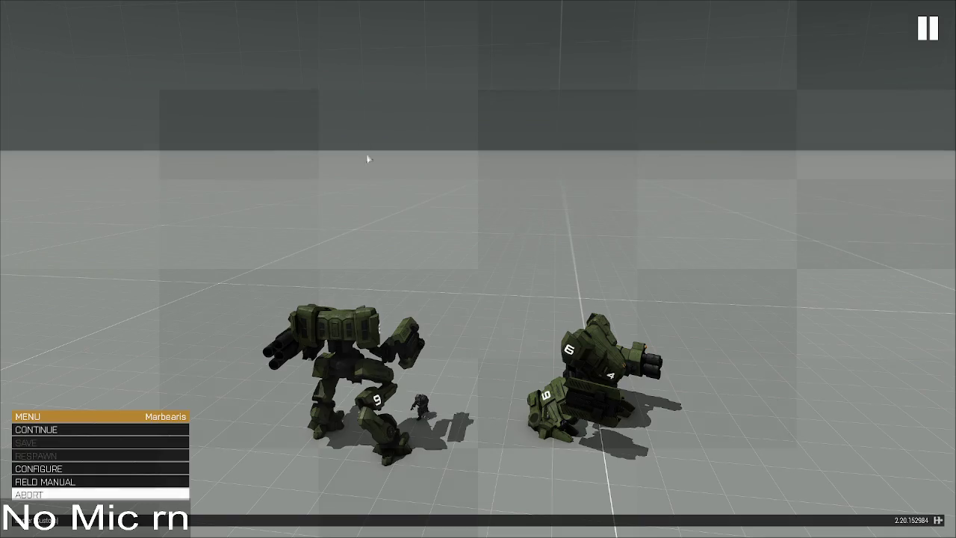
Step: Run the init code through a Global-scope Execute Code module, then disconnect from the Mantis
{"action": "key", "text": "Escape"}
{"action": "left_click", "coordinate": [891, 23]}
{"action": "left_click", "coordinate": [866, 71]}
{"action": "type", "text": "exe"}
{"action": "left_click", "coordinate": [876, 97]}
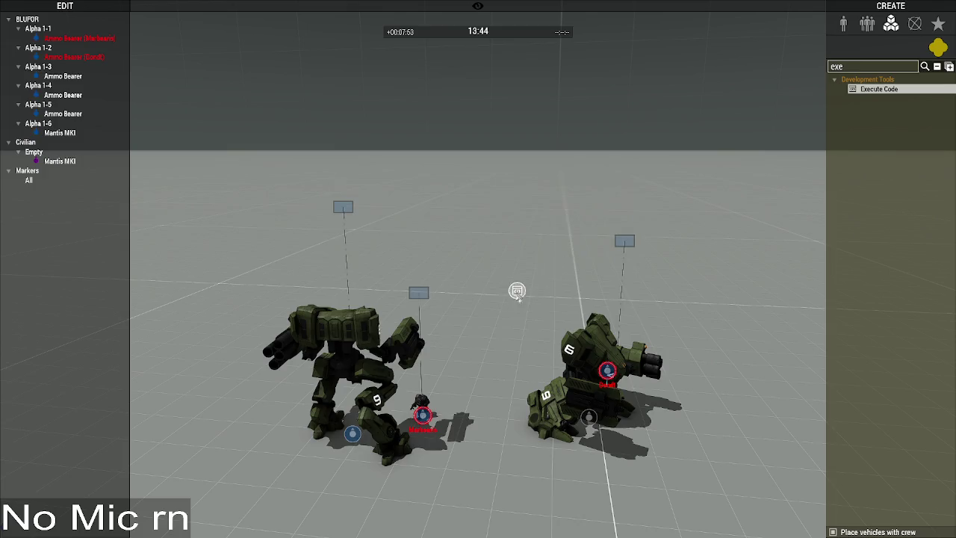
{"action": "left_click", "coordinate": [516, 289]}
{"action": "left_click", "coordinate": [523, 354]}
{"action": "left_click", "coordinate": [587, 373]}
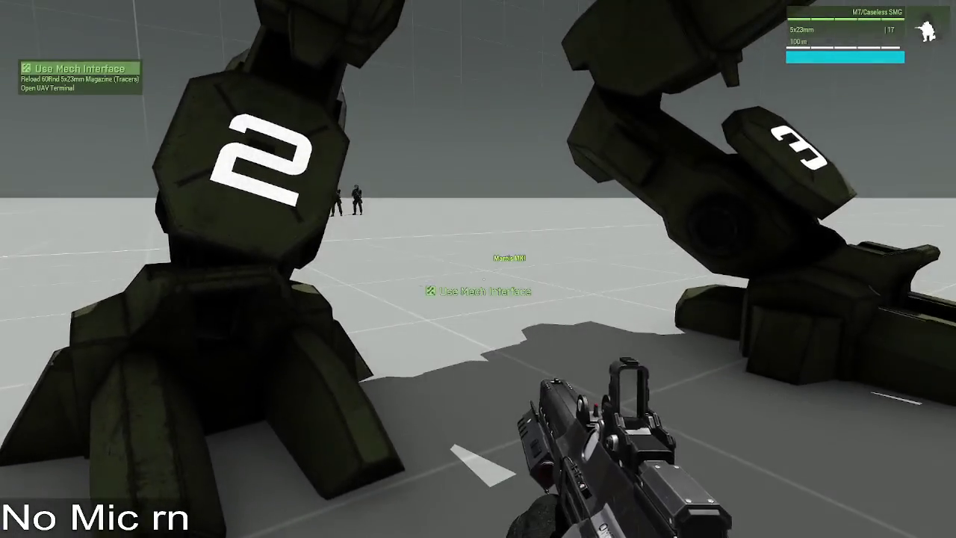
{"action": "middle_click", "coordinate": [478, 269]}
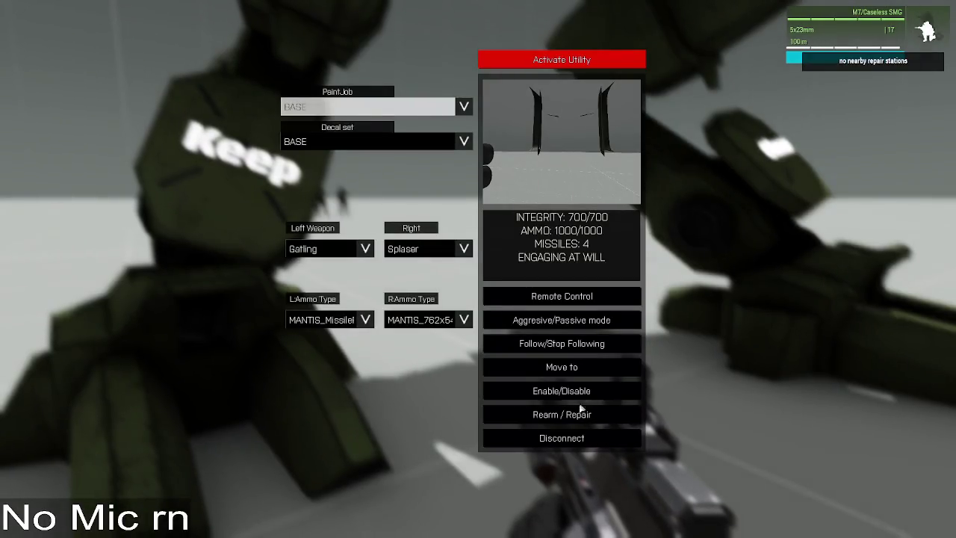
{"action": "left_click", "coordinate": [567, 437]}
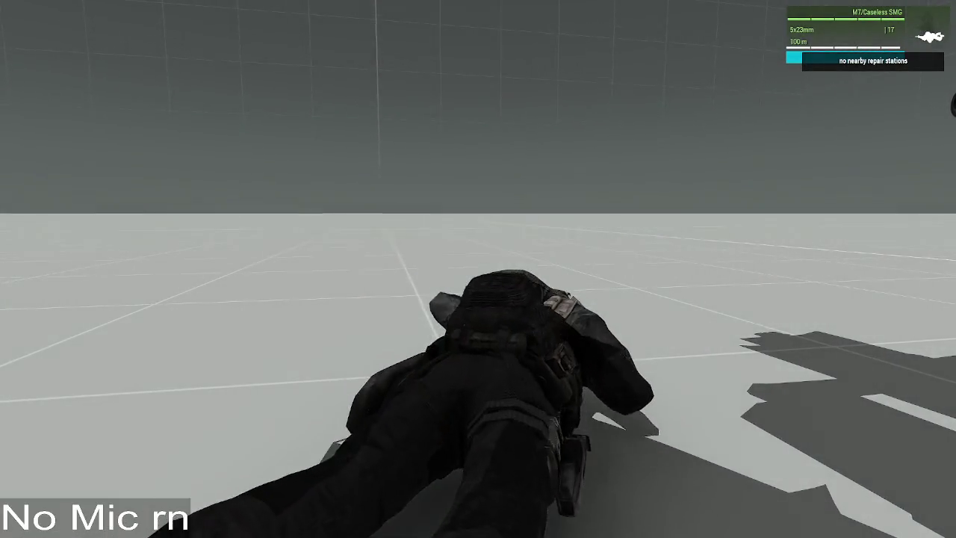
Step: Drag the Mantis MKI mech up and to the left in Zeus
{"action": "key", "text": "y"}
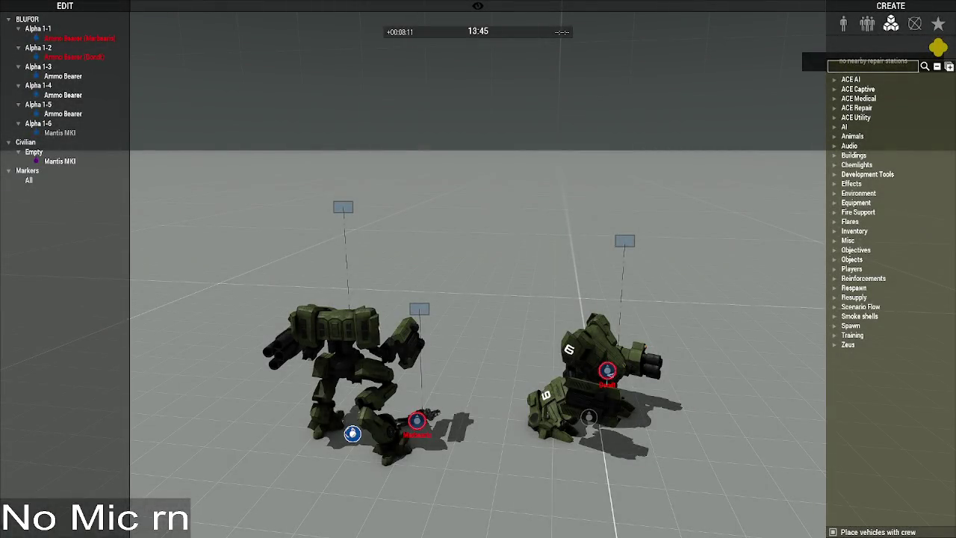
{"action": "left_click_drag", "start_coordinate": [352, 434], "coordinate": [236, 294]}
{"action": "key", "text": "y"}
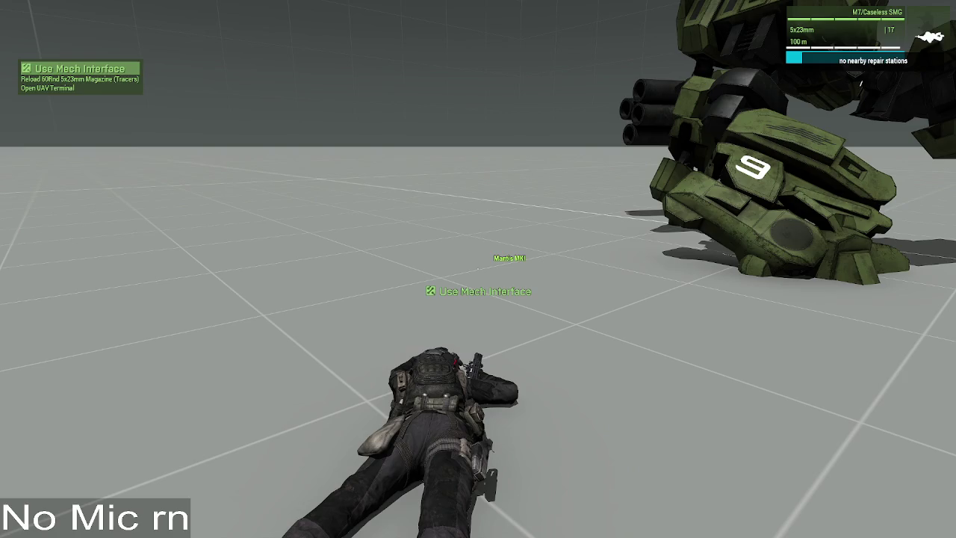
{"action": "key", "text": "y"}
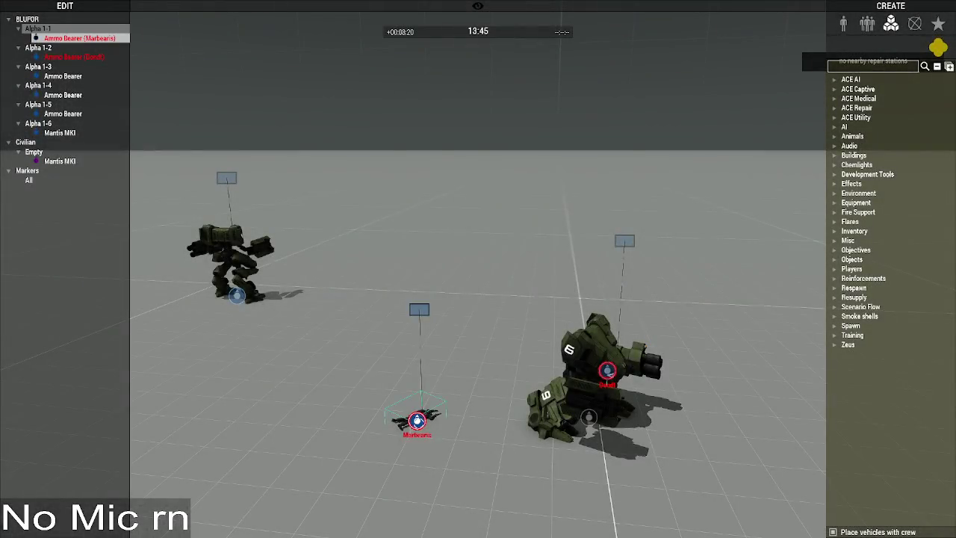
Step: Run saved code snippets, including the delayed setUnconscious one, on the Ammo Bearer
{"action": "double_click", "coordinate": [417, 420]}
{"action": "left_click", "coordinate": [493, 342]}
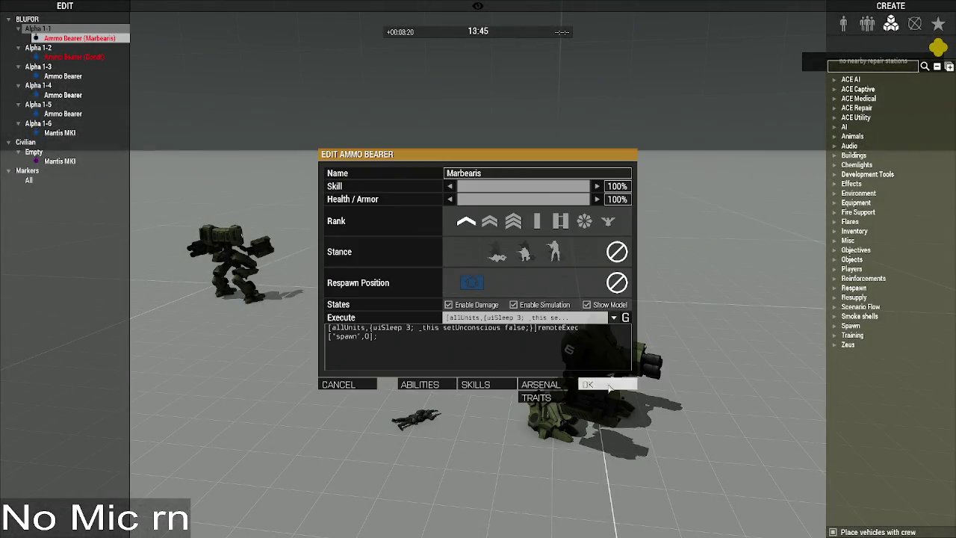
{"action": "left_click", "coordinate": [607, 384]}
{"action": "double_click", "coordinate": [416, 420]}
{"action": "left_click", "coordinate": [613, 317]}
{"action": "left_click", "coordinate": [479, 333]}
{"action": "left_click", "coordinate": [619, 385]}
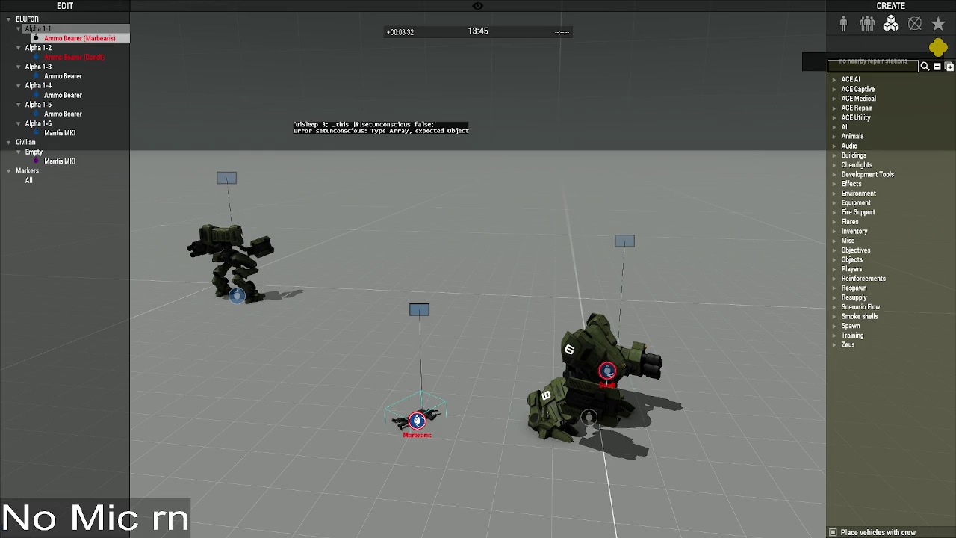
{"action": "double_click", "coordinate": [416, 420]}
{"action": "left_click", "coordinate": [476, 333]}
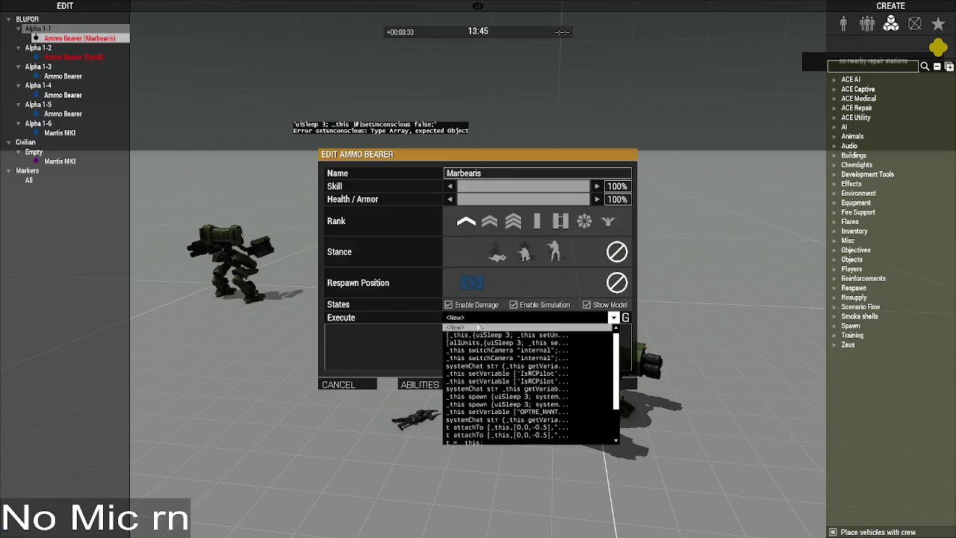
{"action": "left_click", "coordinate": [476, 336]}
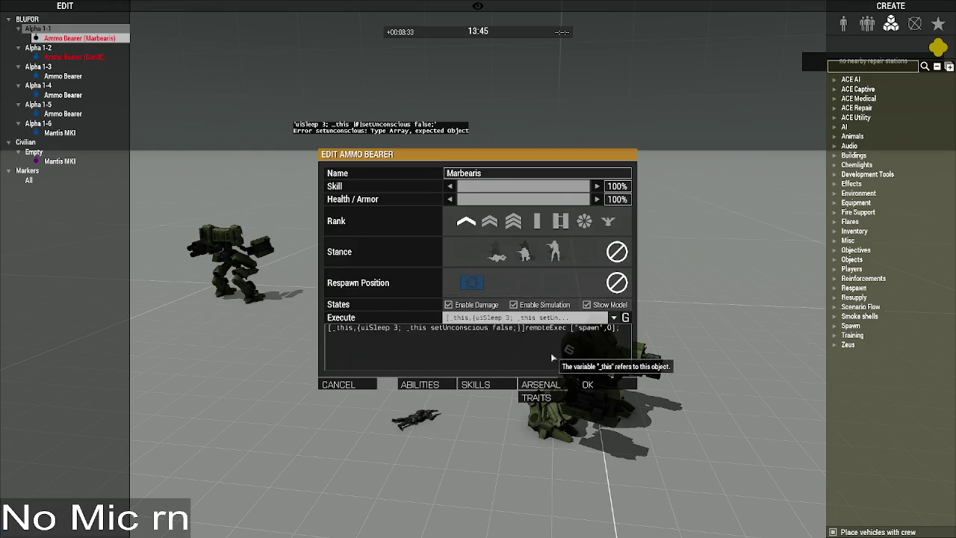
{"action": "left_click", "coordinate": [589, 385]}
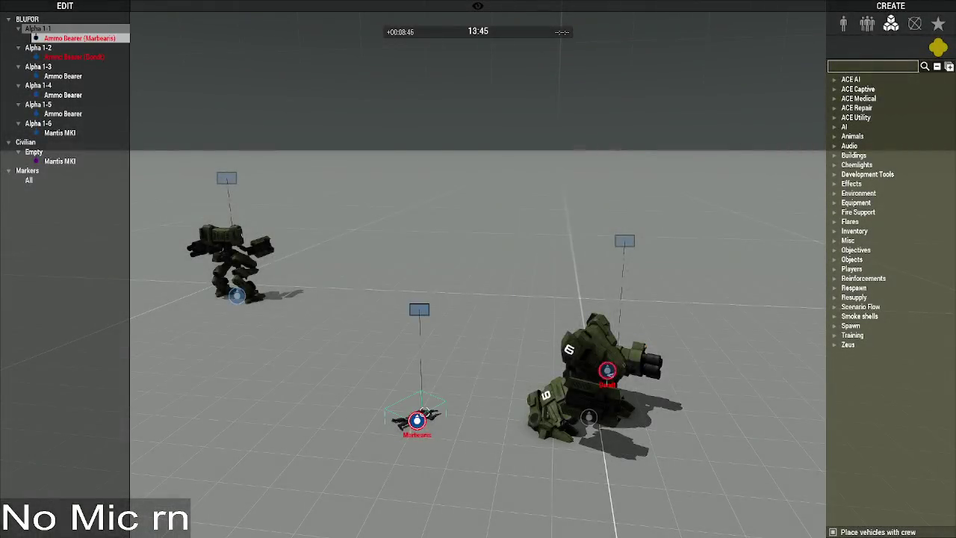
Step: Apply the remoteExec snippet to the Ammo Bearer with setUnconscious changed from false to true
{"action": "double_click", "coordinate": [416, 419]}
{"action": "left_click", "coordinate": [478, 317]}
{"action": "left_click", "coordinate": [483, 338]}
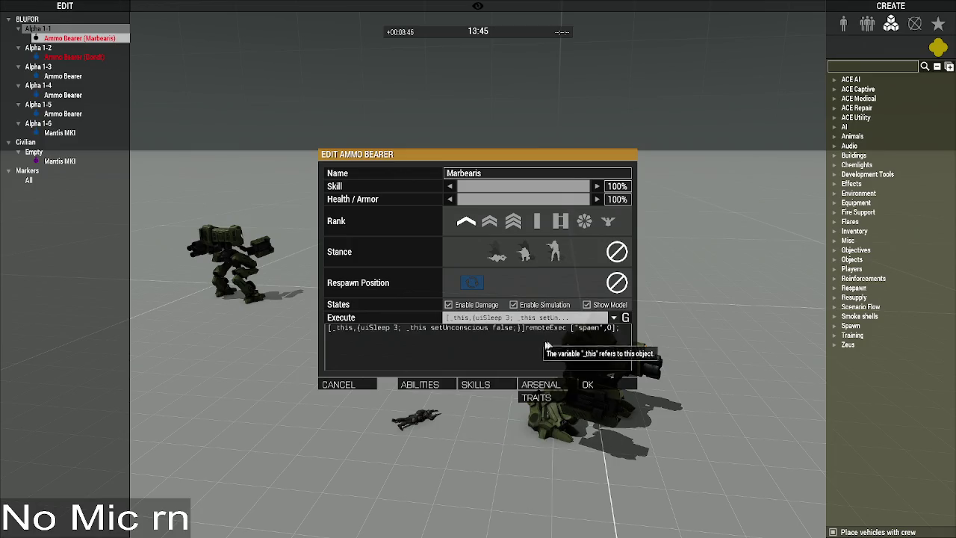
{"action": "left_click", "coordinate": [505, 330]}
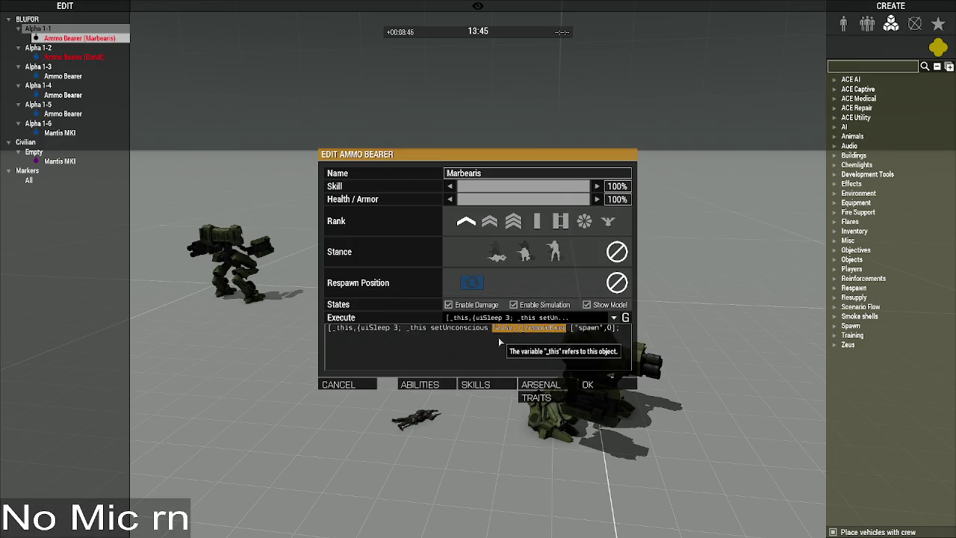
{"action": "double_click", "coordinate": [499, 328]}
{"action": "type", "text": "true"}
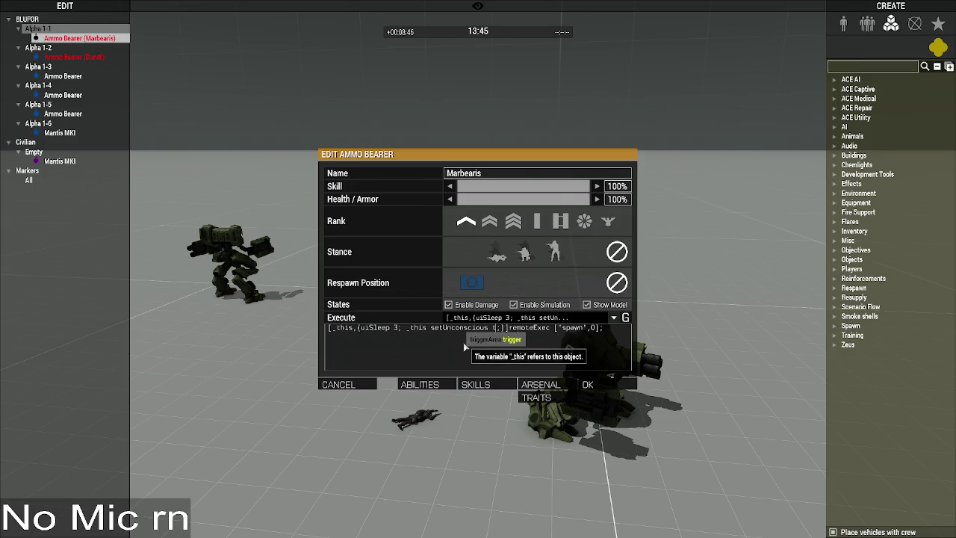
{"action": "left_click", "coordinate": [588, 384]}
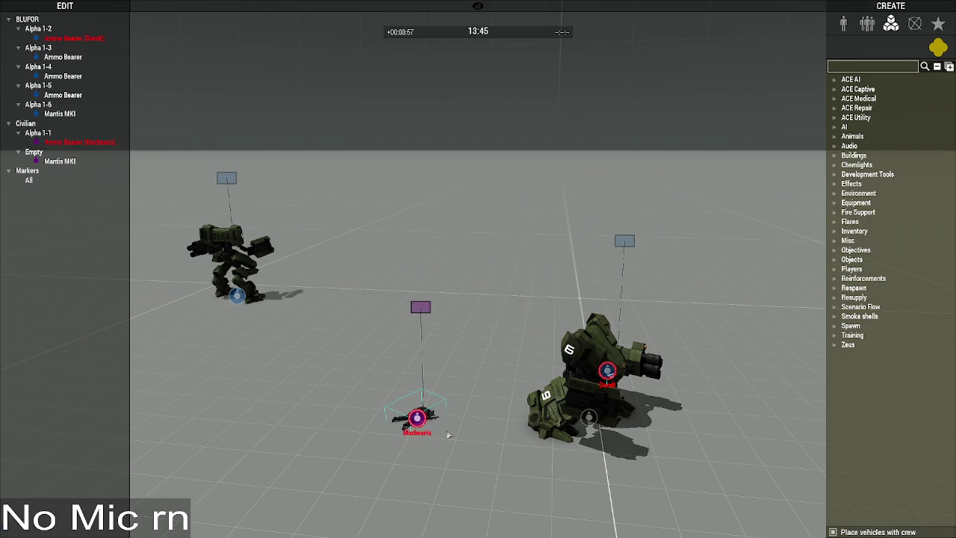
Step: Run the setUnconscious false snippet on the Ammo Bearer and stand him up
{"action": "double_click", "coordinate": [417, 419]}
{"action": "left_click", "coordinate": [523, 317]}
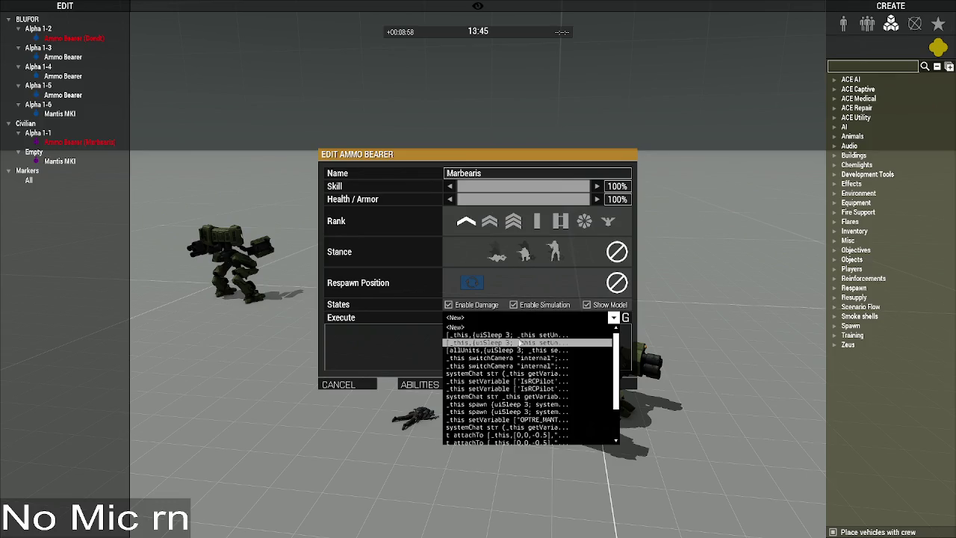
{"action": "left_click", "coordinate": [521, 342]}
{"action": "left_click", "coordinate": [604, 383]}
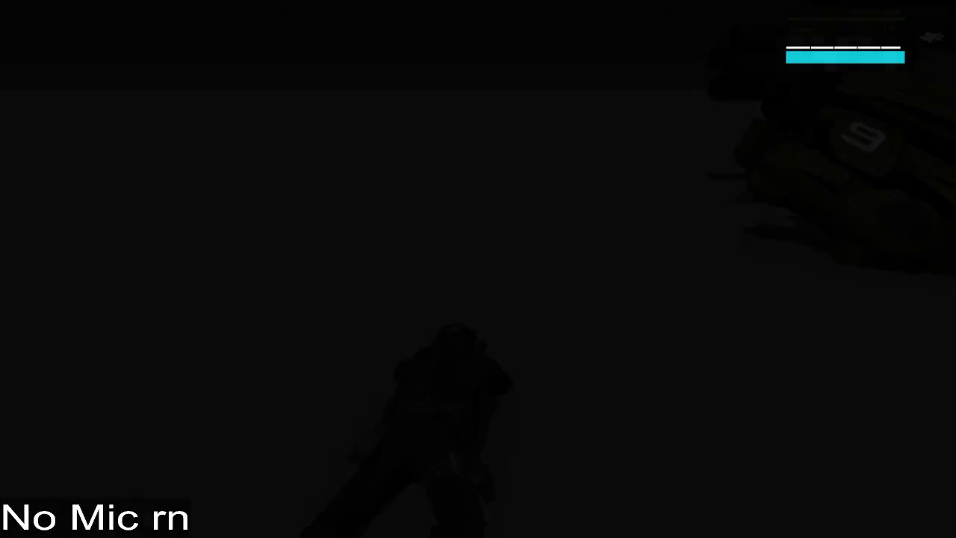
{"action": "key", "text": "c"}
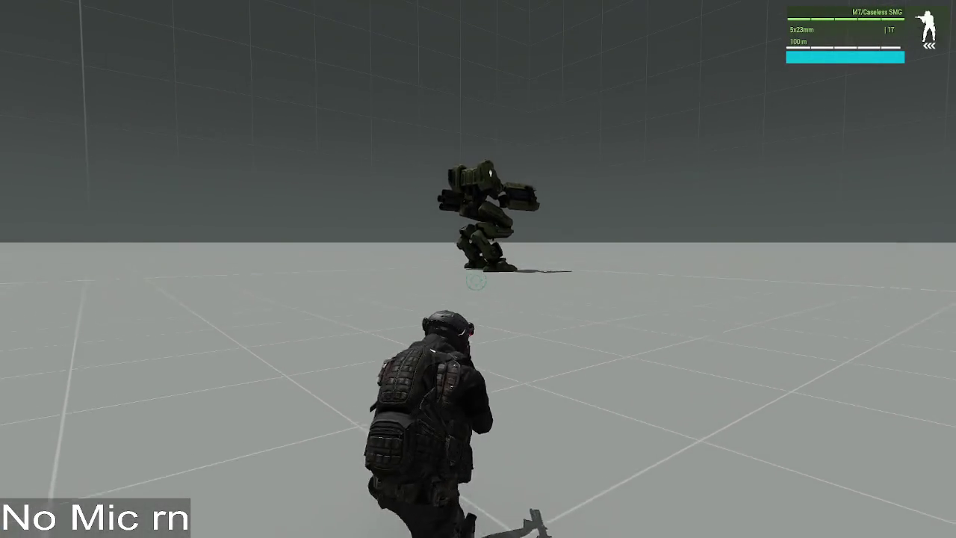
Step: Walk the soldier toward the Mantis MKI, go prone, and inspect it from Zeus
{"action": "key", "text": "y"}
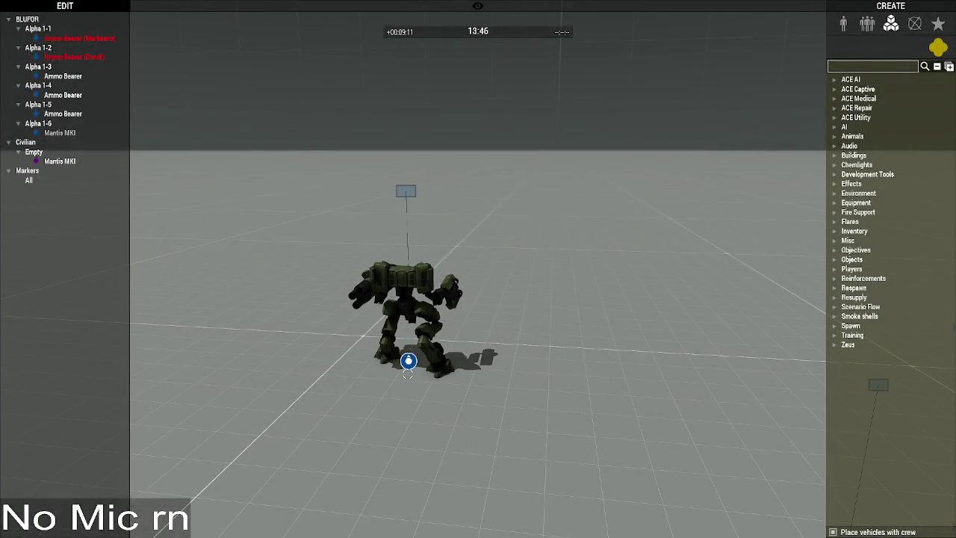
{"action": "key", "text": "y"}
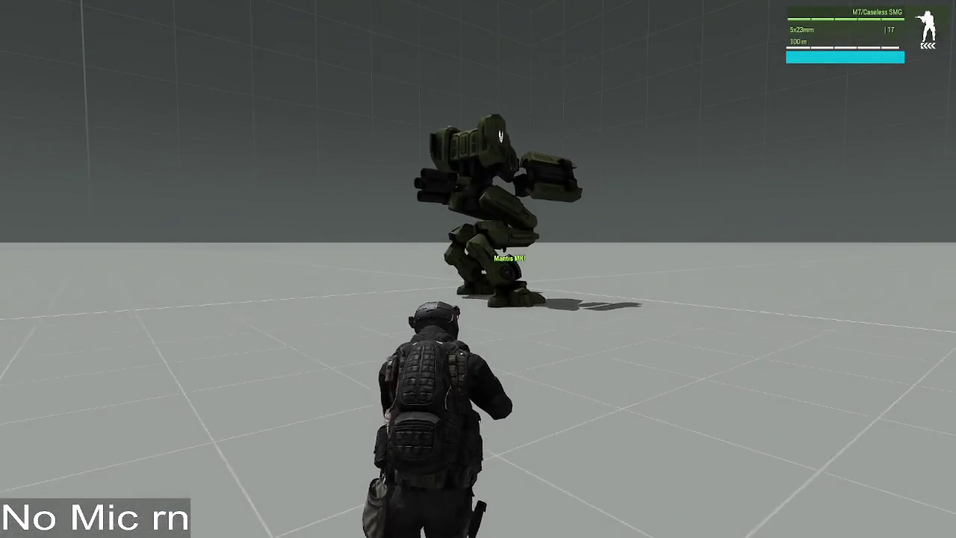
{"action": "key", "text": "w"}
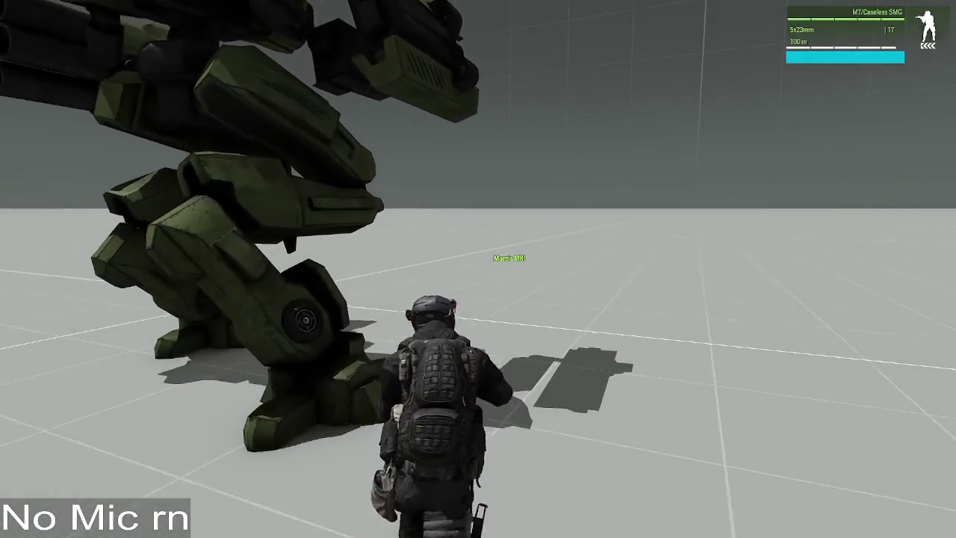
{"action": "key", "text": "z"}
{"action": "key", "text": "y"}
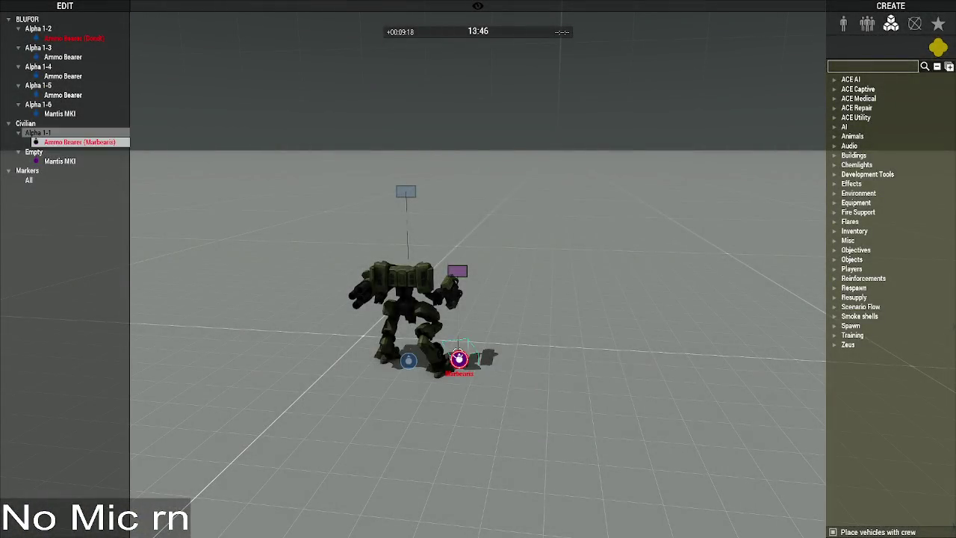
{"action": "double_click", "coordinate": [457, 358]}
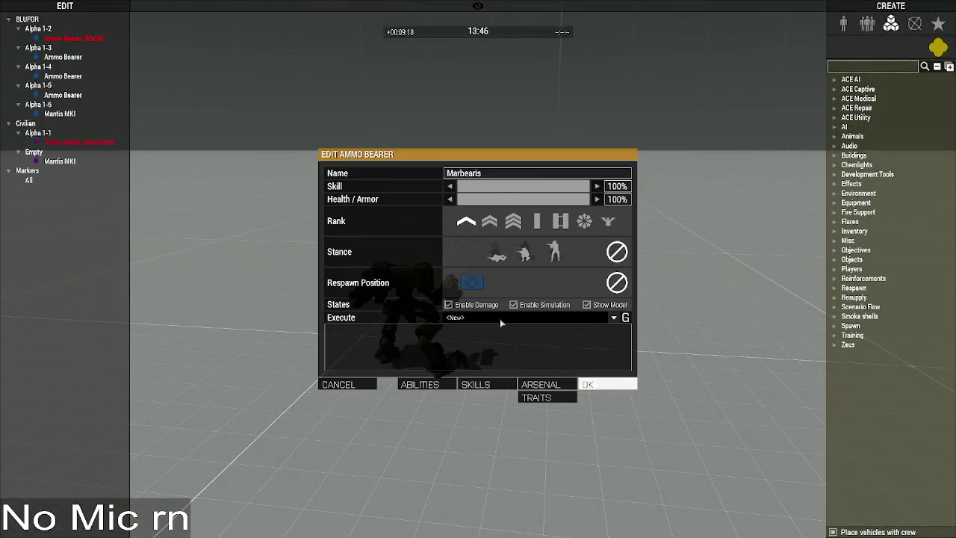
{"action": "key", "text": "Return"}
{"action": "key", "text": "w"}
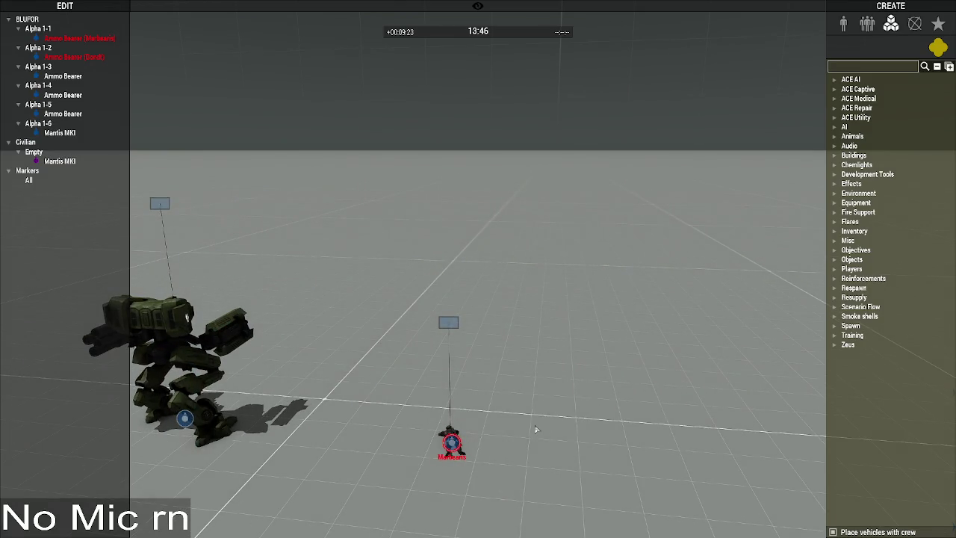
{"action": "key", "text": "y"}
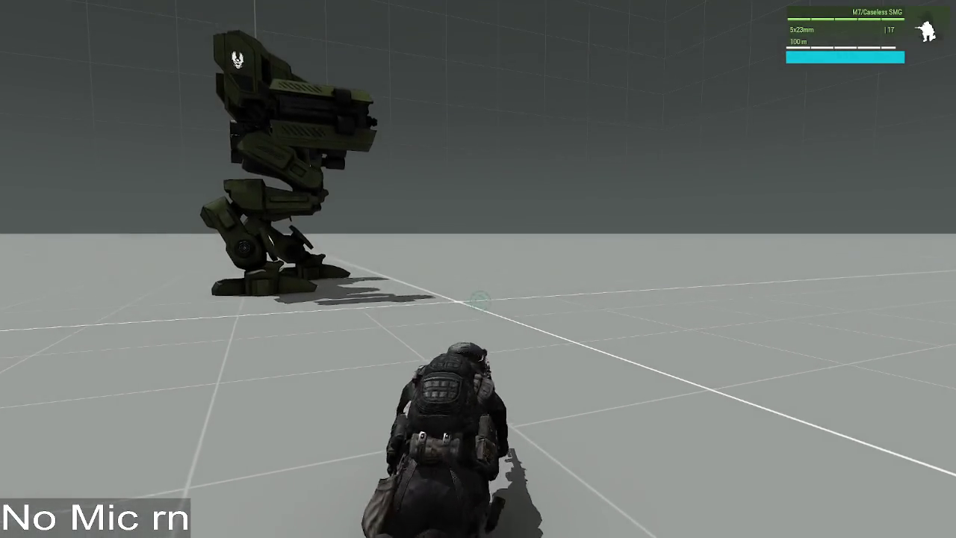
{"action": "key", "text": "y"}
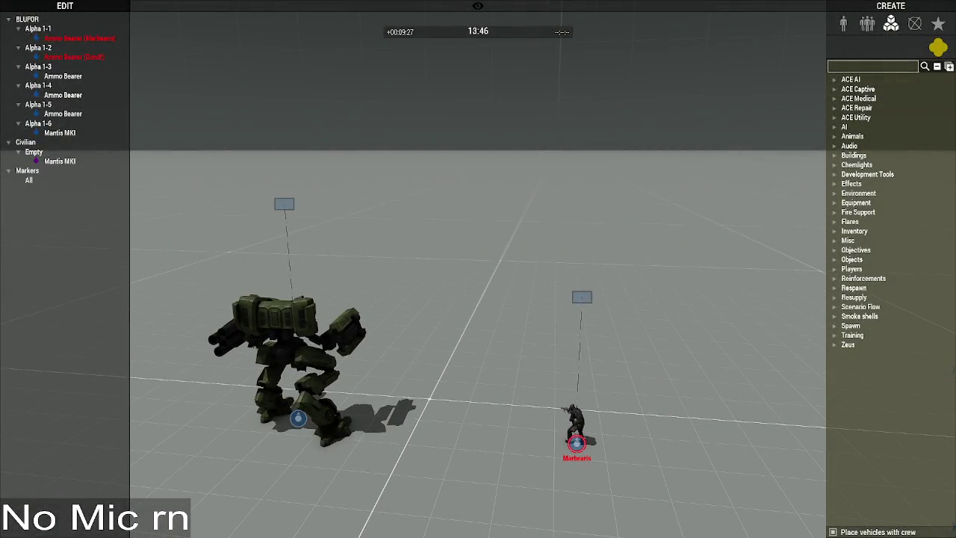
{"action": "key", "text": "alt+Tab"}
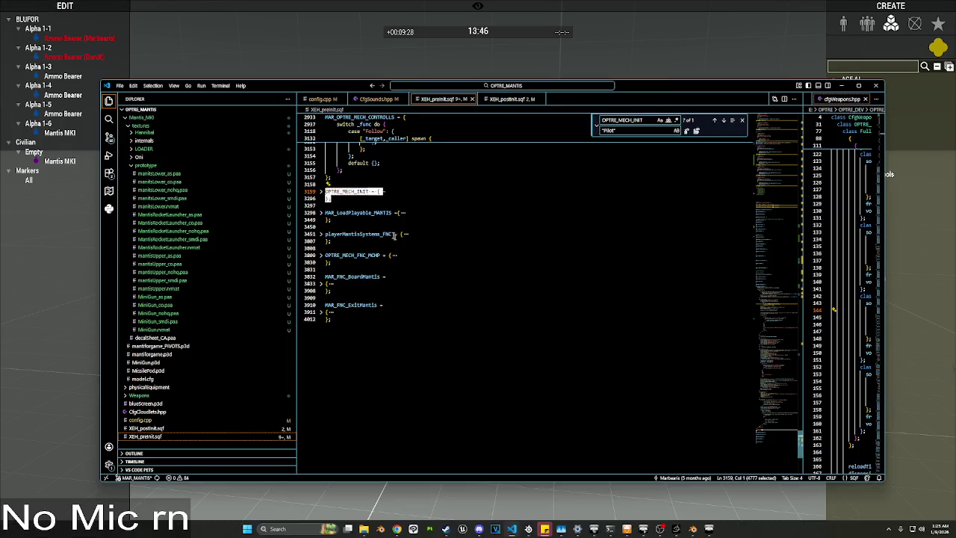
Step: Unfold playerMantisSystems_FNC and review line 3796's Pilot and animationState skip condition
{"action": "scroll", "coordinate": [350, 247], "scroll_direction": "up", "scroll_amount": 15}
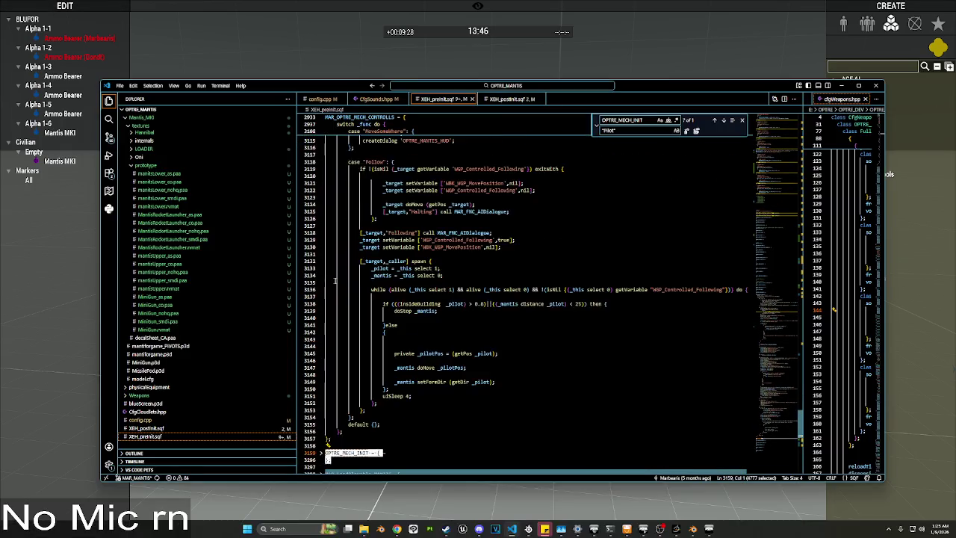
{"action": "scroll", "coordinate": [333, 209], "scroll_direction": "down", "scroll_amount": 12}
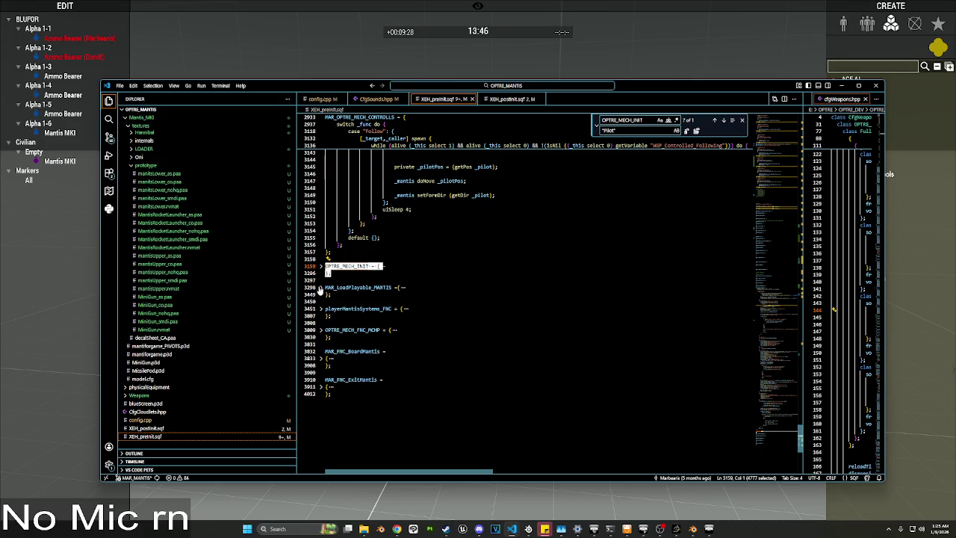
{"action": "left_click", "coordinate": [322, 308]}
{"action": "scroll", "coordinate": [338, 314], "scroll_direction": "down", "scroll_amount": 10}
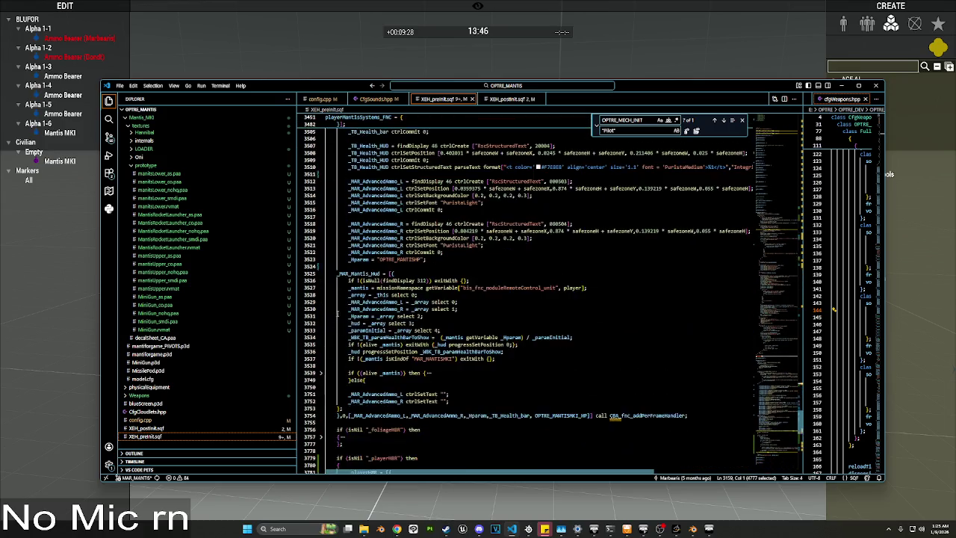
{"action": "scroll", "coordinate": [337, 314], "scroll_direction": "down", "scroll_amount": 1}
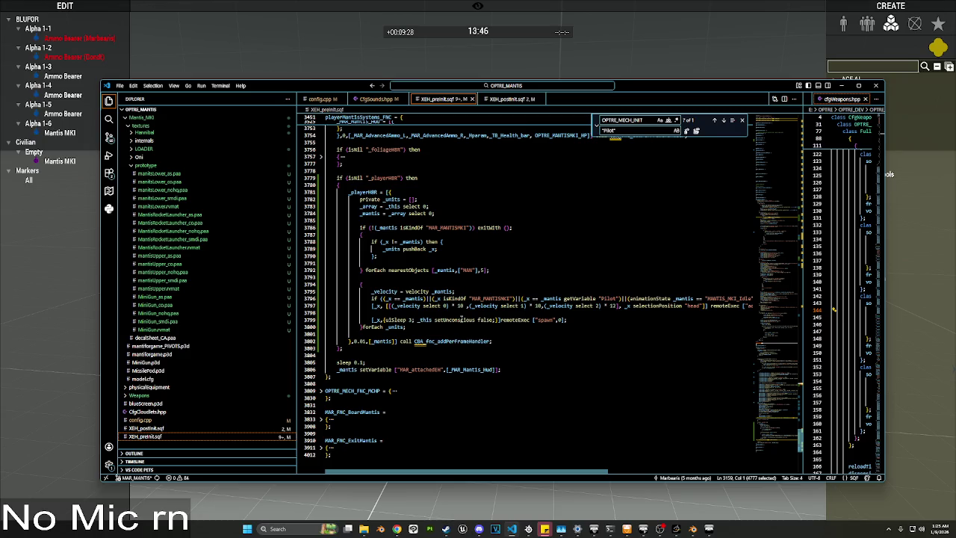
{"action": "left_click", "coordinate": [425, 330]}
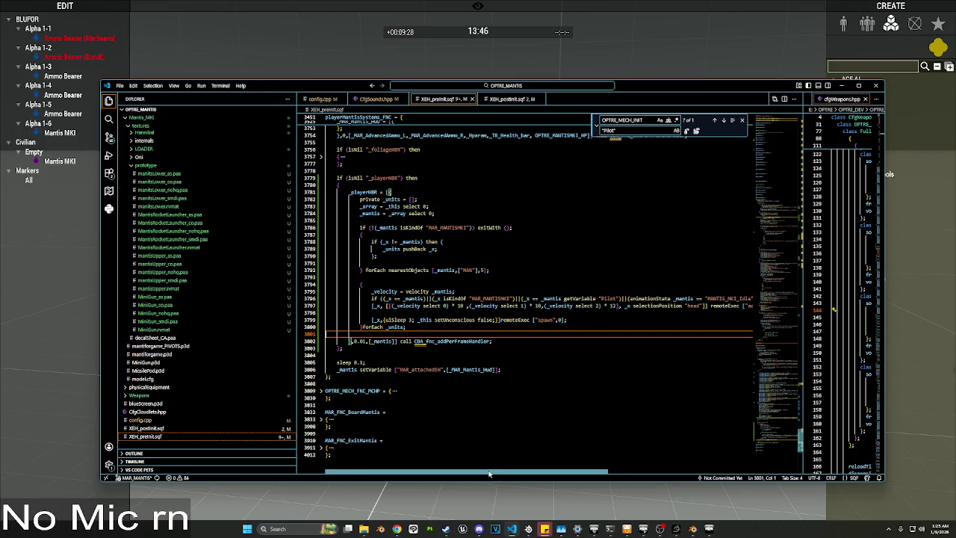
{"action": "scroll", "coordinate": [494, 467], "scroll_direction": "right", "scroll_amount": 2}
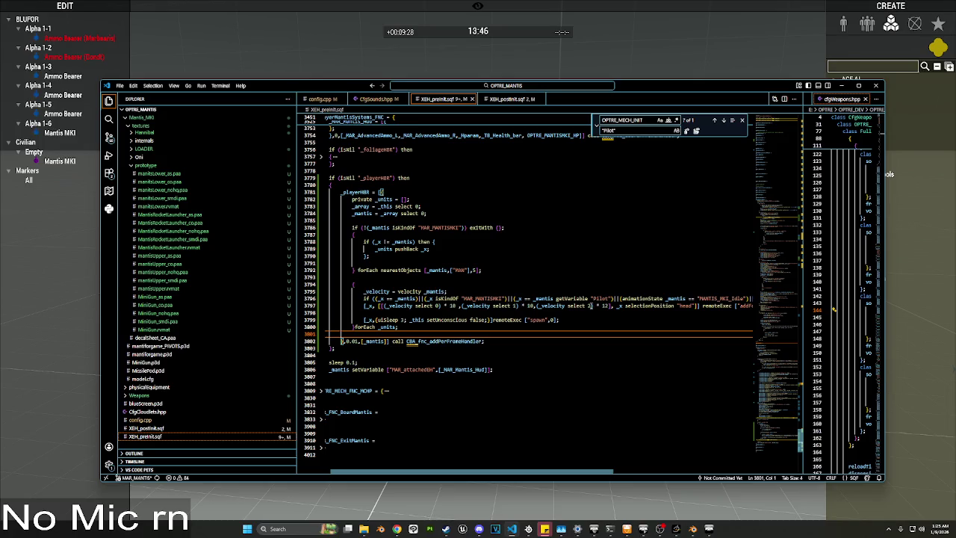
{"action": "left_click_drag", "start_coordinate": [531, 471], "coordinate": [633, 464]}
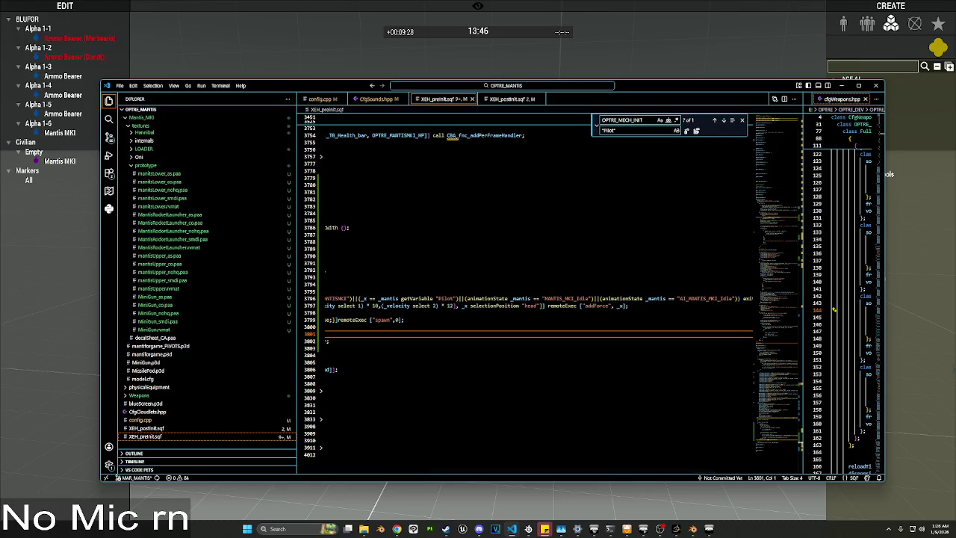
{"action": "double_click", "coordinate": [487, 298]}
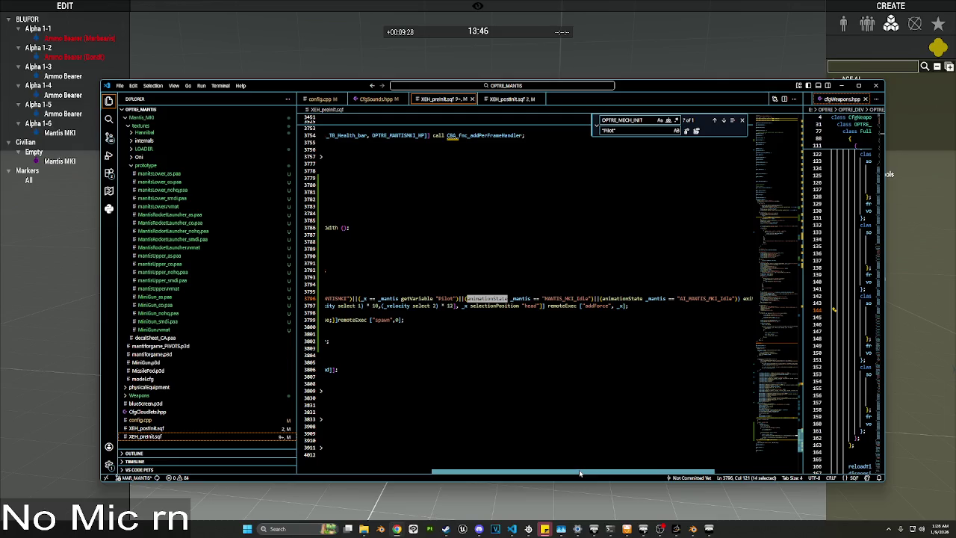
{"action": "mouse_move", "coordinate": [580, 474]}
{"action": "left_mouse_down"}
{"action": "mouse_move", "coordinate": [439, 476]}
{"action": "mouse_move", "coordinate": [609, 477]}
{"action": "left_mouse_up"}
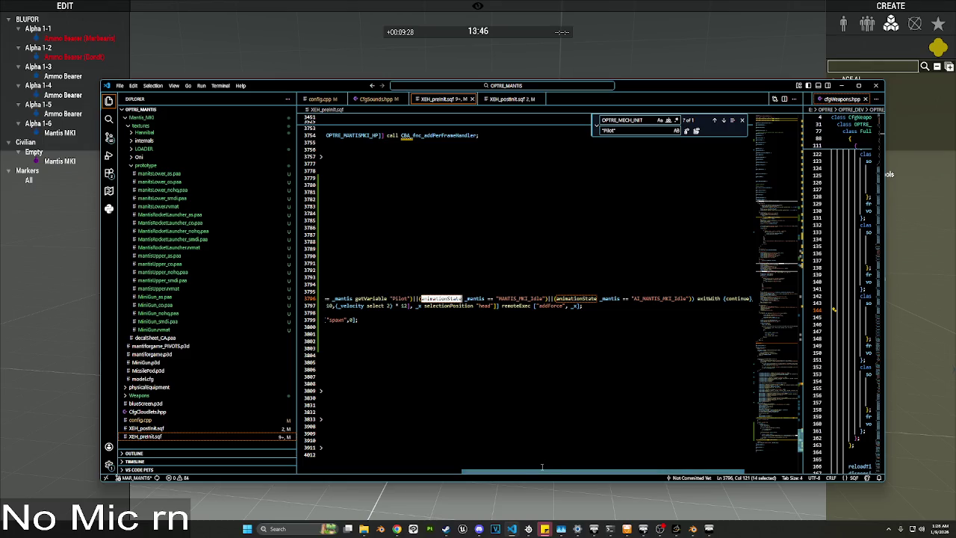
{"action": "scroll", "coordinate": [542, 467], "scroll_direction": "left", "scroll_amount": 2}
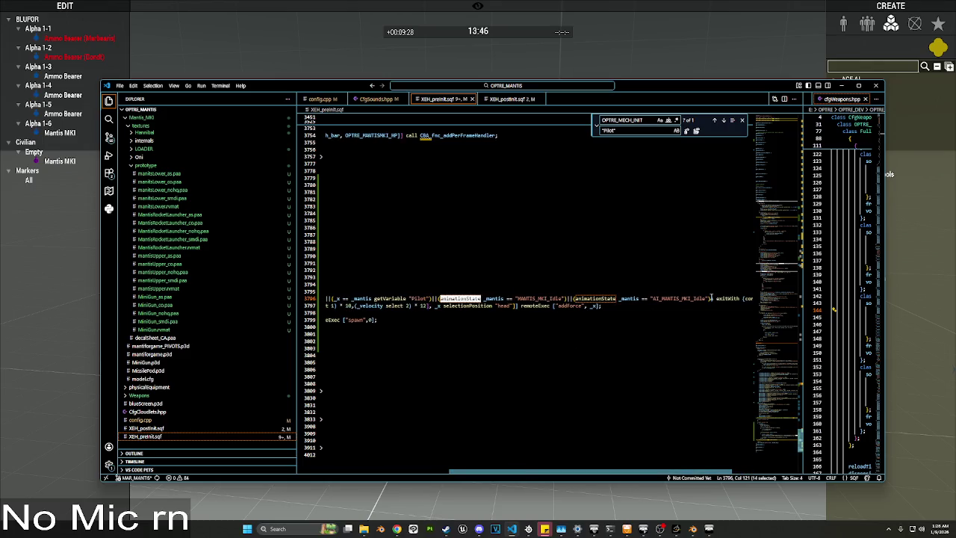
Step: Append ||(_mantis velocity < 2) to the exitWith condition on line 3796
{"action": "left_click", "coordinate": [711, 298]}
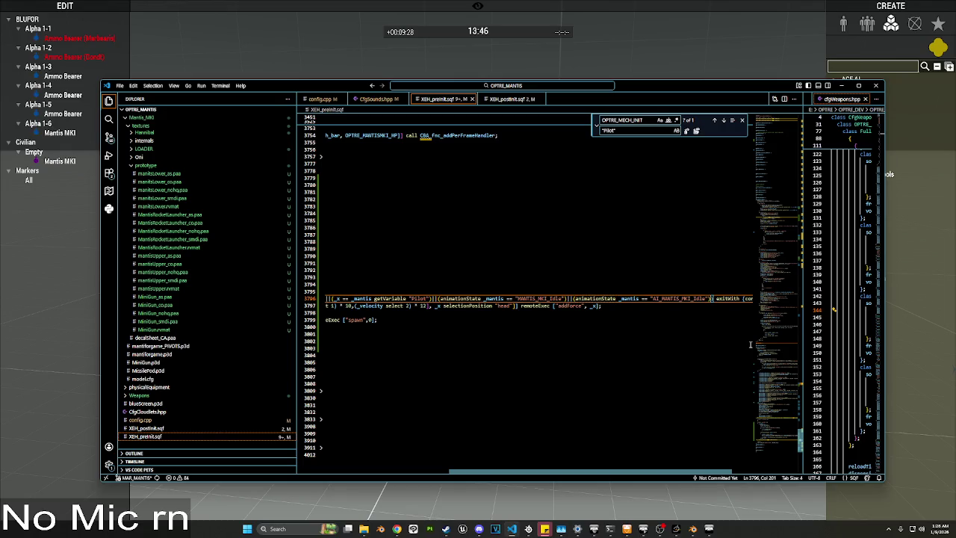
{"action": "type", "text": "(_mantis"}
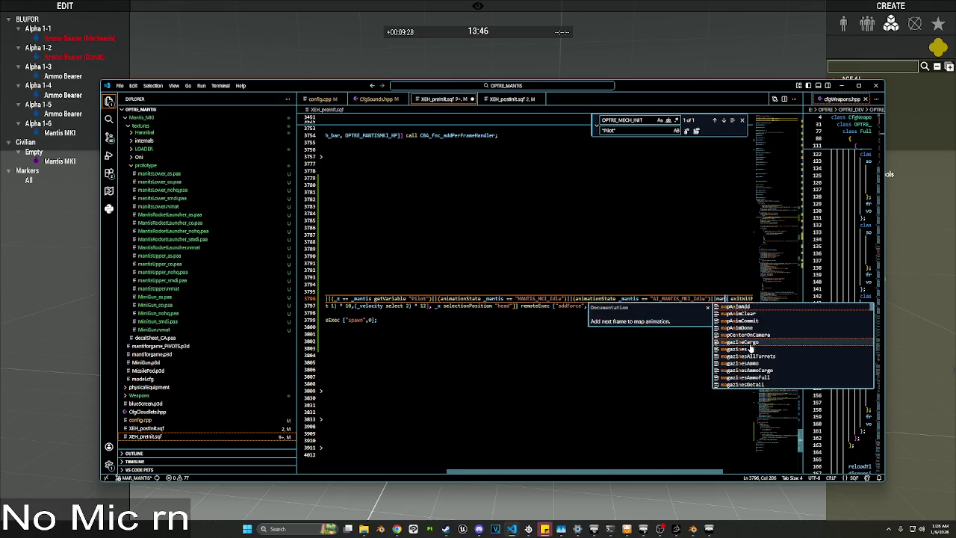
{"action": "key", "text": "BackSpace"}
{"action": "key", "text": "BackSpace"}
{"action": "key", "text": "BackSpace"}
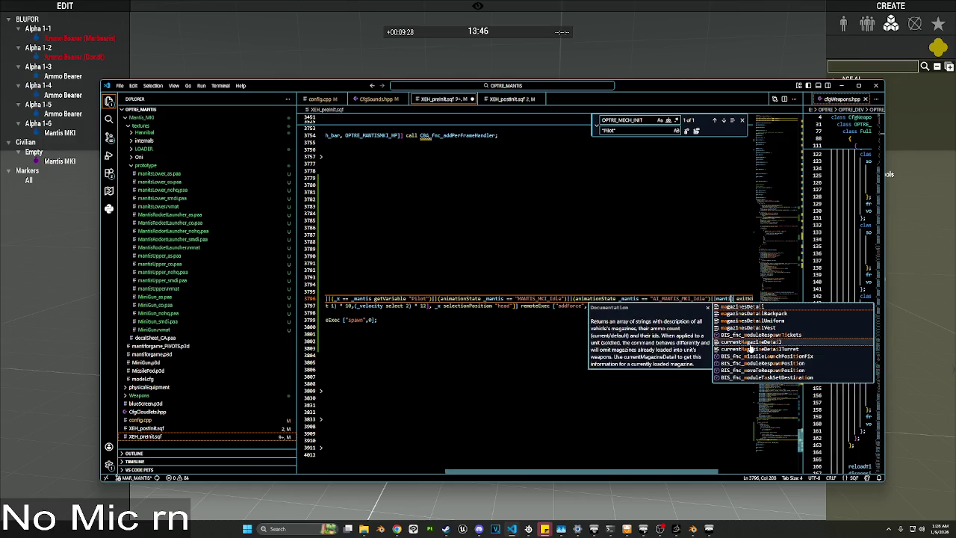
{"action": "type", "text": "_mantis vel"}
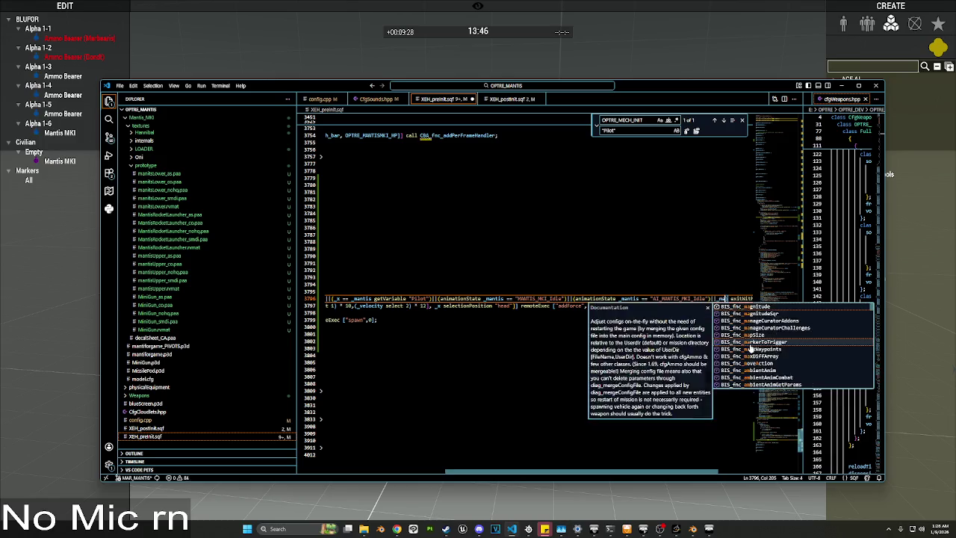
{"action": "type", "text": "ocity"}
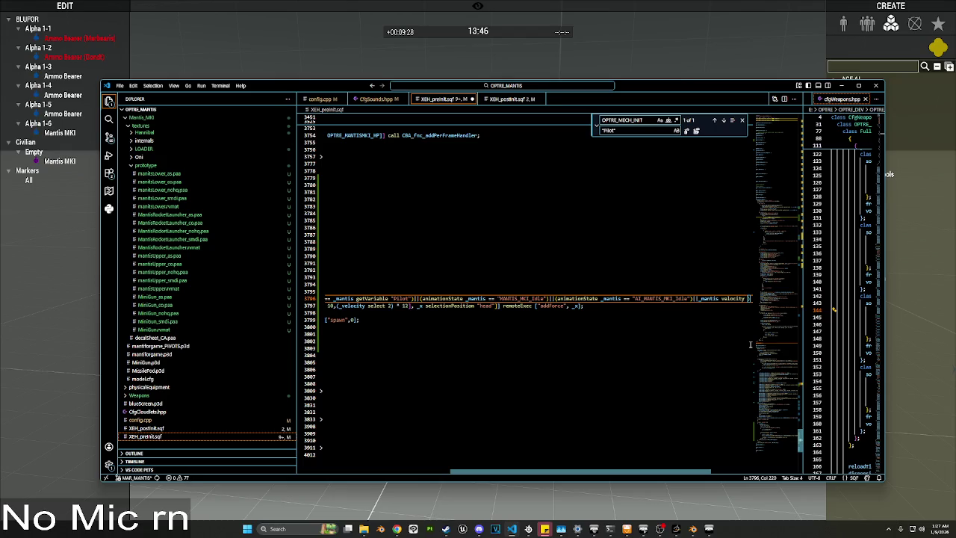
{"action": "type", "text": " < "}
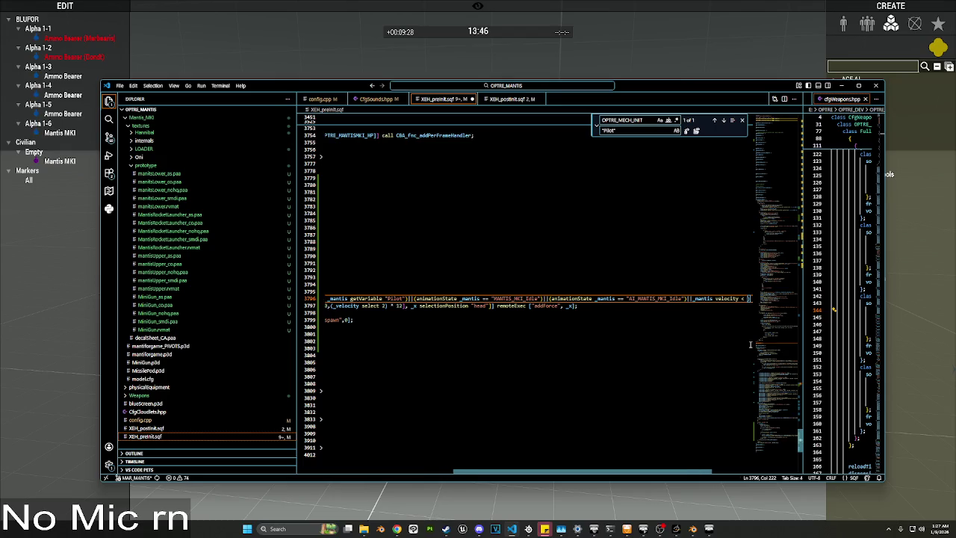
{"action": "type", "text": "0"}
{"action": "mouse_move", "coordinate": [559, 472]}
{"action": "left_mouse_down"}
{"action": "mouse_move", "coordinate": [536, 472]}
{"action": "mouse_move", "coordinate": [563, 472]}
{"action": "left_mouse_up"}
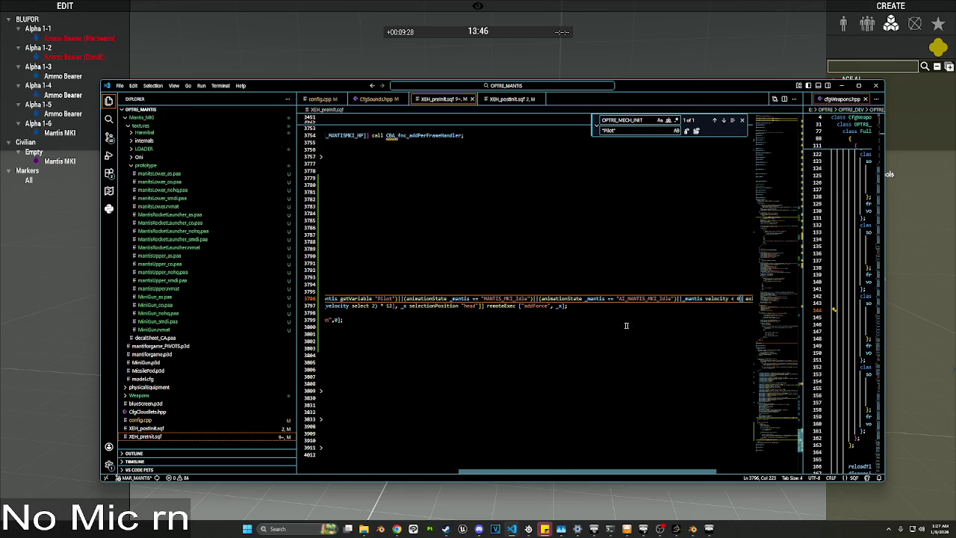
{"action": "left_click_drag", "start_coordinate": [741, 300], "coordinate": [684, 299]}
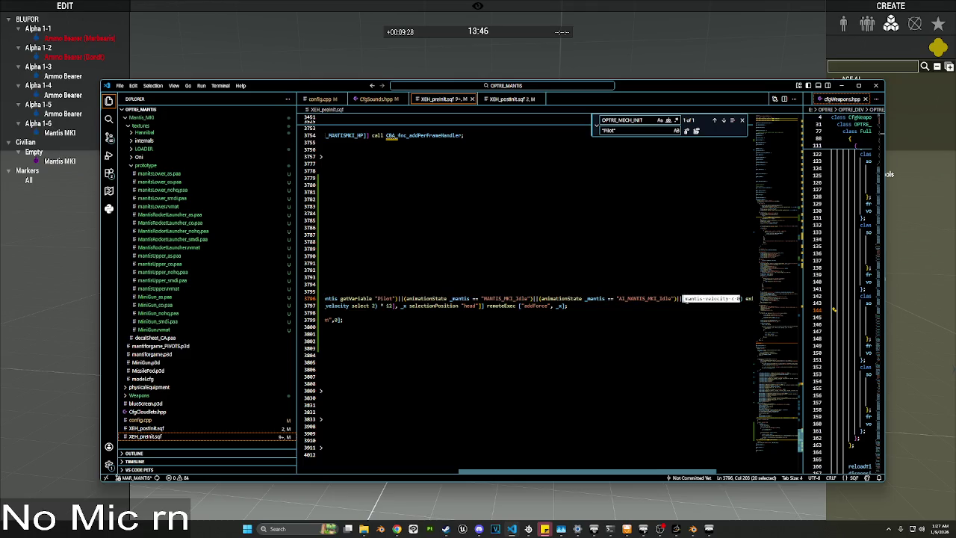
{"action": "type", "text": "("}
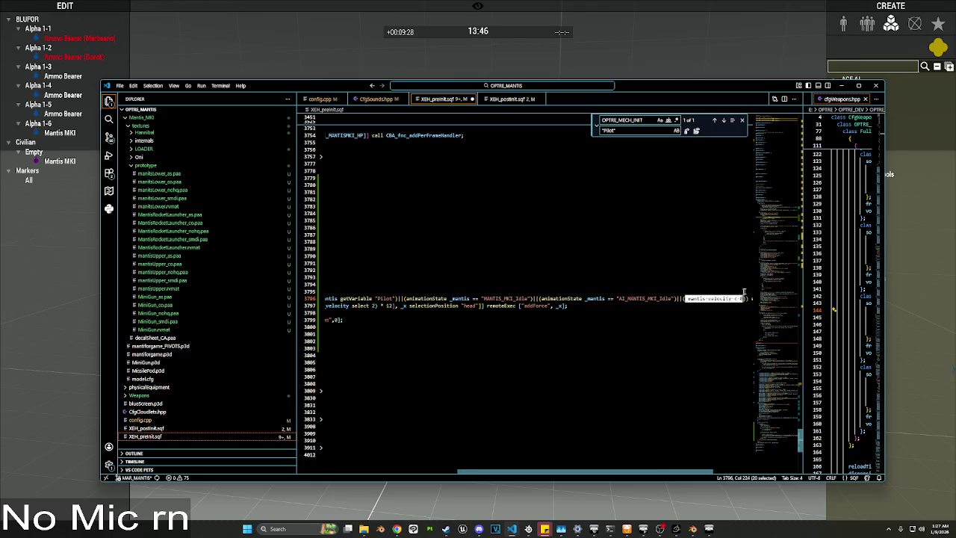
{"action": "left_click", "coordinate": [742, 298]}
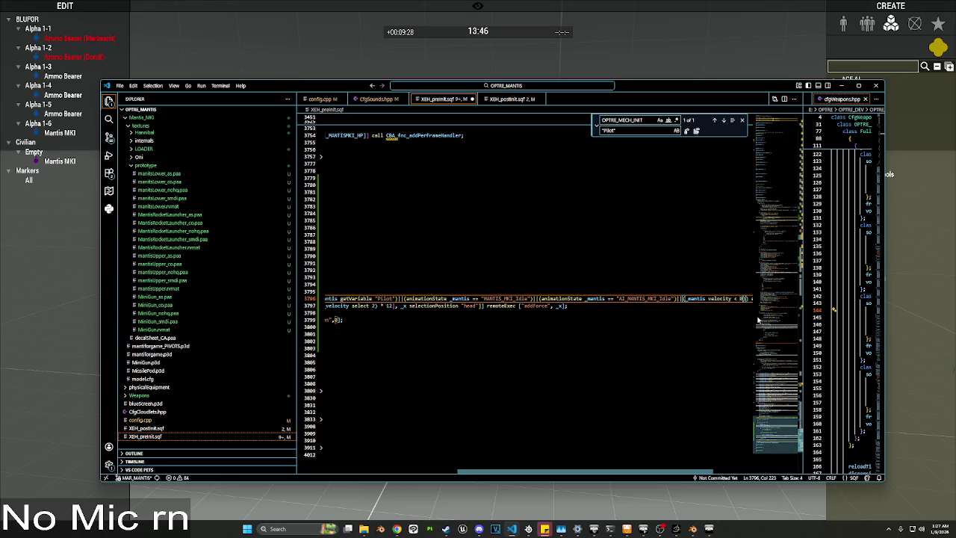
{"action": "type", "text": "2"}
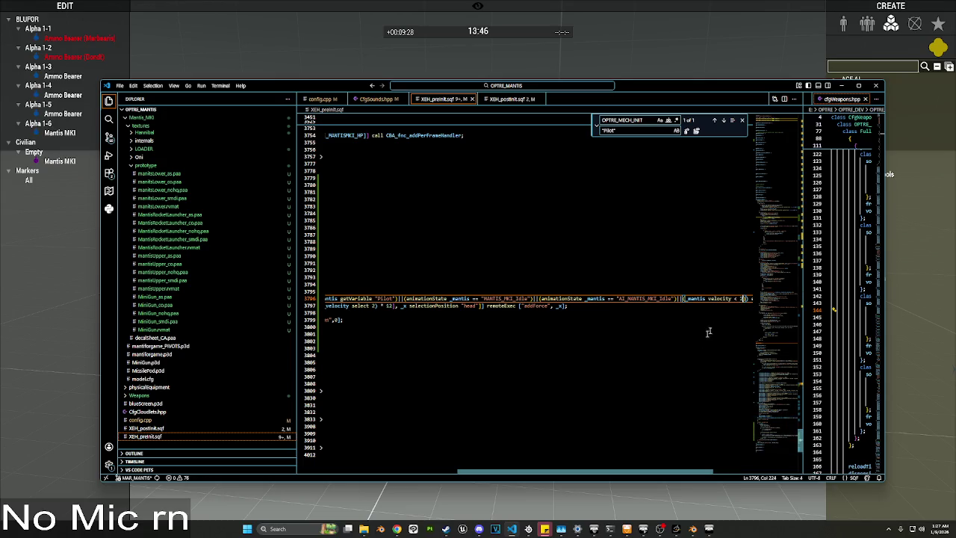
Step: Fold all code blocks in XEH_preInit.sqf
{"action": "left_click_drag", "start_coordinate": [567, 467], "coordinate": [435, 467]}
{"action": "scroll", "coordinate": [378, 181], "scroll_direction": "up", "scroll_amount": 3}
{"action": "key", "text": "ctrl+k"}
{"action": "key", "text": "ctrl+0"}
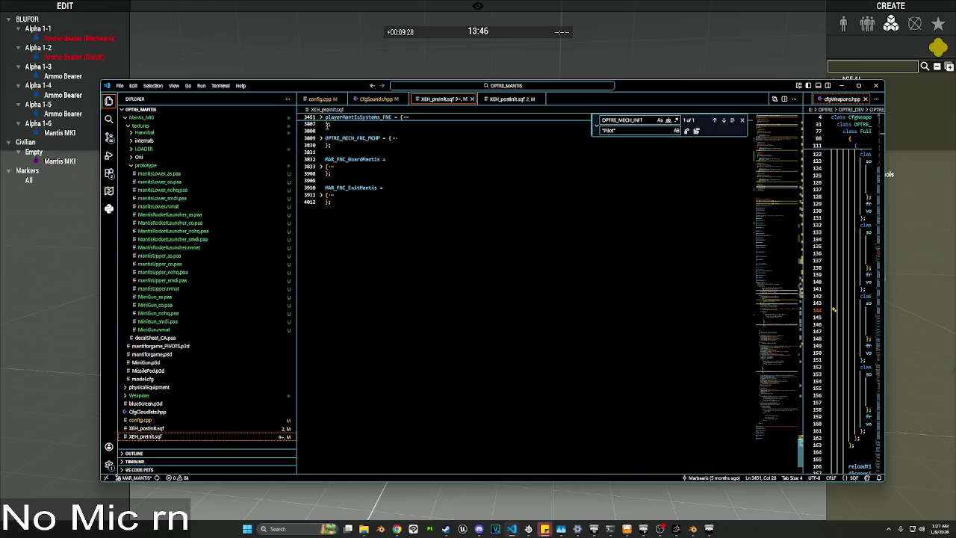
Step: Select the folded playerMantisSystems_FNC function and return to Arma 3's Zeus scene
{"action": "key", "text": "alt+Tab"}
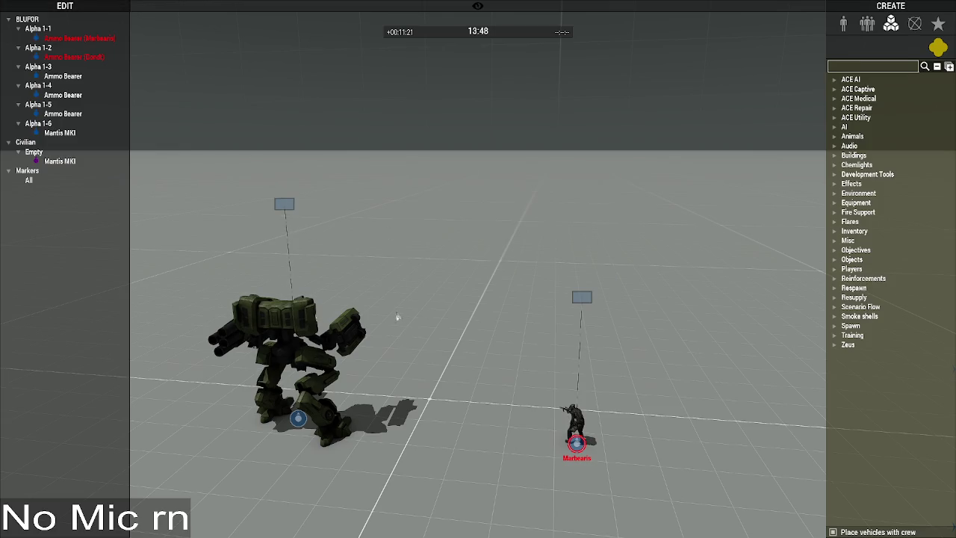
{"action": "key", "text": "alt+Tab"}
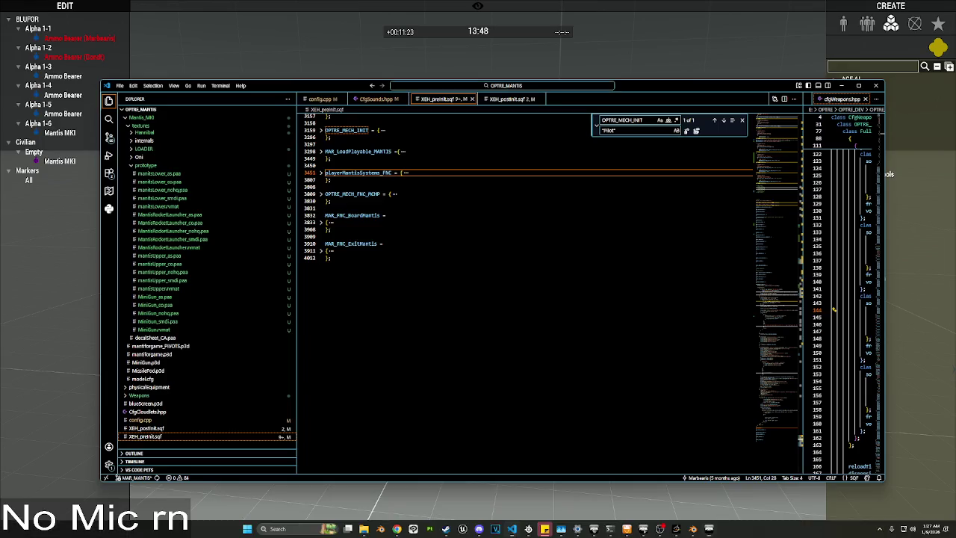
{"action": "left_click_drag", "start_coordinate": [332, 182], "coordinate": [326, 174]}
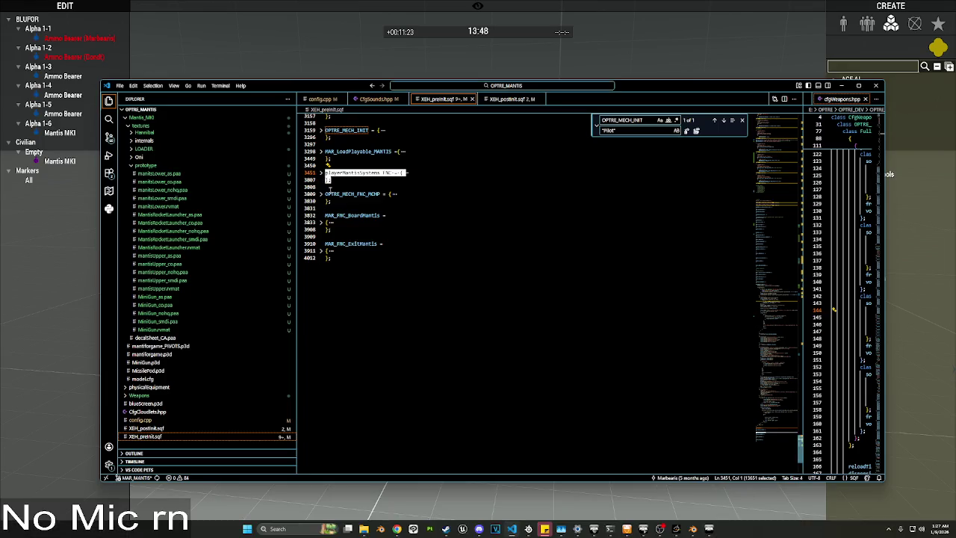
{"action": "left_click", "coordinate": [281, 49]}
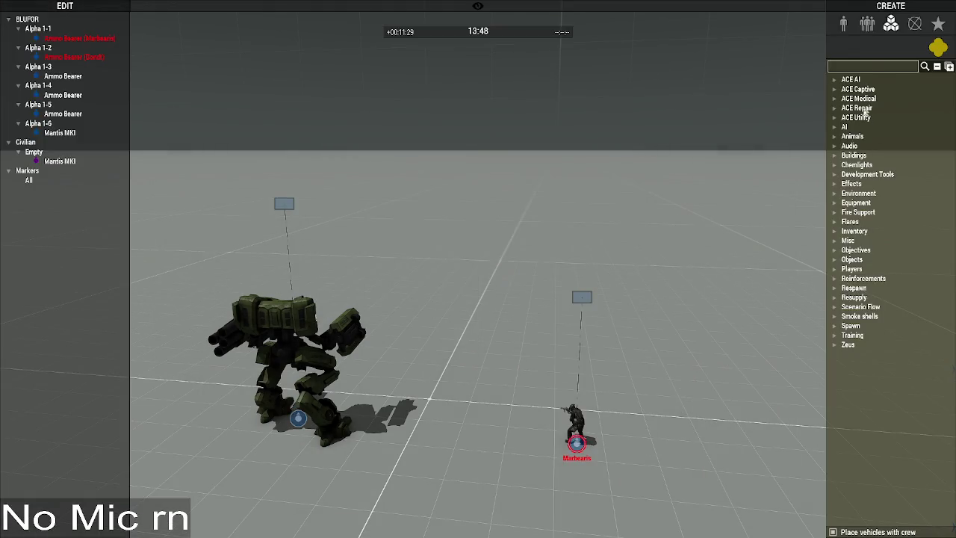
Step: Run the copied function globally through a Zeus Execute Code module, which hits 'Error Missing )'
{"action": "left_click", "coordinate": [873, 67]}
{"action": "type", "text": "exe"}
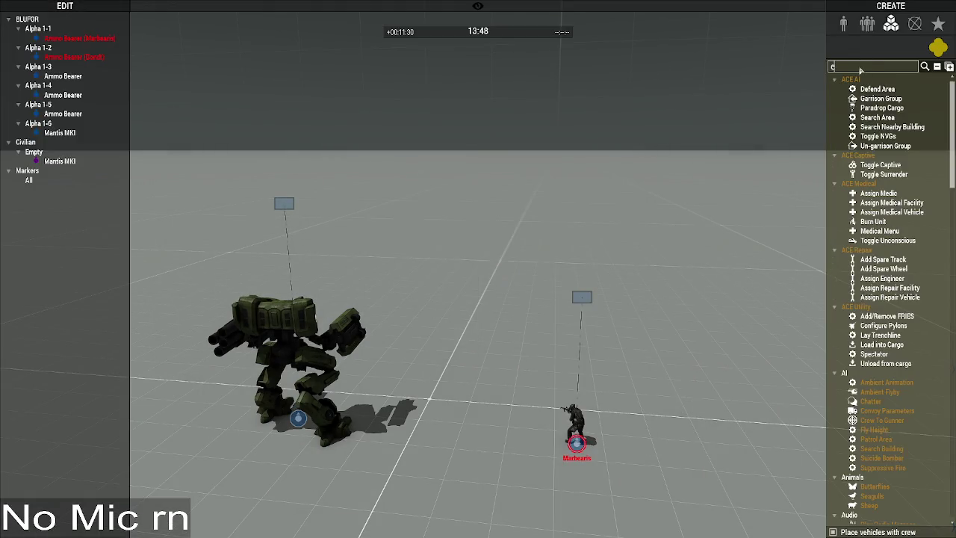
{"action": "left_click", "coordinate": [878, 89]}
{"action": "left_click", "coordinate": [517, 298]}
{"action": "key", "text": "ctrl+a"}
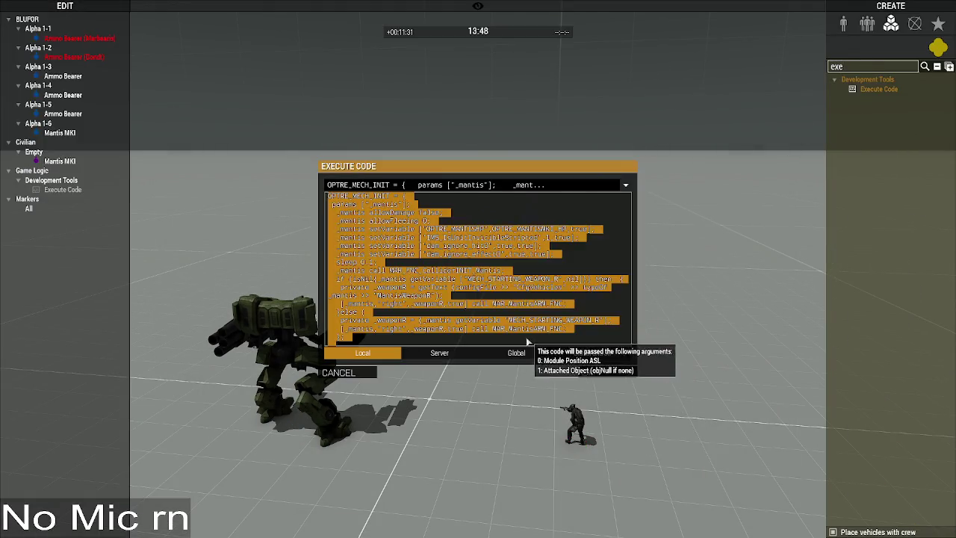
{"action": "key", "text": "ctrl+v"}
{"action": "left_click", "coordinate": [516, 353]}
{"action": "left_click", "coordinate": [600, 373]}
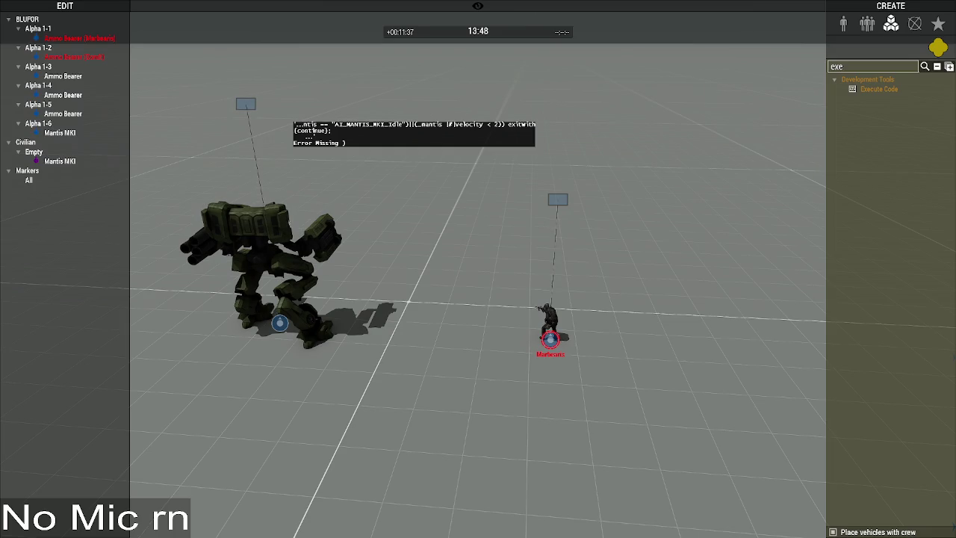
{"action": "key", "text": "alt+Tab"}
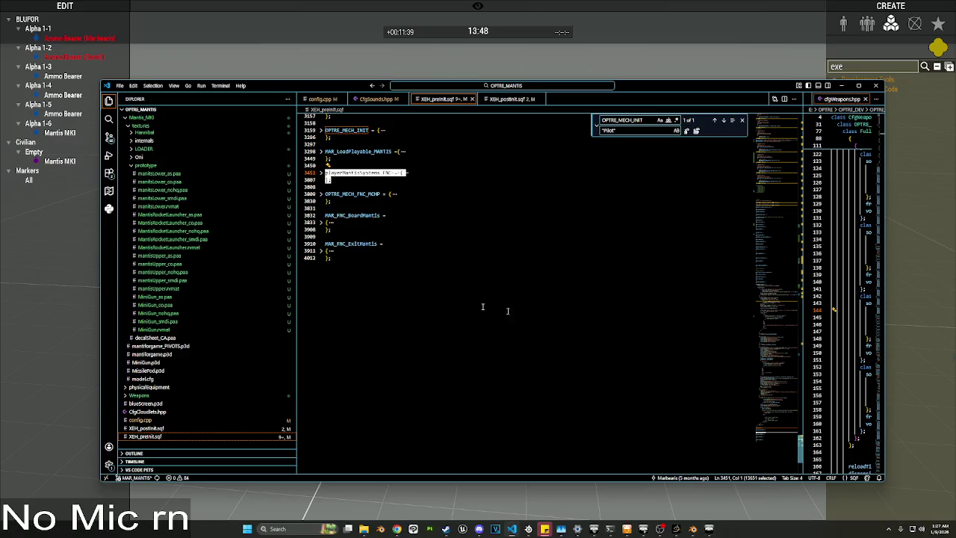
Step: Rewrite line 3796 as velocity _mantis < 2, then fold and reselect playerMantisSystems_FNC
{"action": "left_click", "coordinate": [322, 172]}
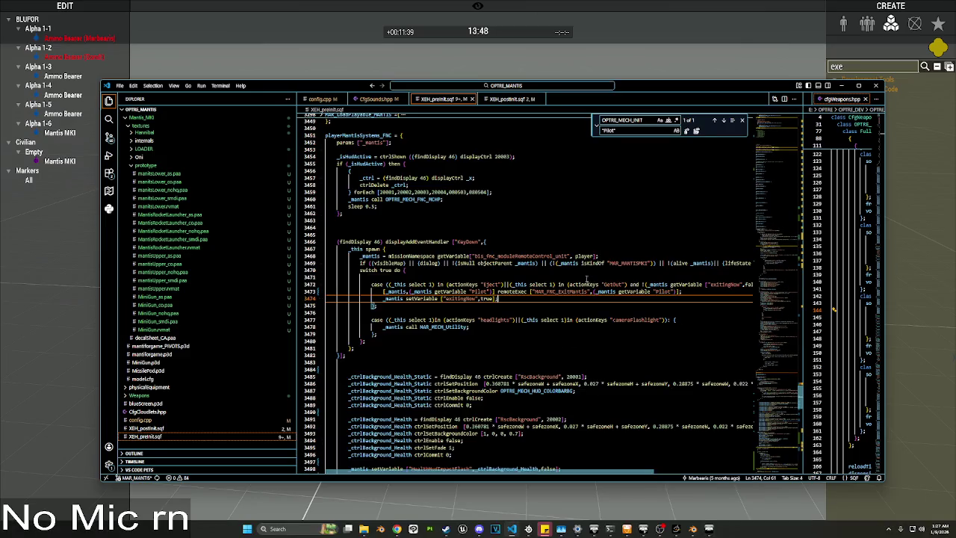
{"action": "key", "text": "ctrl+z"}
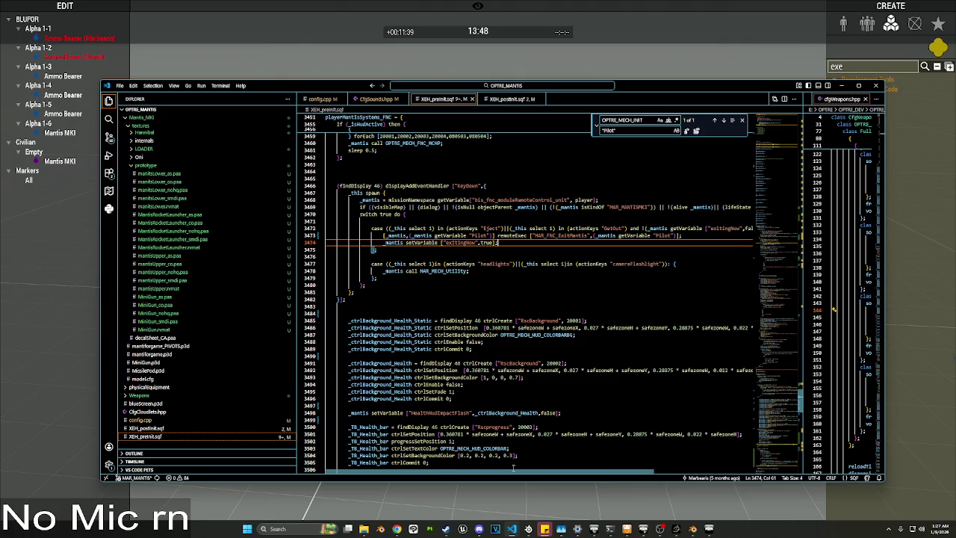
{"action": "scroll", "coordinate": [513, 468], "scroll_direction": "down", "scroll_amount": 20}
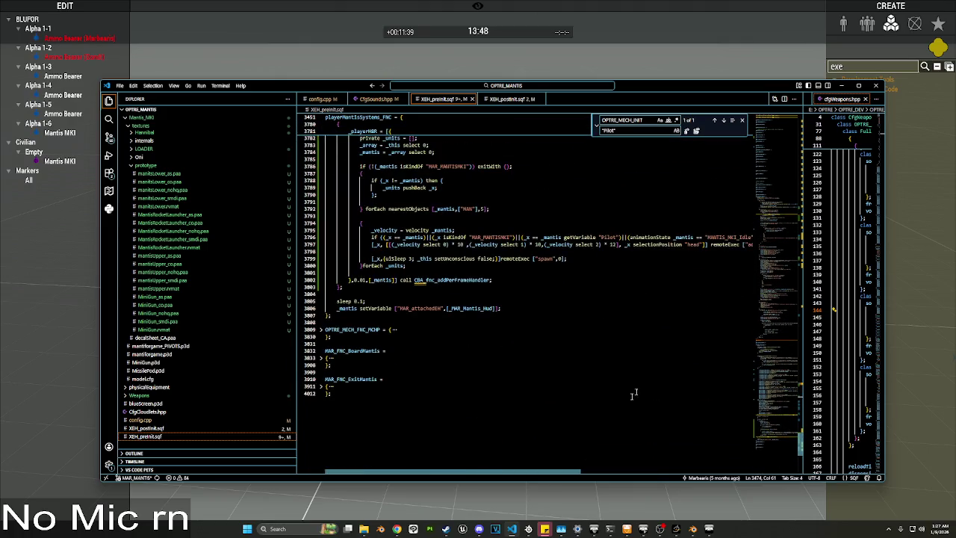
{"action": "left_click_drag", "start_coordinate": [533, 468], "coordinate": [751, 458]}
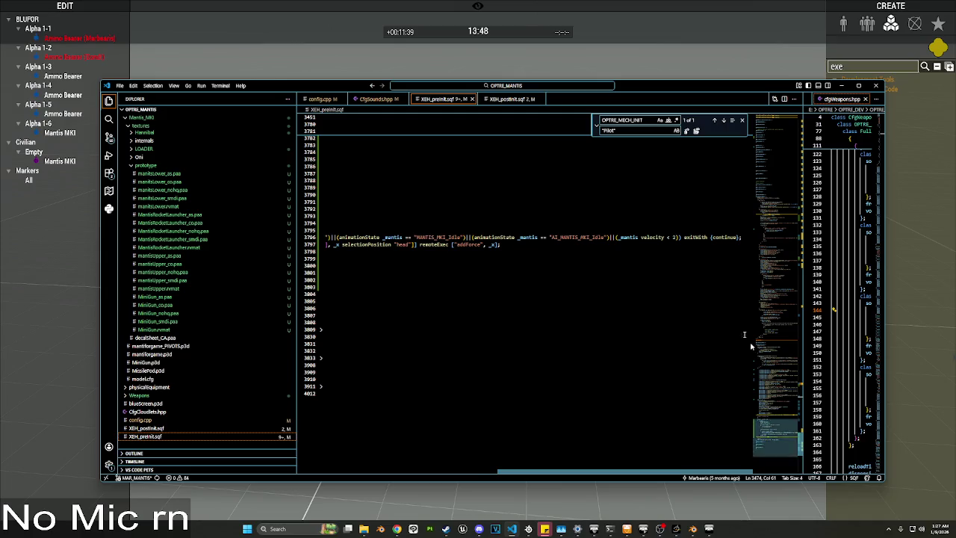
{"action": "double_click", "coordinate": [654, 236]}
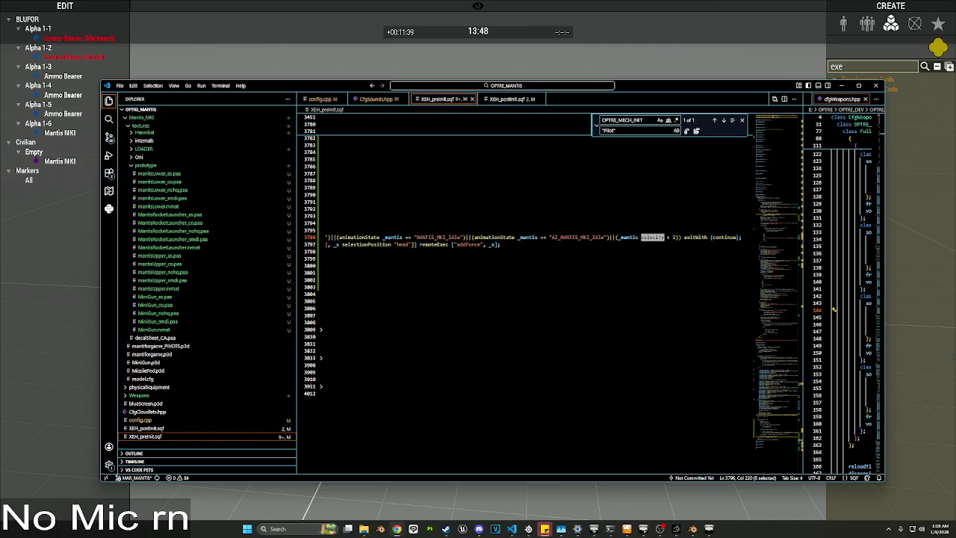
{"action": "left_click", "coordinate": [635, 236]}
{"action": "key", "text": "ctrl+BackSpace"}
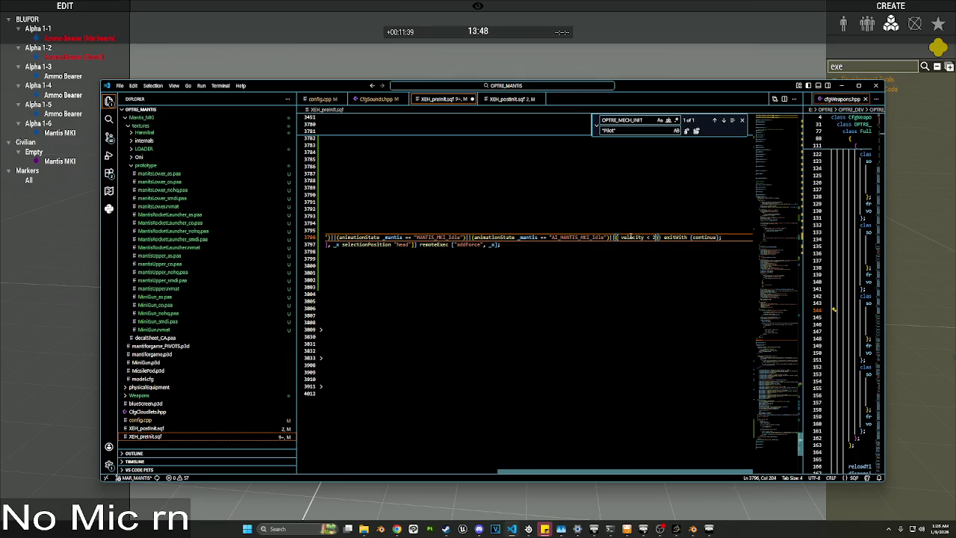
{"action": "key", "text": "Delete"}
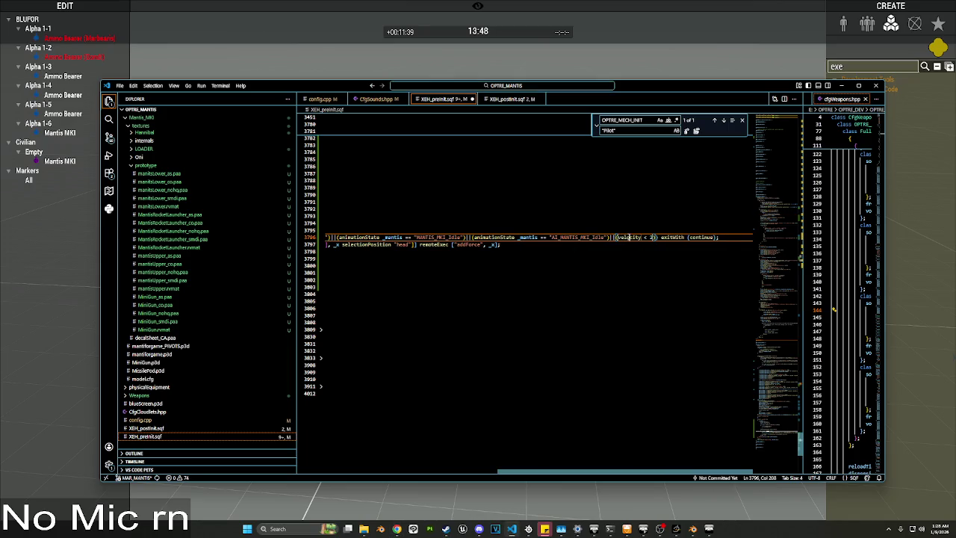
{"action": "type", "text": "_mantis"}
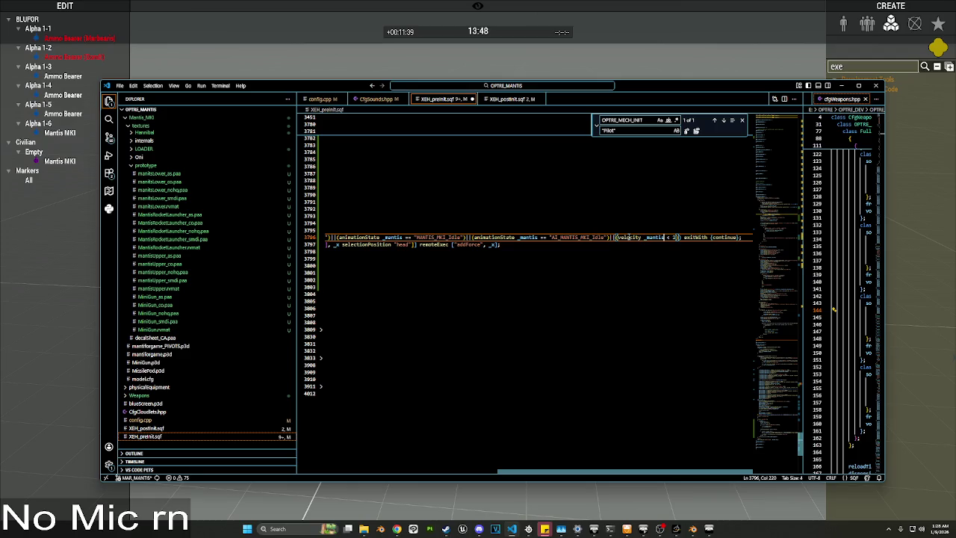
{"action": "scroll", "coordinate": [322, 122], "scroll_direction": "left", "scroll_amount": 5}
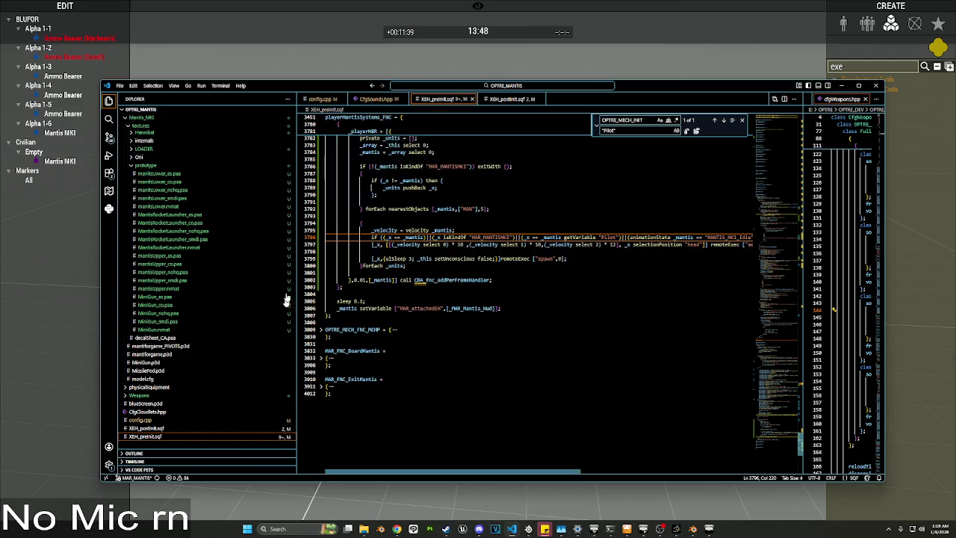
{"action": "left_click", "coordinate": [323, 122]}
{"action": "left_click", "coordinate": [322, 172]}
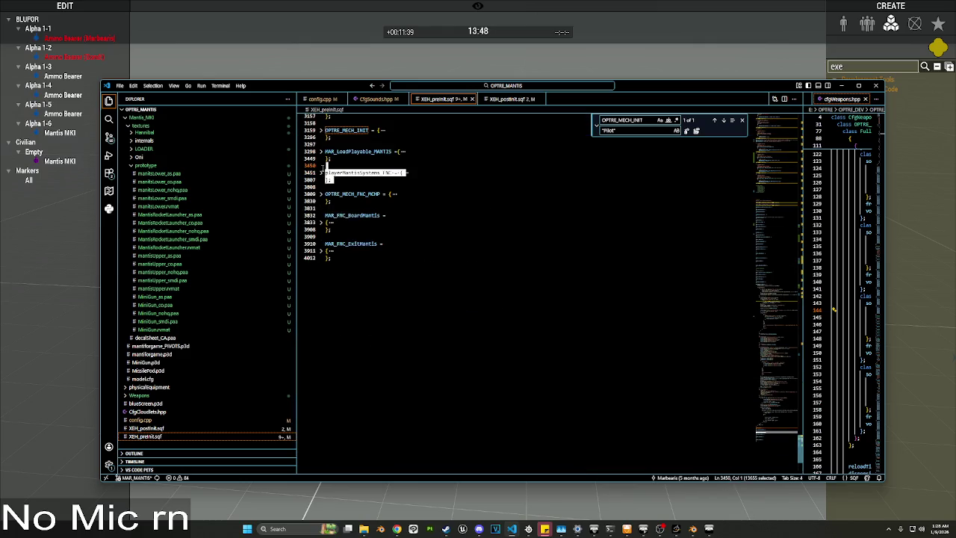
Step: Place a Development Tools Execute Code module and run the copied function globally
{"action": "key", "text": "alt+Tab"}
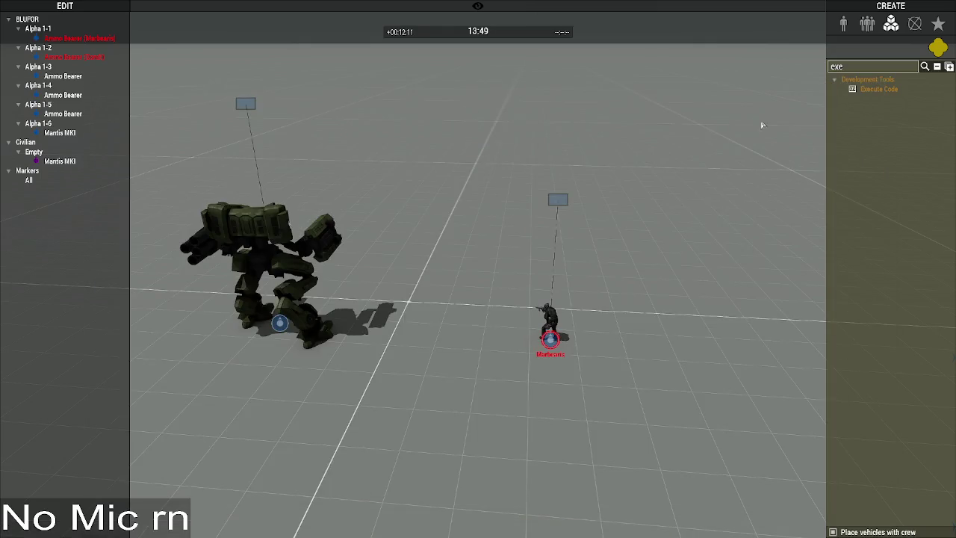
{"action": "left_click", "coordinate": [833, 79]}
{"action": "left_click", "coordinate": [879, 89]}
{"action": "left_click", "coordinate": [648, 217]}
{"action": "scroll", "coordinate": [517, 238], "scroll_direction": "down", "scroll_amount": 10}
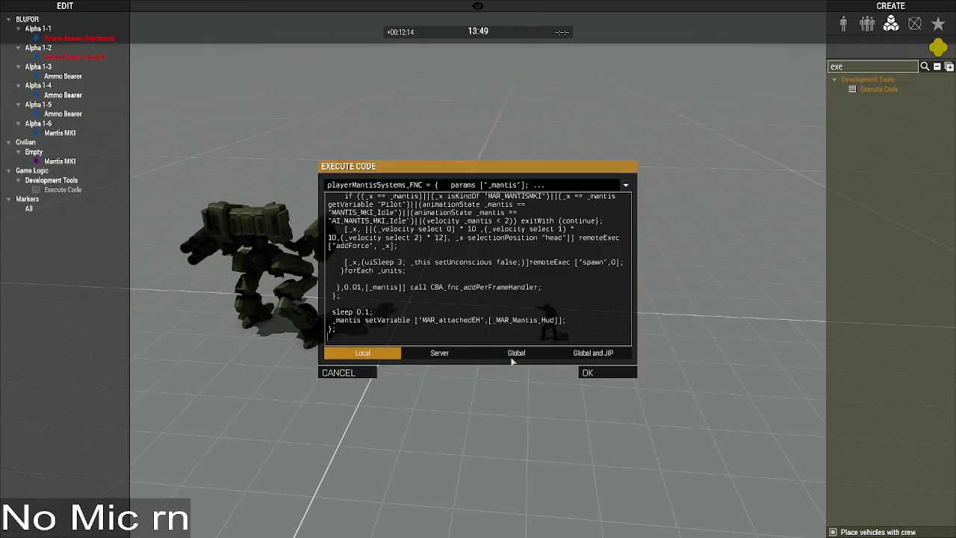
{"action": "left_click", "coordinate": [520, 354]}
{"action": "left_click", "coordinate": [607, 372]}
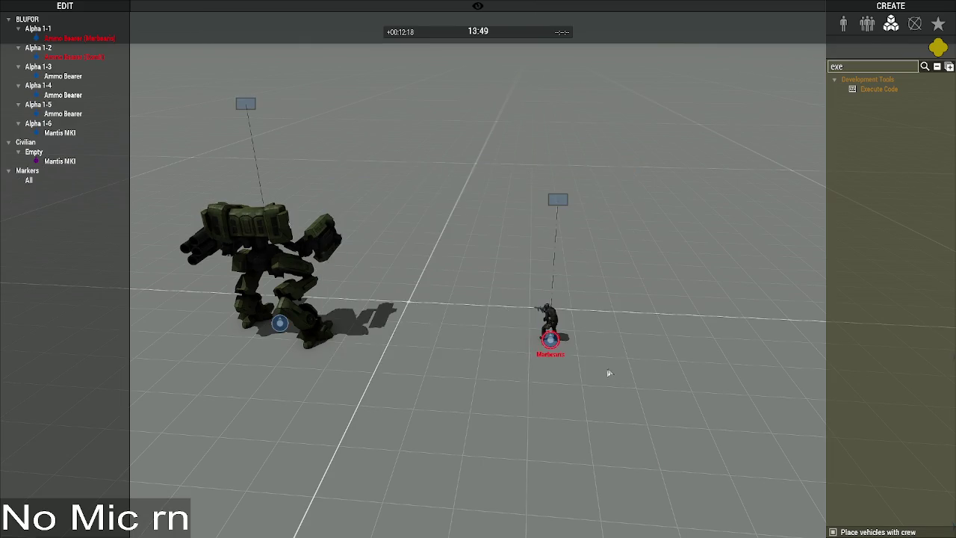
Step: Run the pasted function globally in a second Execute Code module, then select the old Mantis MKI
{"action": "key", "text": "alt+Tab"}
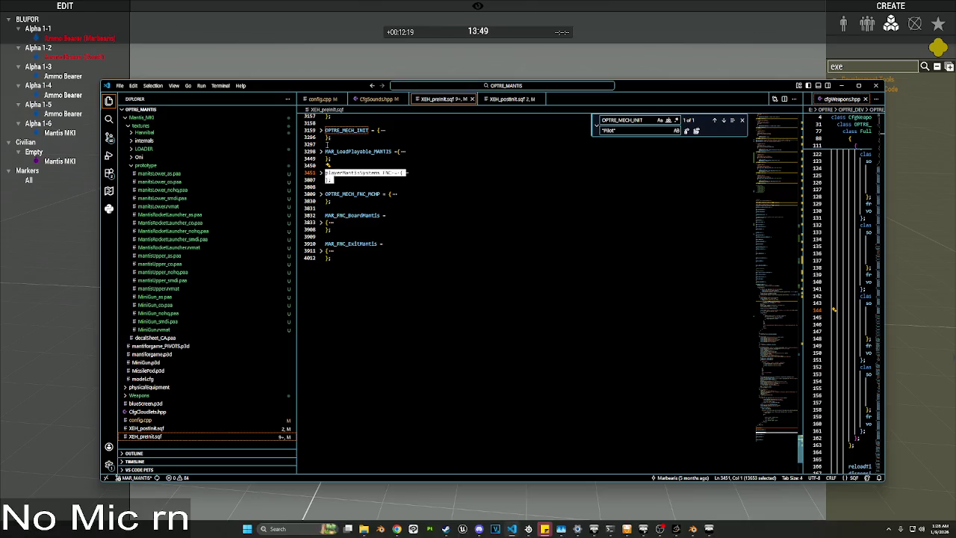
{"action": "key", "text": "alt+Tab"}
{"action": "left_click", "coordinate": [878, 89]}
{"action": "left_click", "coordinate": [650, 254]}
{"action": "key", "text": "ctrl+a"}
{"action": "key", "text": "ctrl+v"}
{"action": "left_click", "coordinate": [489, 354]}
{"action": "left_click", "coordinate": [589, 373]}
{"action": "key", "text": "BackSpace"}
{"action": "key", "text": "BackSpace"}
{"action": "key", "text": "BackSpace"}
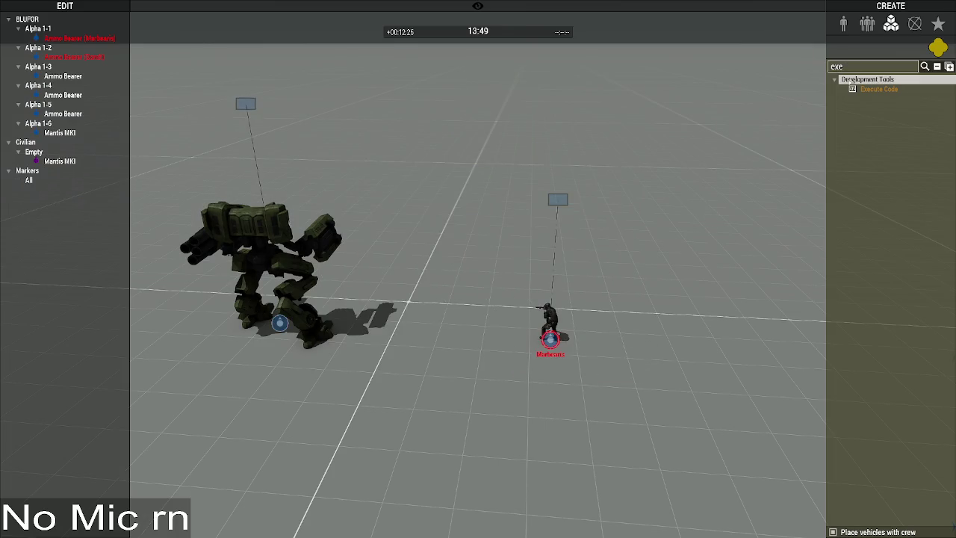
{"action": "left_click", "coordinate": [281, 323]}
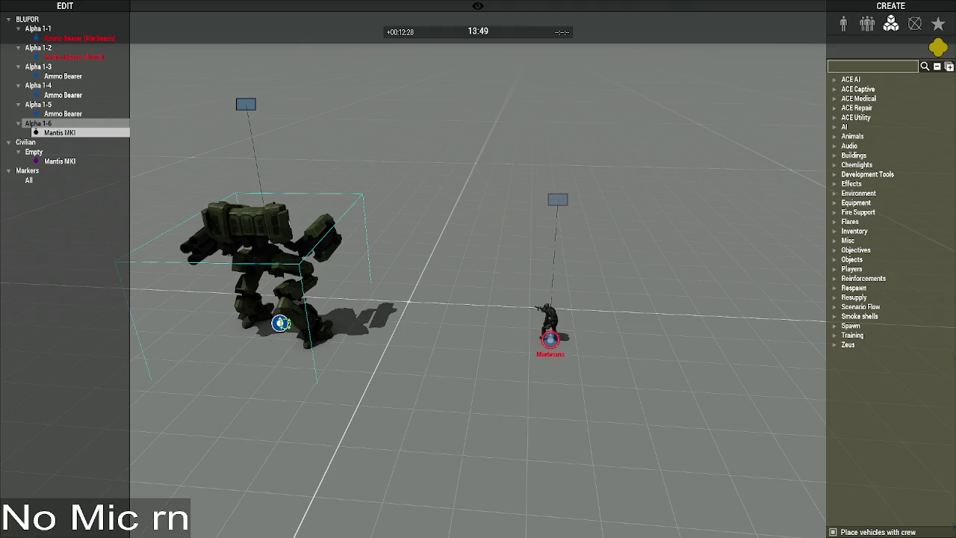
Step: Delete the old Mantis and place a new Mantis MKI from Units > UNSC Mechs > Mantis
{"action": "key", "text": "Delete"}
{"action": "left_click", "coordinate": [844, 23]}
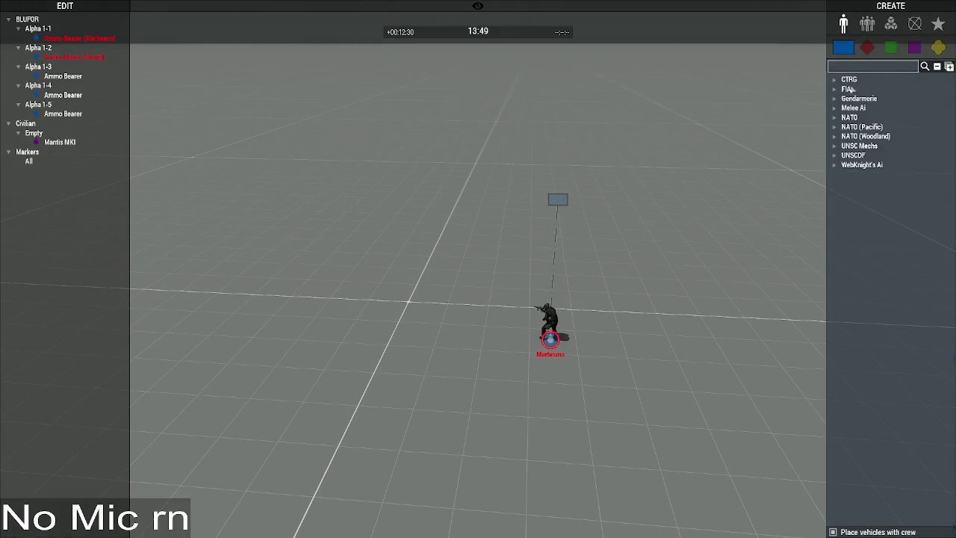
{"action": "left_click", "coordinate": [835, 145]}
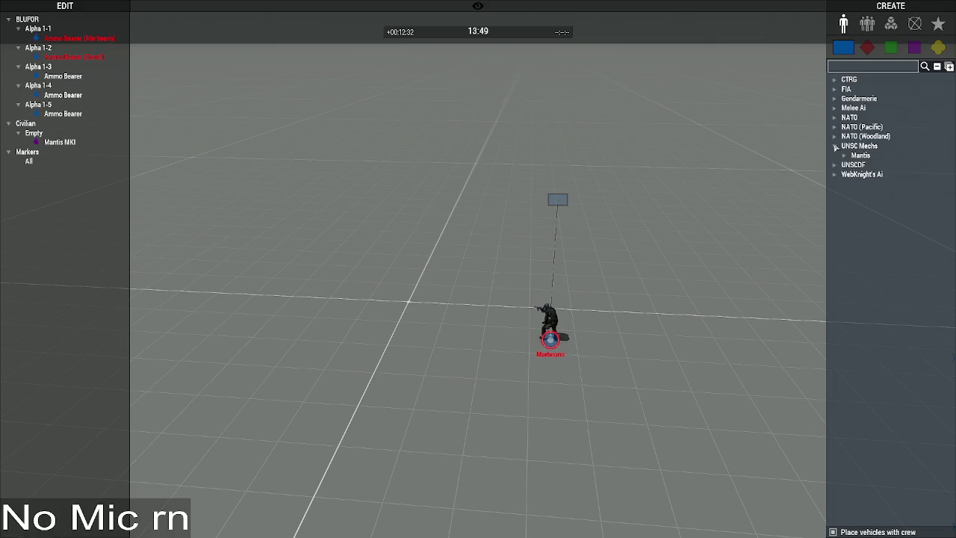
{"action": "left_click", "coordinate": [844, 156]}
{"action": "left_click", "coordinate": [871, 167]}
{"action": "left_click", "coordinate": [316, 275]}
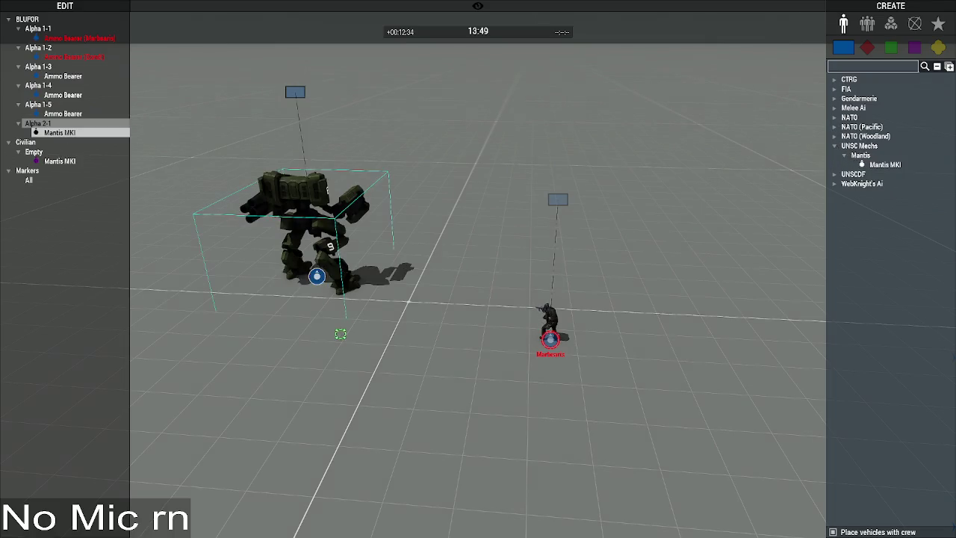
{"action": "key", "text": "w"}
{"action": "key", "text": "a"}
{"action": "left_click", "coordinate": [441, 324]}
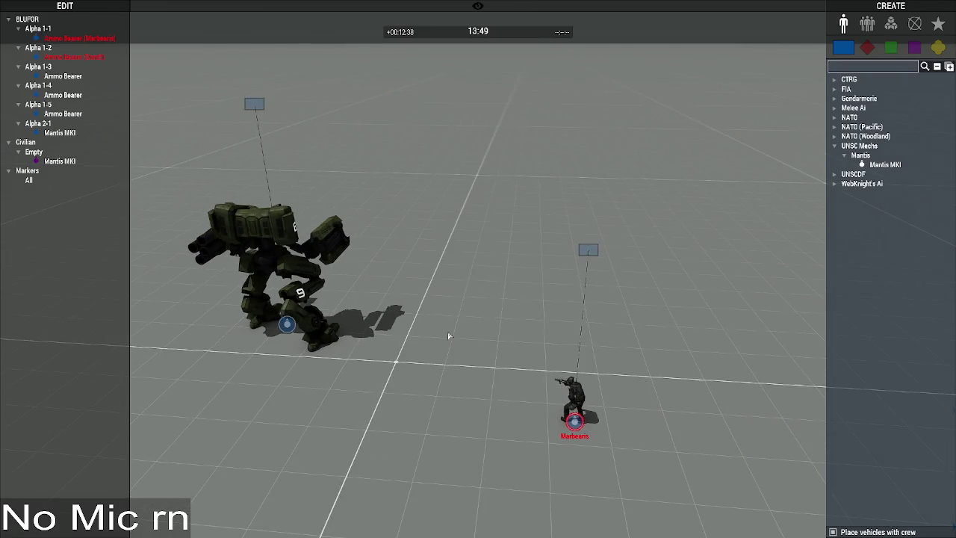
Step: Unfold OPTRE_MECH_INIT in the script, then delete the empty civilian Mantis MKI
{"action": "key", "text": "alt+Tab"}
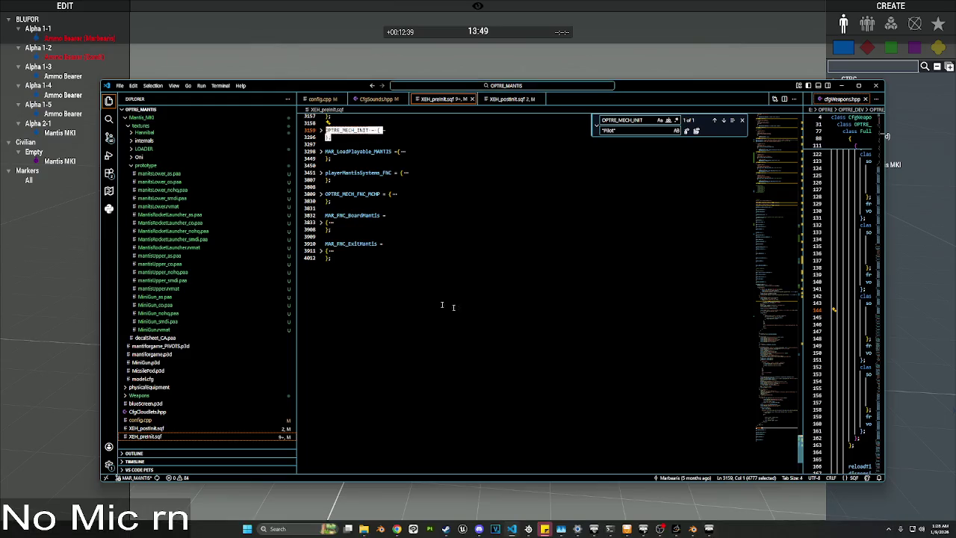
{"action": "left_click", "coordinate": [320, 130]}
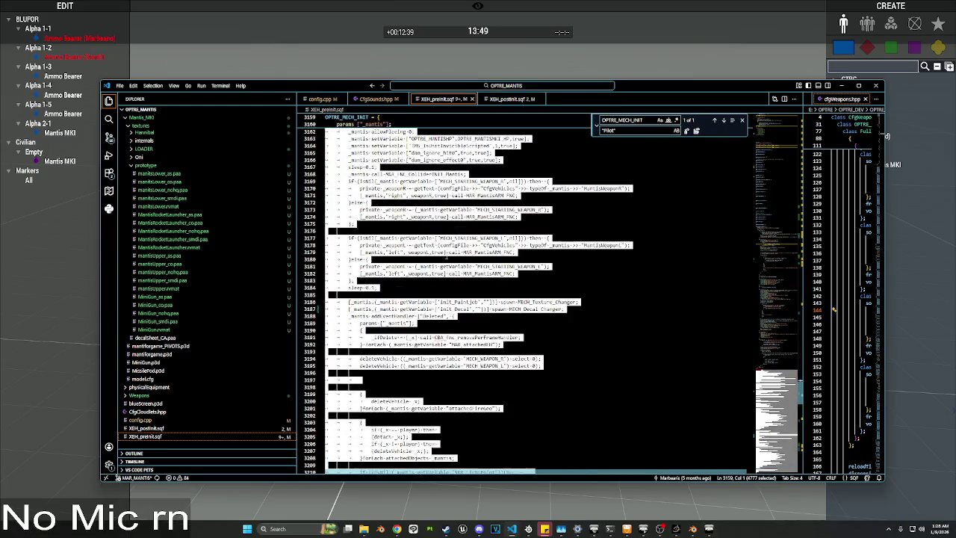
{"action": "key", "text": "alt+Tab"}
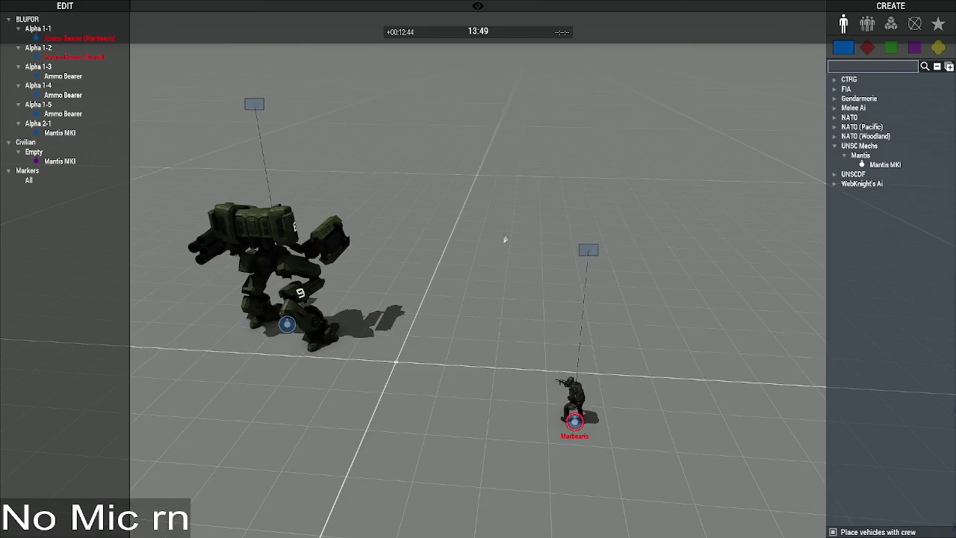
{"action": "left_click", "coordinate": [60, 161]}
{"action": "key", "text": "Delete"}
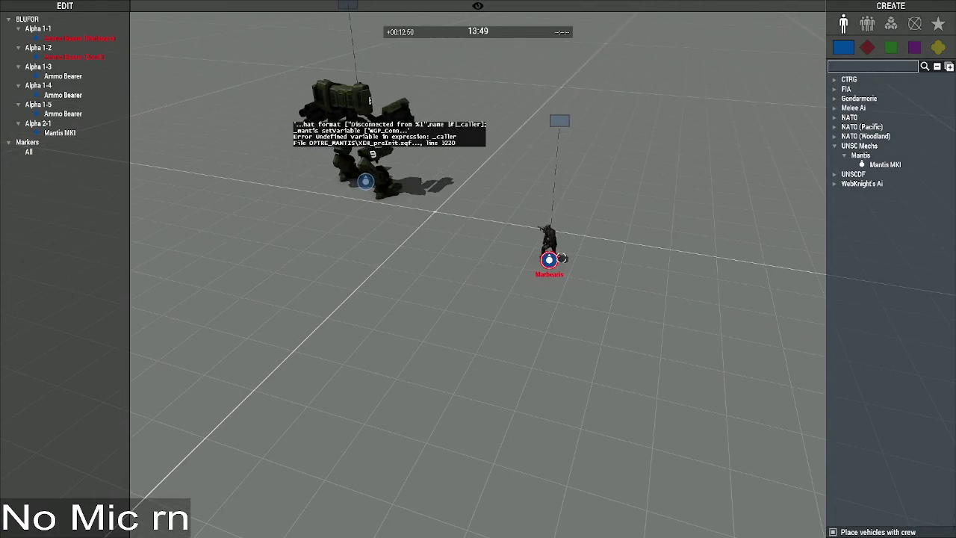
Step: Preview the scenario, board the new Mantis MKI, pause, and return to the script
{"action": "key", "text": "ctrl+p"}
{"action": "key", "text": "w"}
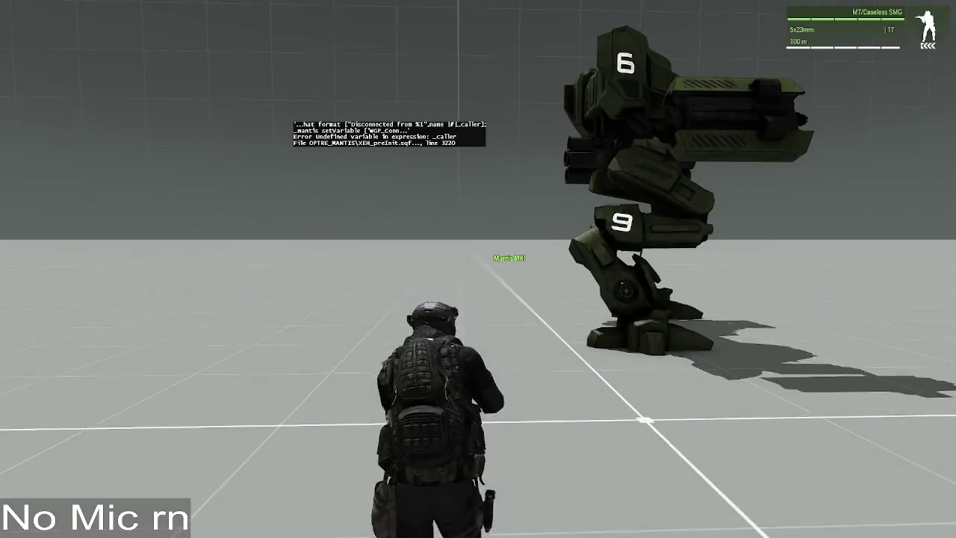
{"action": "scroll", "coordinate": [478, 269], "scroll_direction": "down", "scroll_amount": 2}
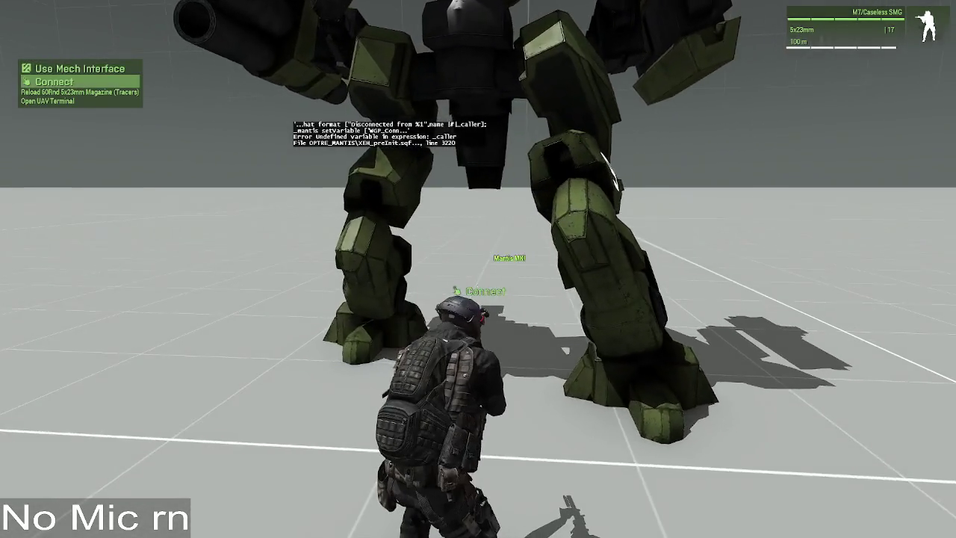
{"action": "scroll", "coordinate": [478, 269], "scroll_direction": "down", "scroll_amount": 1}
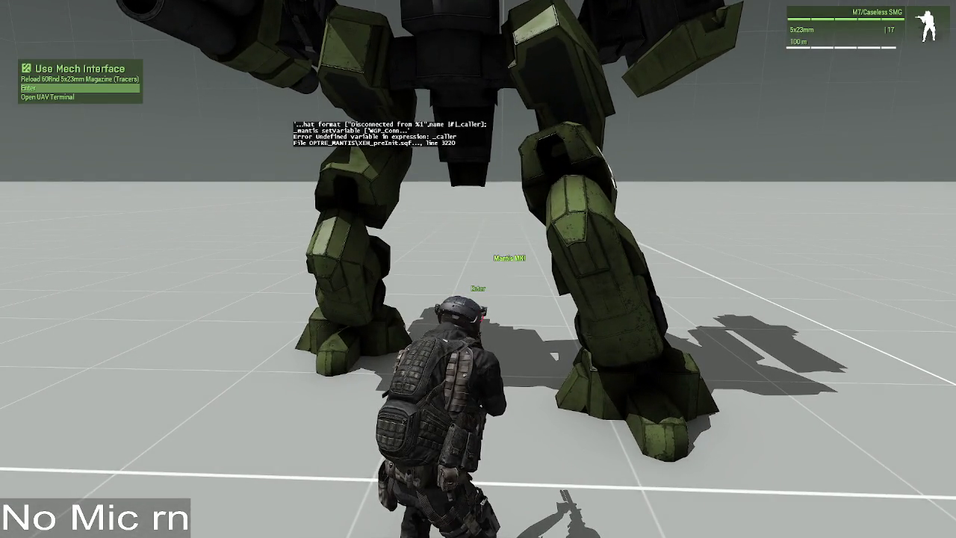
{"action": "key", "text": "space"}
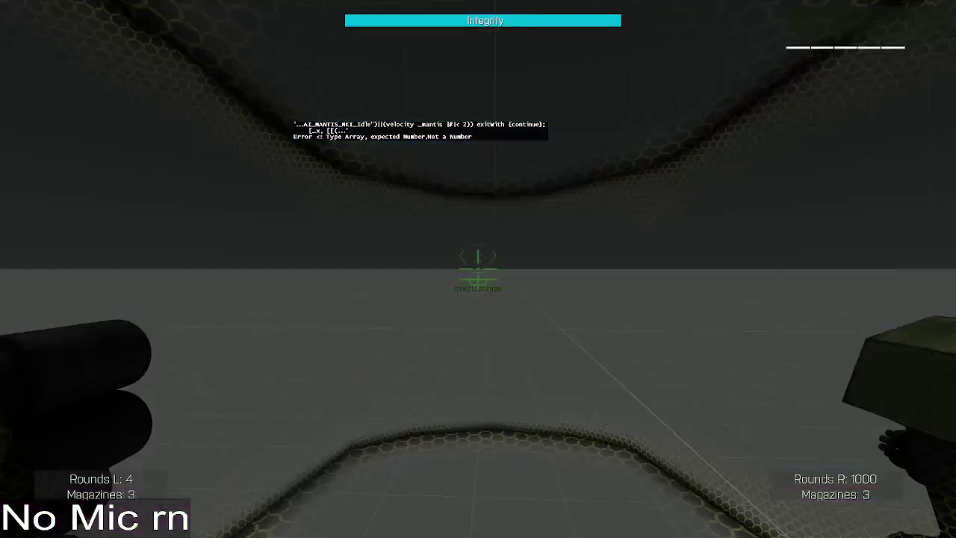
{"action": "key", "text": "KP_Enter"}
{"action": "key", "text": "Escape"}
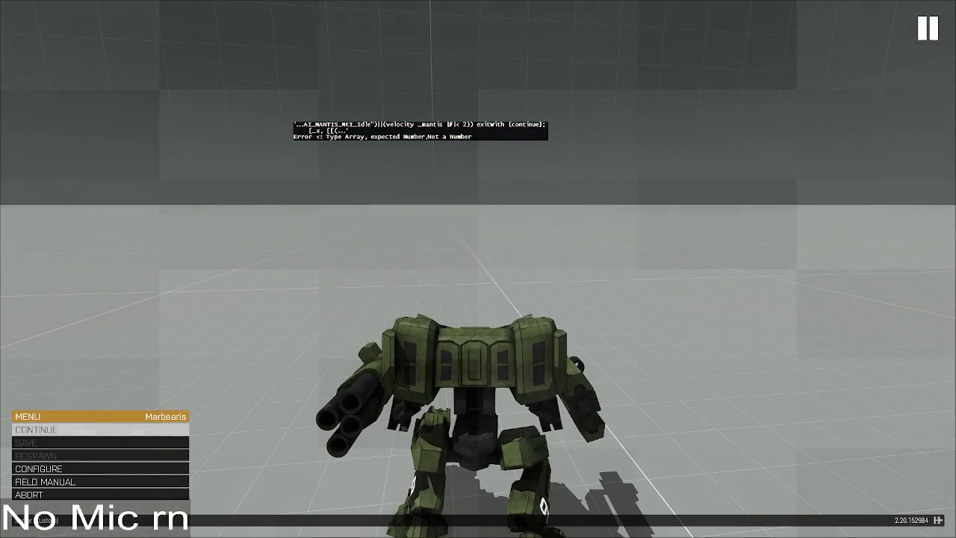
{"action": "key", "text": "alt+Tab"}
{"action": "left_click", "coordinate": [451, 245]}
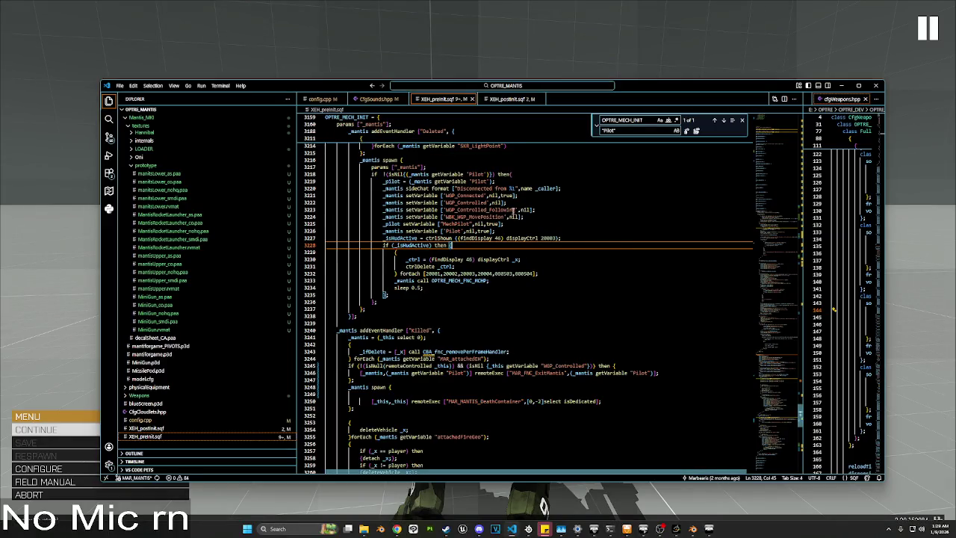
Step: Scroll through the Killed handler, glance at XEH_postInit.sqf, return to XEH_preInit.sqf, then the game
{"action": "scroll", "coordinate": [513, 209], "scroll_direction": "up", "scroll_amount": 2}
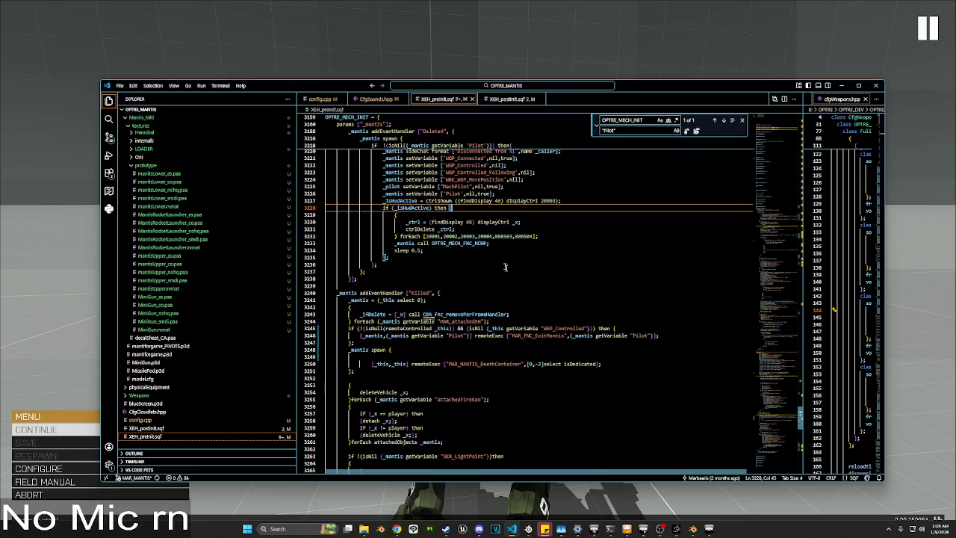
{"action": "left_click", "coordinate": [523, 100]}
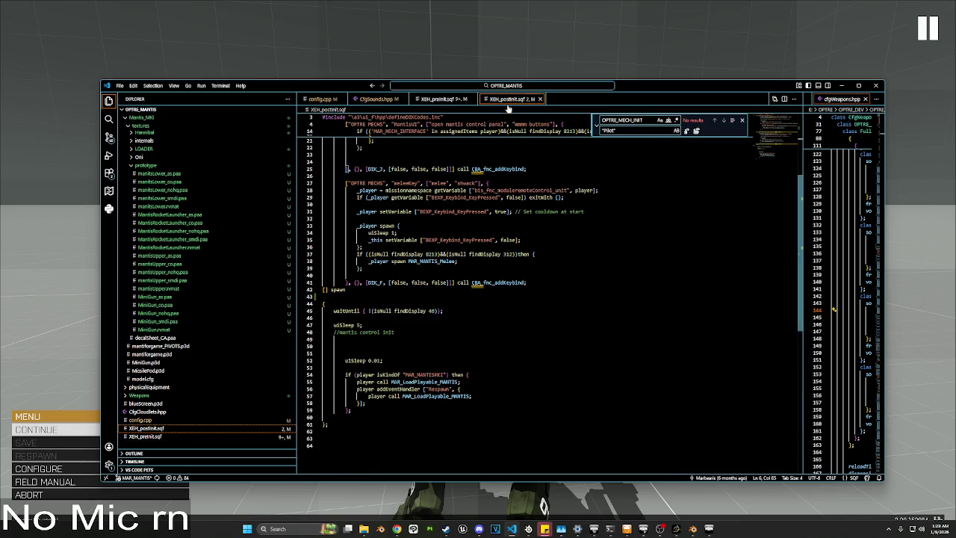
{"action": "left_click", "coordinate": [424, 103]}
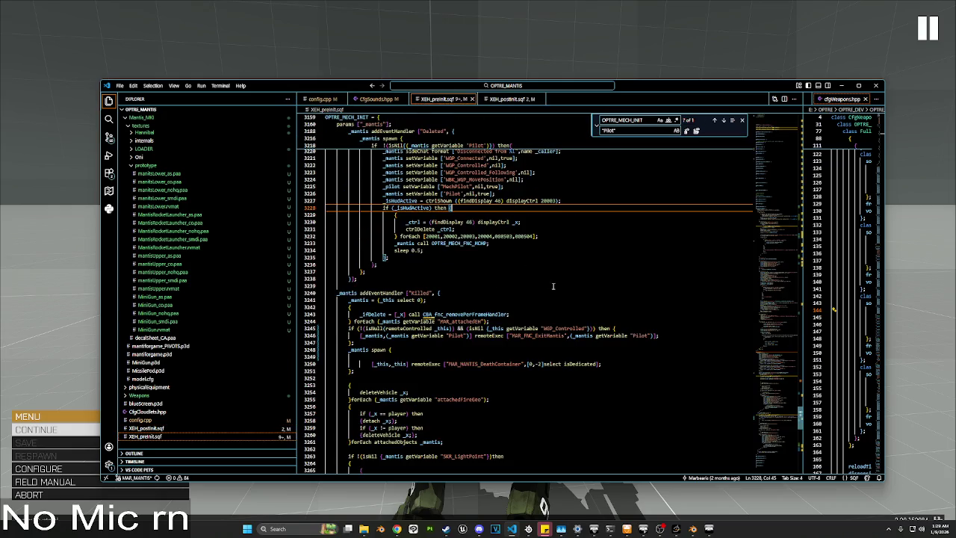
{"action": "left_click", "coordinate": [448, 66]}
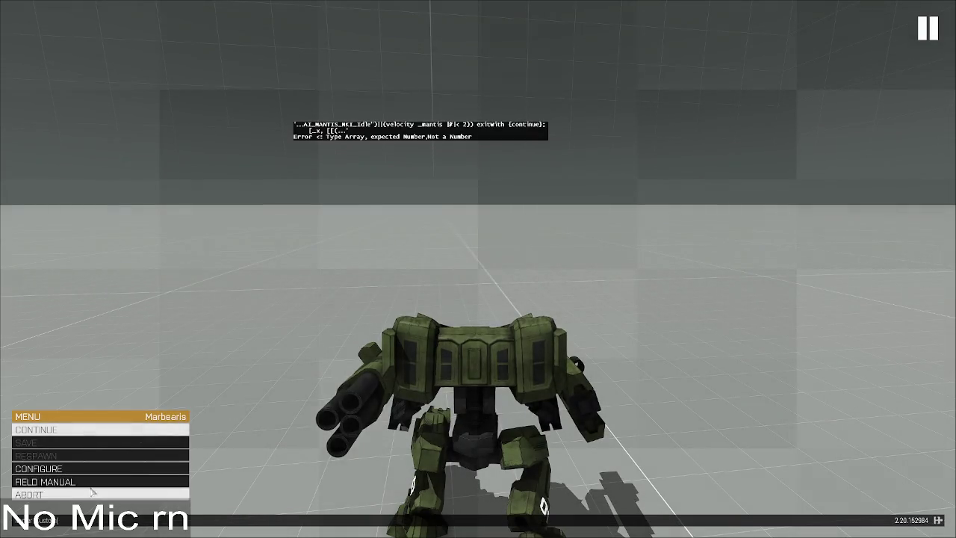
Step: Abort the running mission, leave the debriefing, and focus XEH_preInit.sqf in VS Code
{"action": "left_click", "coordinate": [45, 494]}
{"action": "left_click", "coordinate": [392, 254]}
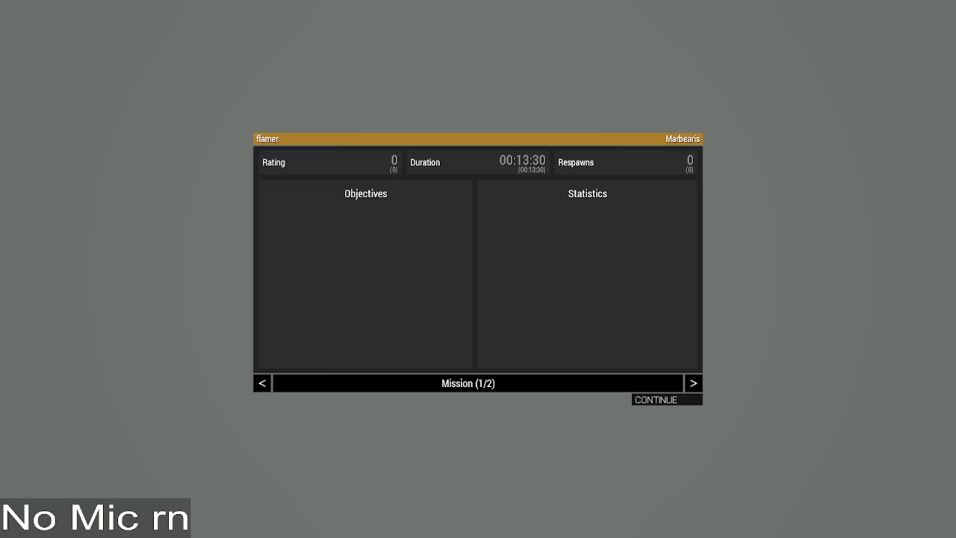
{"action": "left_click", "coordinate": [676, 399]}
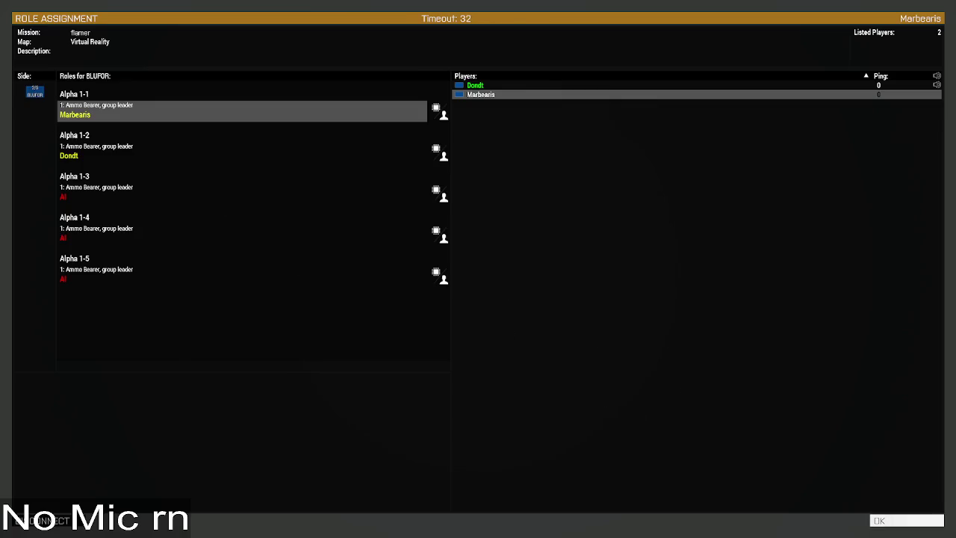
{"action": "key", "text": "alt+Tab"}
{"action": "left_click", "coordinate": [599, 256]}
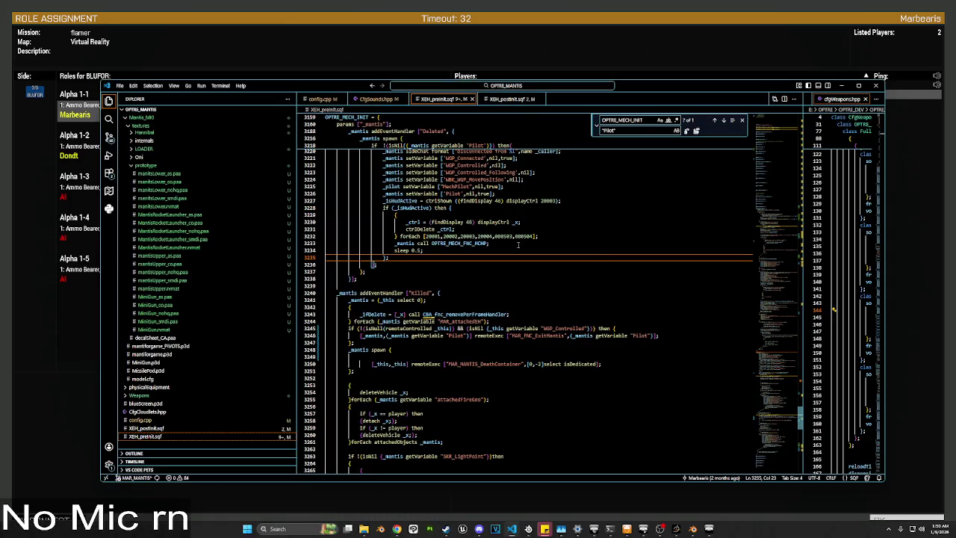
Step: Expand playerMantisSystems_FNC and wrap line 3796's velocity _mantis expression in parentheses
{"action": "scroll", "coordinate": [518, 244], "scroll_direction": "down", "scroll_amount": 10}
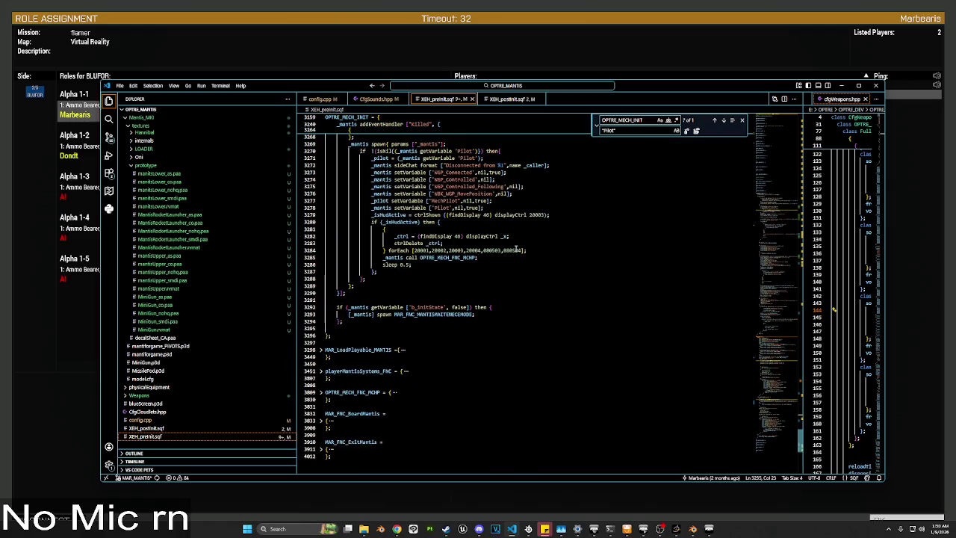
{"action": "left_click", "coordinate": [320, 372]}
{"action": "scroll", "coordinate": [523, 299], "scroll_direction": "down", "scroll_amount": 15}
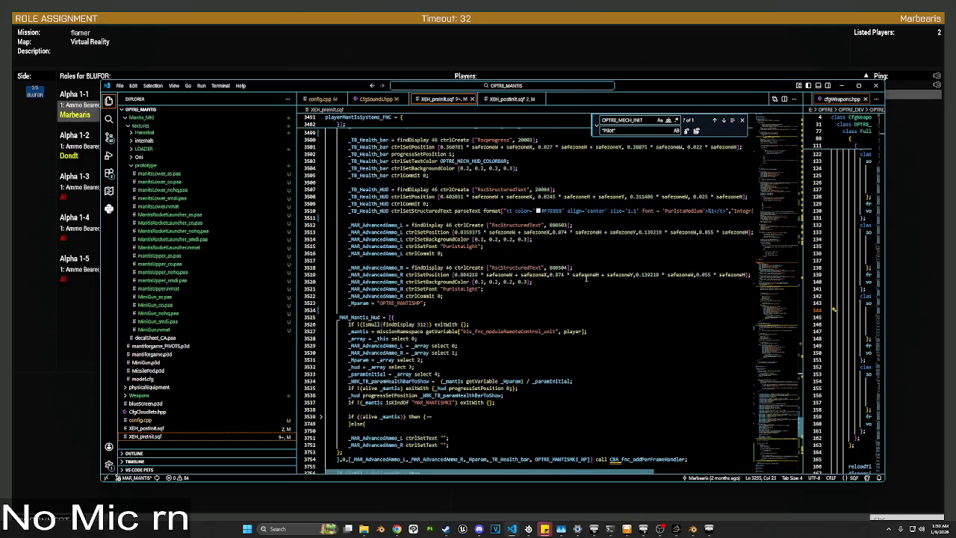
{"action": "scroll", "coordinate": [586, 278], "scroll_direction": "down", "scroll_amount": 3}
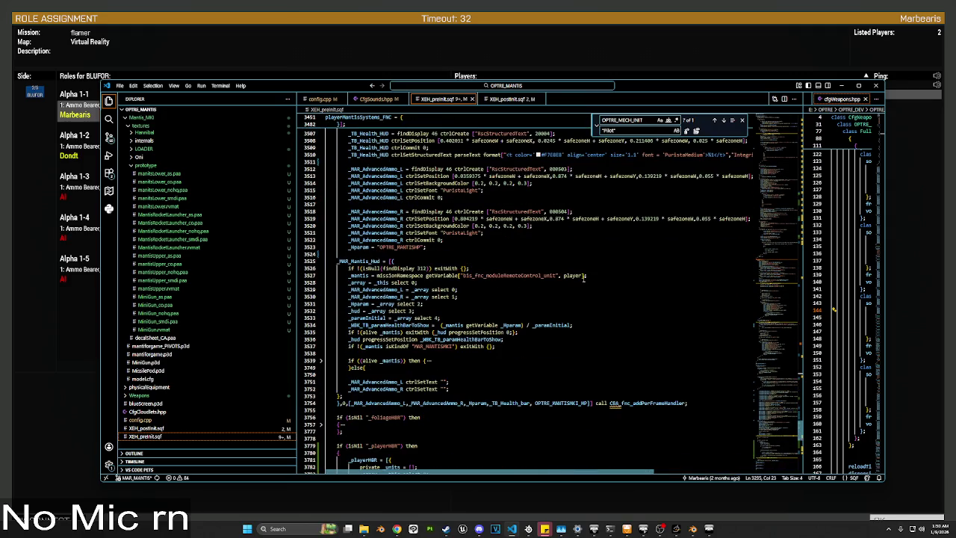
{"action": "scroll", "coordinate": [586, 278], "scroll_direction": "up", "scroll_amount": 3}
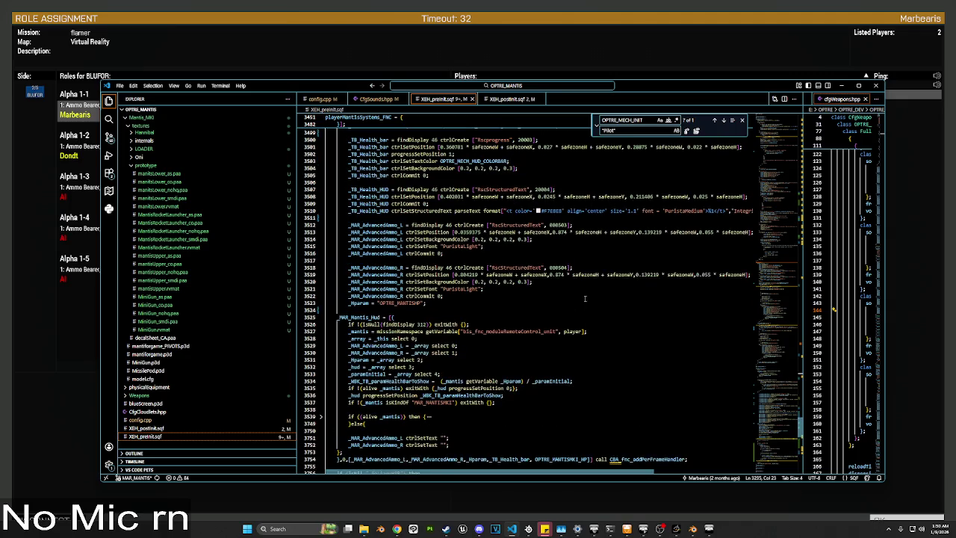
{"action": "scroll", "coordinate": [585, 299], "scroll_direction": "down", "scroll_amount": 20}
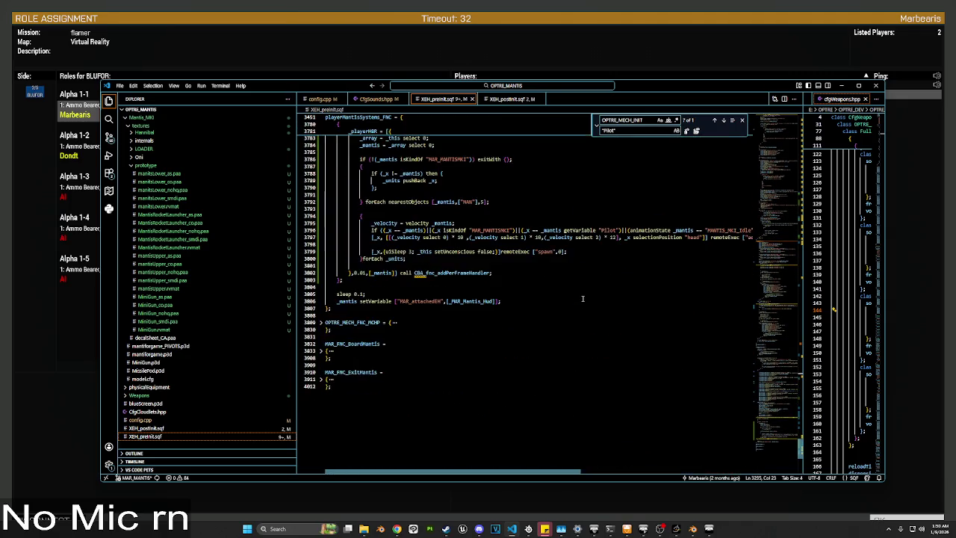
{"action": "scroll", "coordinate": [582, 299], "scroll_direction": "up", "scroll_amount": 2}
{"action": "mouse_move", "coordinate": [531, 470]}
{"action": "left_mouse_down"}
{"action": "mouse_move", "coordinate": [699, 473]}
{"action": "mouse_move", "coordinate": [731, 454]}
{"action": "left_mouse_up"}
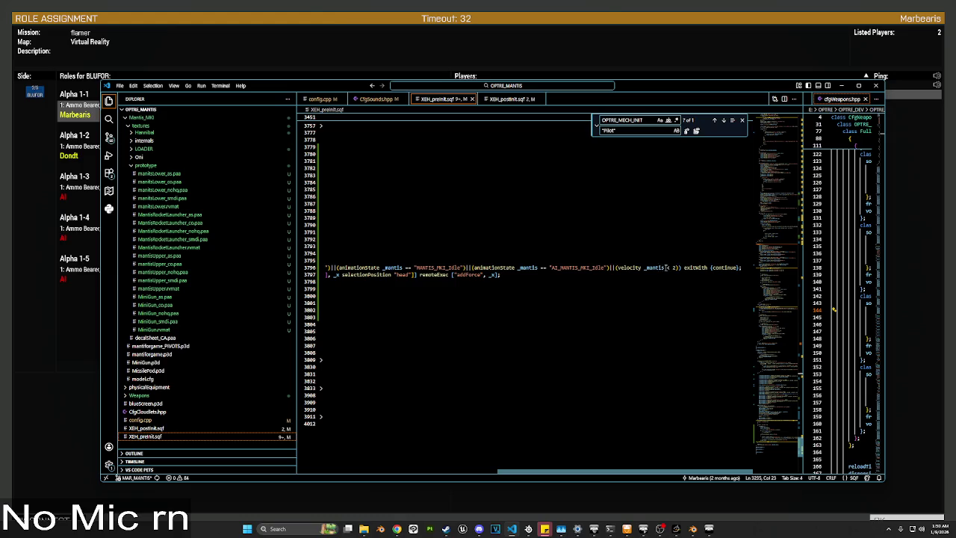
{"action": "left_click_drag", "start_coordinate": [666, 267], "coordinate": [617, 267]}
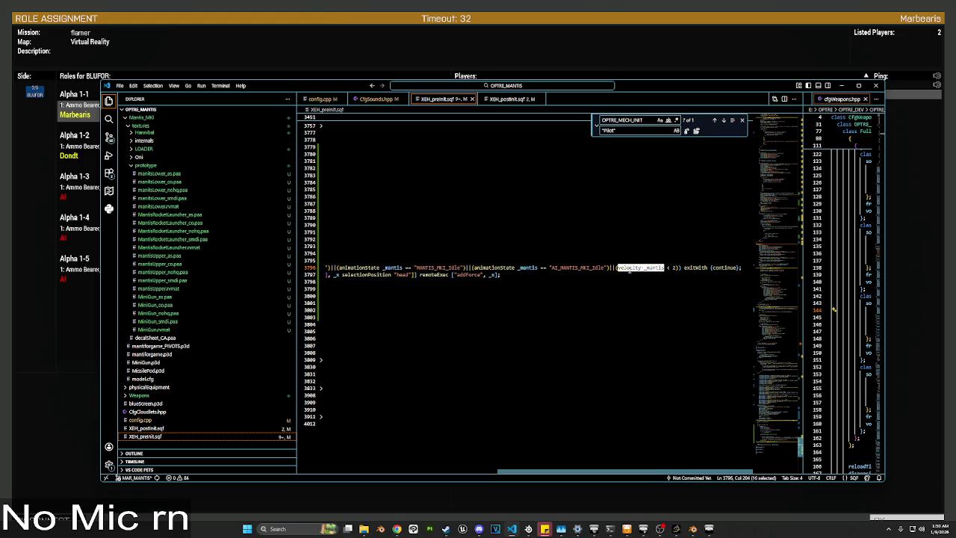
{"action": "type", "text": "("}
{"action": "left_click", "coordinate": [670, 267]}
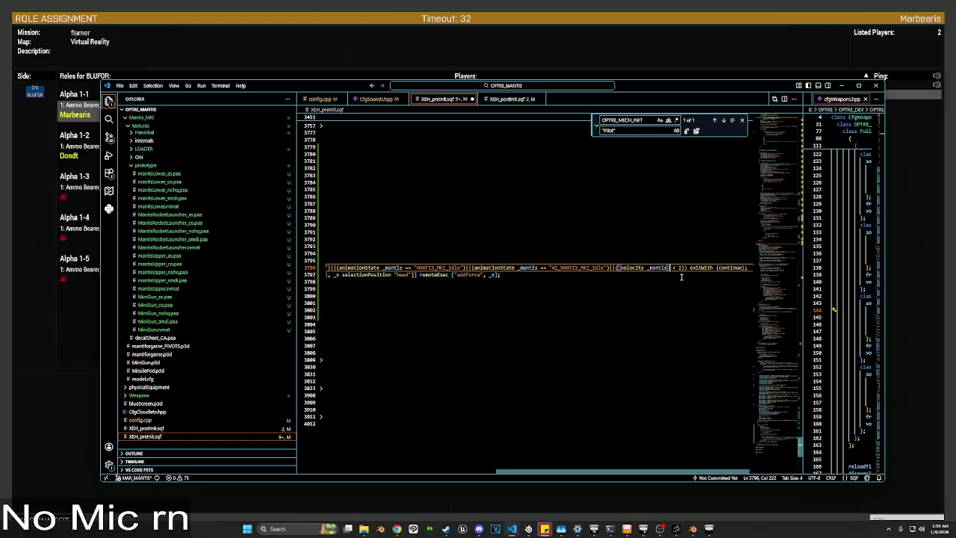
{"action": "type", "text": "#"}
{"action": "key", "text": "BackSpace"}
Step: Build ((velocity _mantis)#0) < 2 && matching #1 and #2 checks on line 3796
{"action": "left_click_drag", "start_coordinate": [684, 268], "coordinate": [620, 267]}
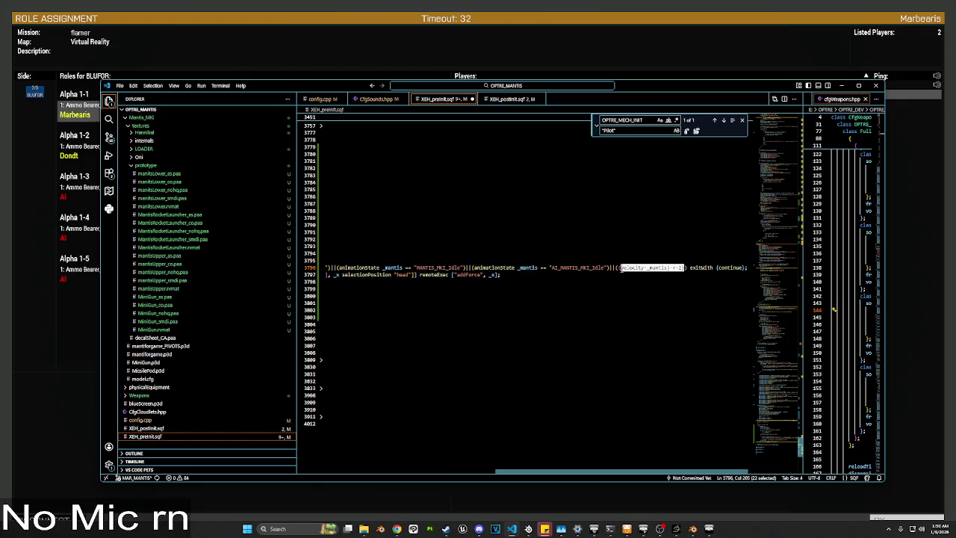
{"action": "type", "text": "("}
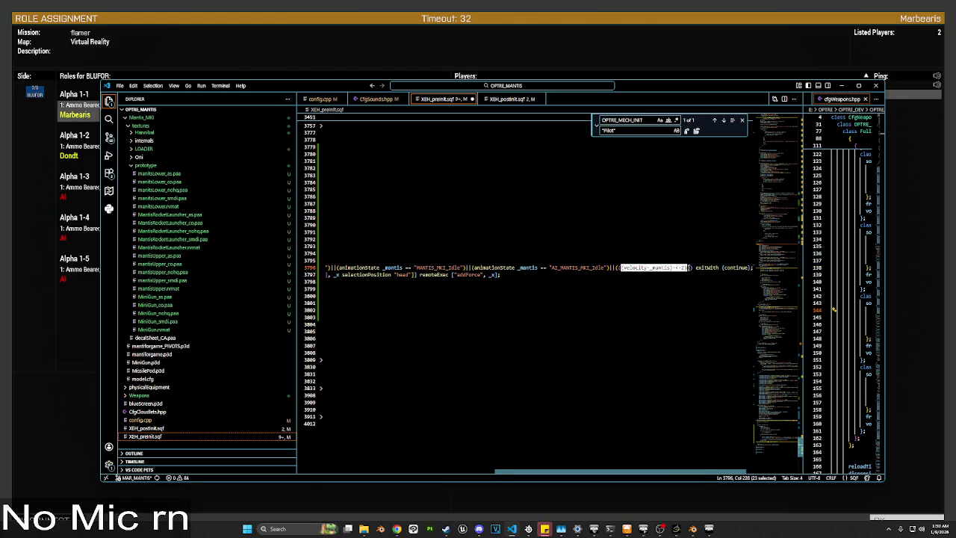
{"action": "key", "text": "Right"}
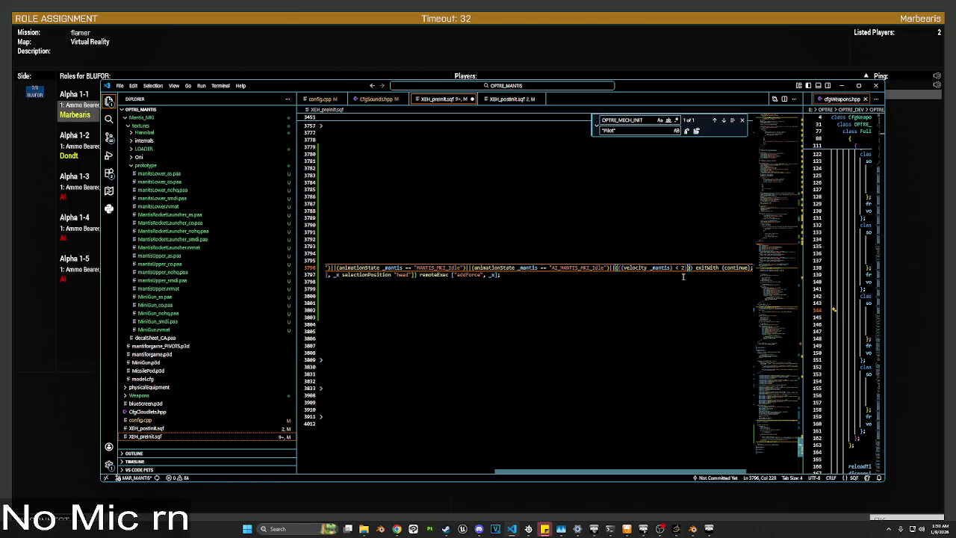
{"action": "type", "text": "&&"}
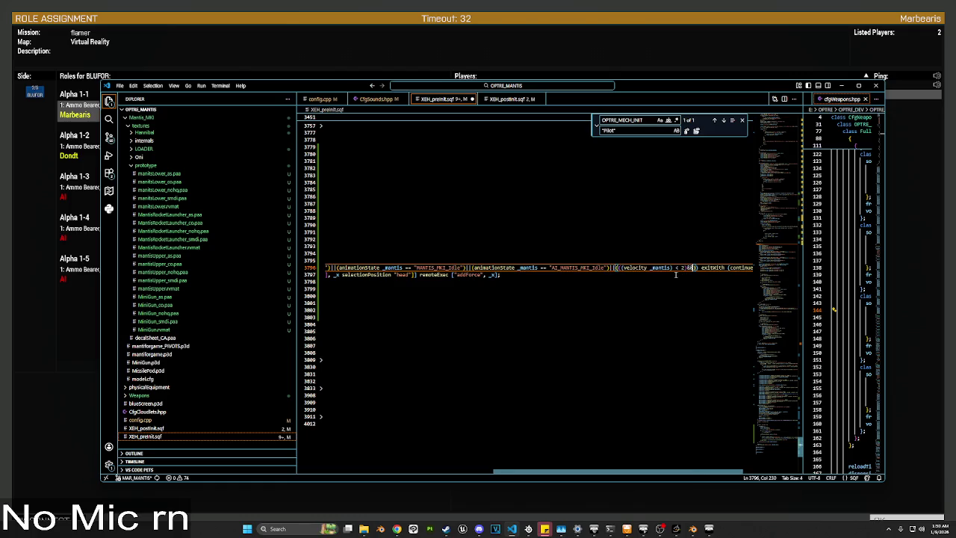
{"action": "left_click", "coordinate": [672, 268]}
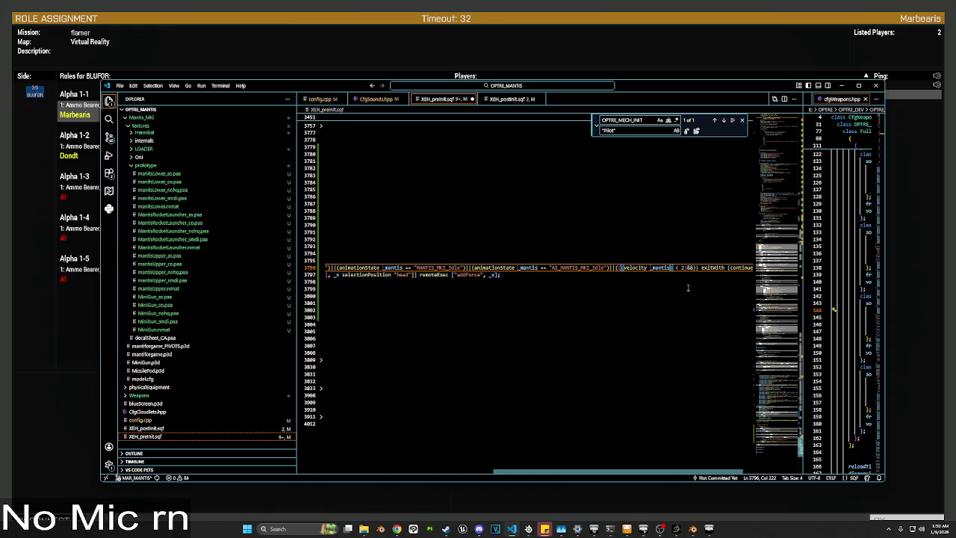
{"action": "type", "text": ")"}
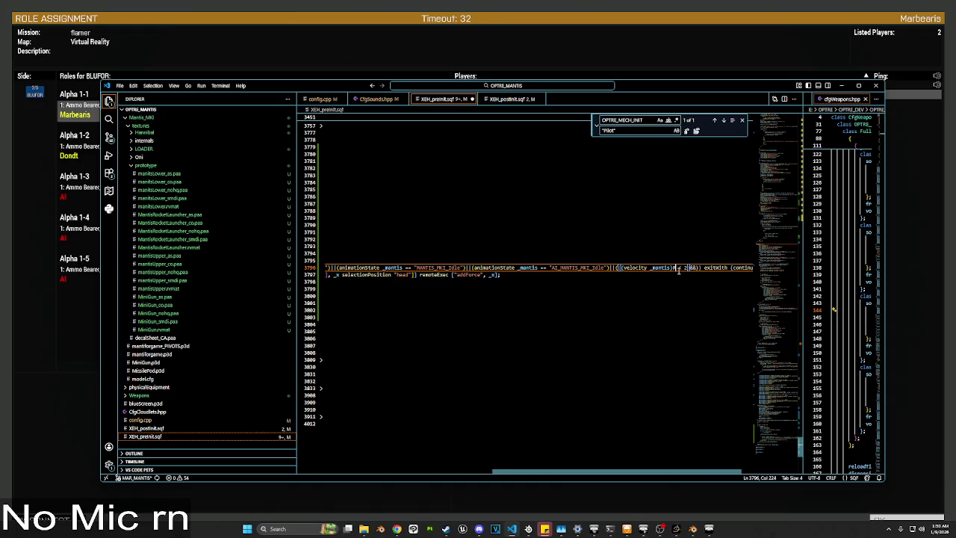
{"action": "type", "text": "0"}
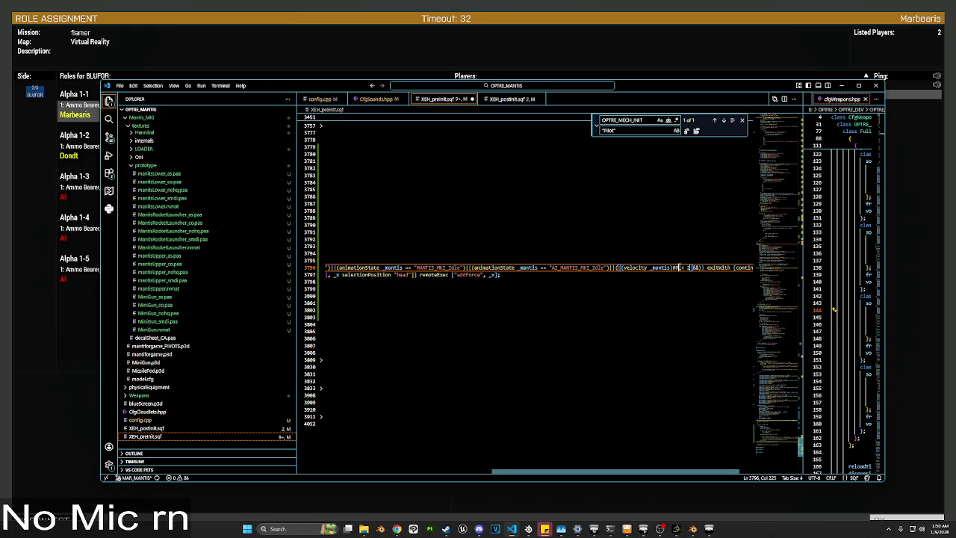
{"action": "left_click_drag", "start_coordinate": [678, 267], "coordinate": [624, 267]}
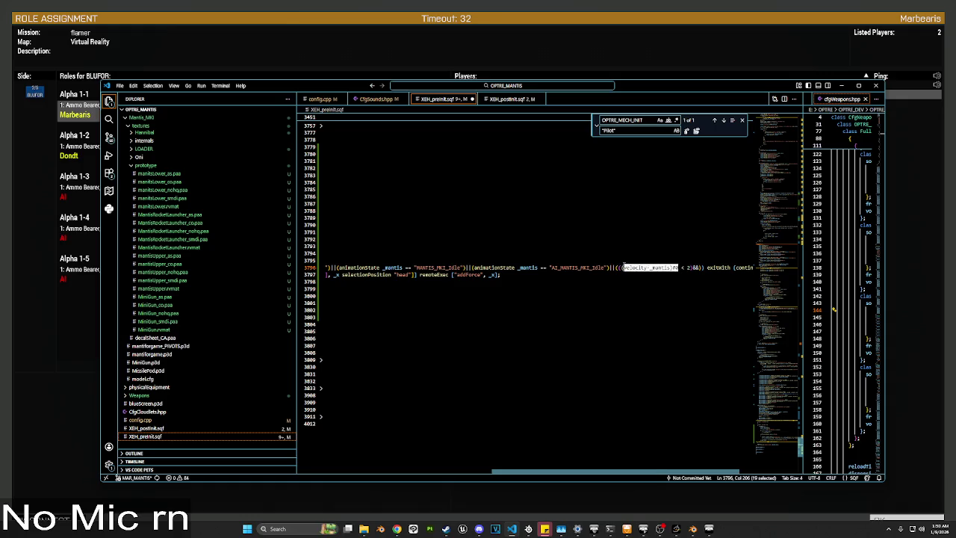
{"action": "type", "text": "("}
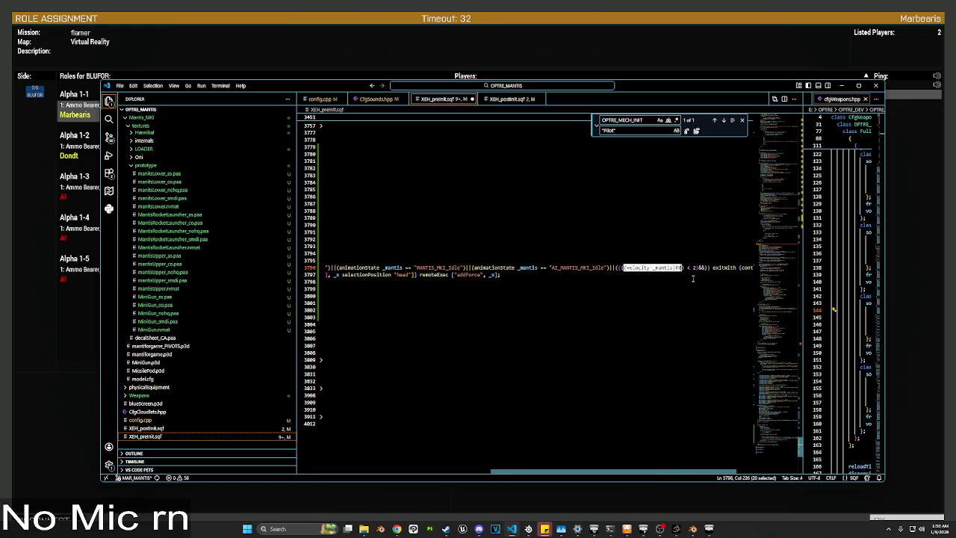
{"action": "left_click", "coordinate": [698, 267], "text": "shift"}
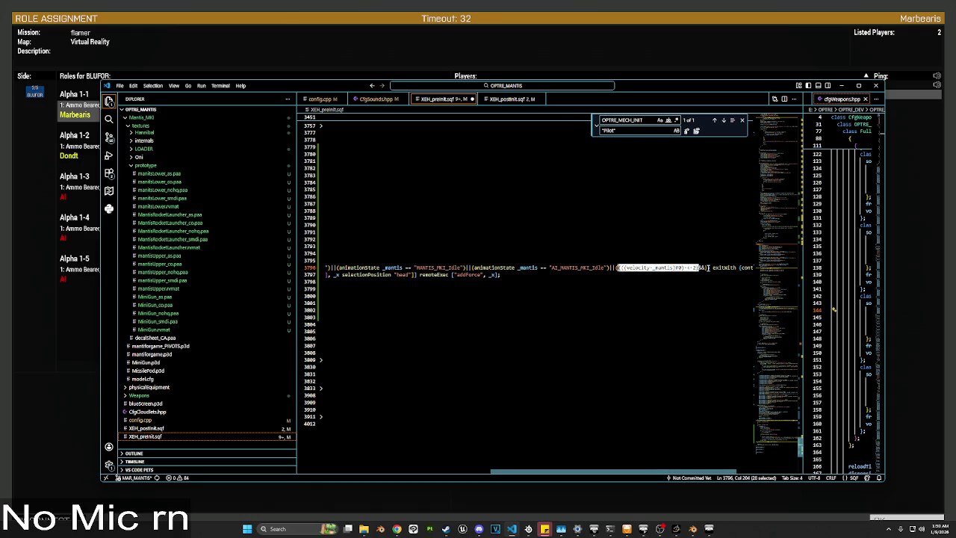
{"action": "key", "text": "ctrl+v"}
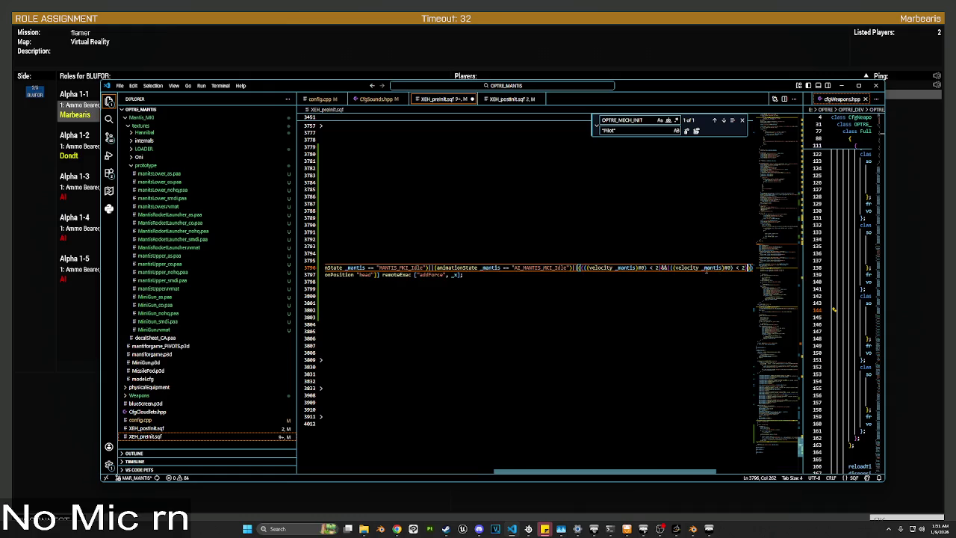
{"action": "type", "text": "&&"}
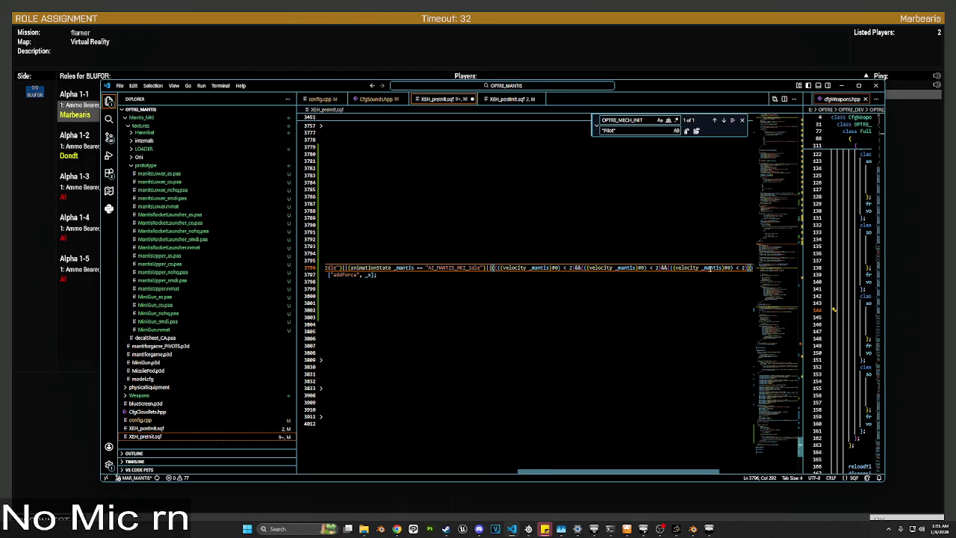
{"action": "type", "text": "((velocity _mantis)#2"}
{"action": "left_click", "coordinate": [640, 304]}
Step: Take the Alpha 1-1 slot in the role assignment lobby
{"action": "left_click", "coordinate": [352, 43]}
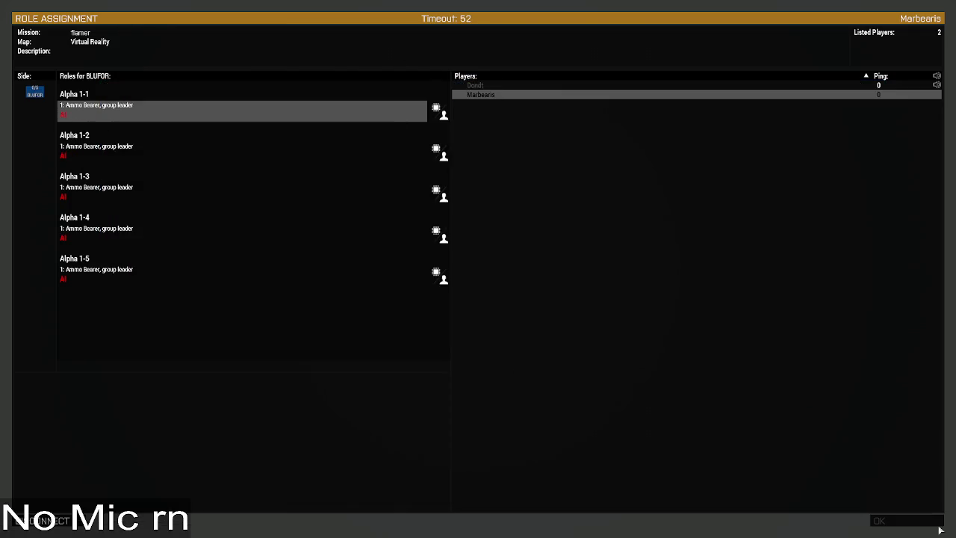
{"action": "left_click", "coordinate": [95, 114]}
{"action": "left_click", "coordinate": [905, 521]}
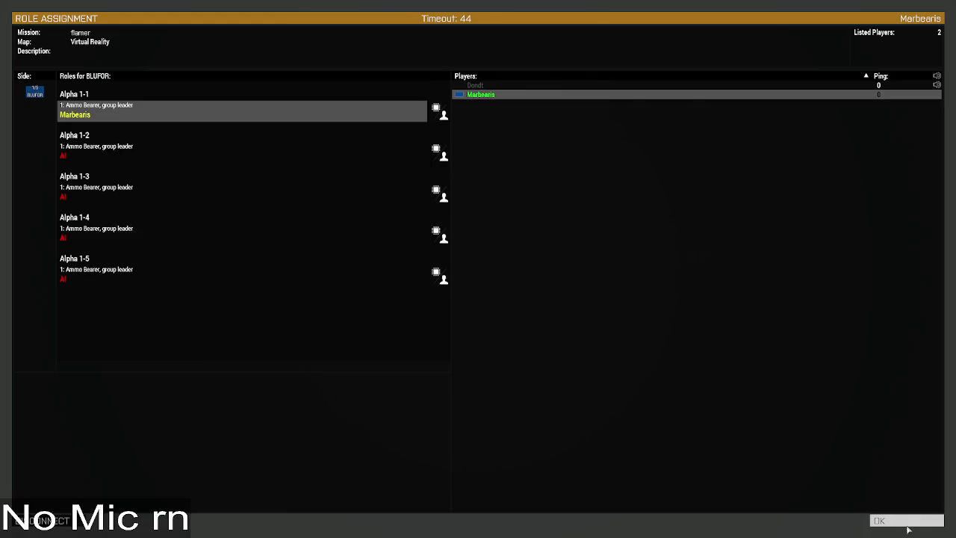
{"action": "left_click", "coordinate": [170, 111]}
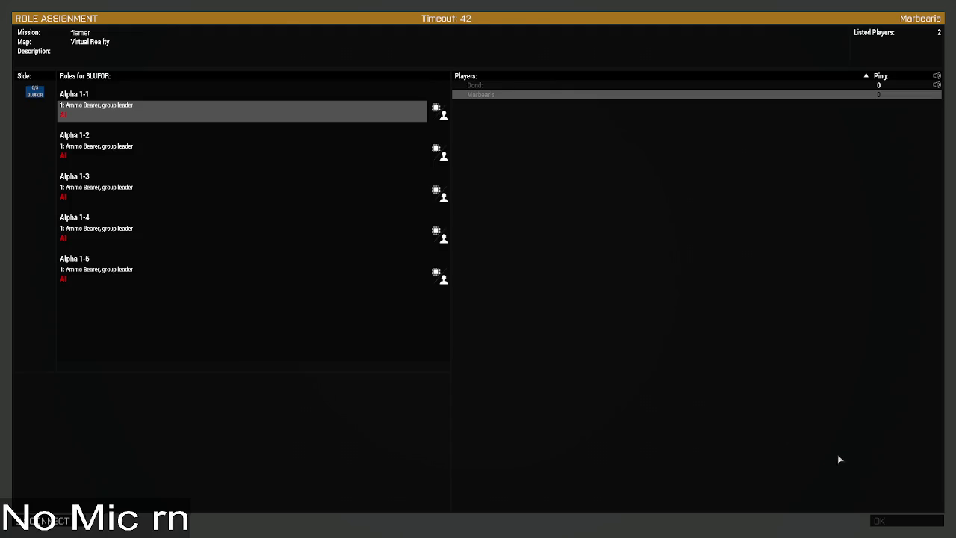
{"action": "left_click", "coordinate": [204, 130]}
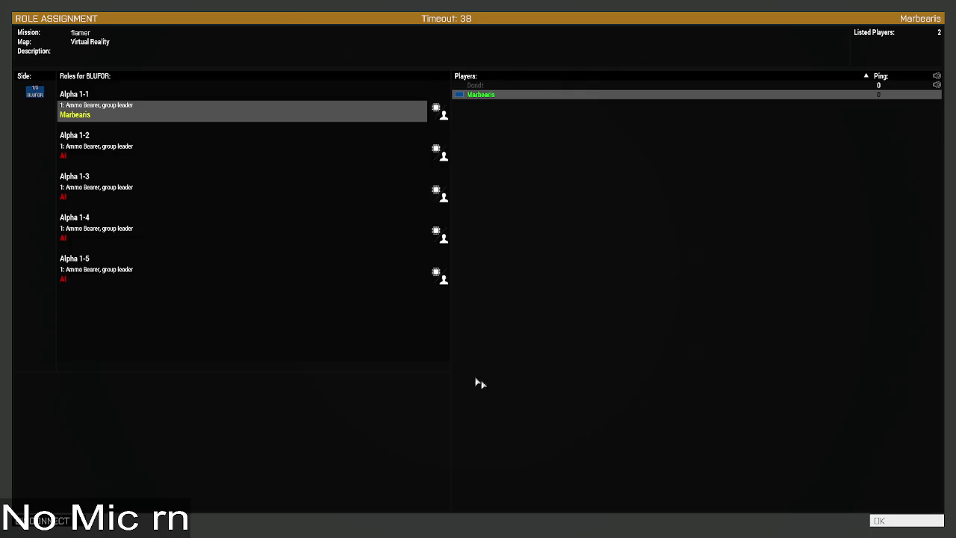
Step: Disable AI on the four remaining Alpha slots, 1-2 through 1-5
{"action": "left_click", "coordinate": [437, 153]}
{"action": "left_click", "coordinate": [437, 194]}
{"action": "left_click", "coordinate": [437, 235]}
{"action": "left_click", "coordinate": [438, 276]}
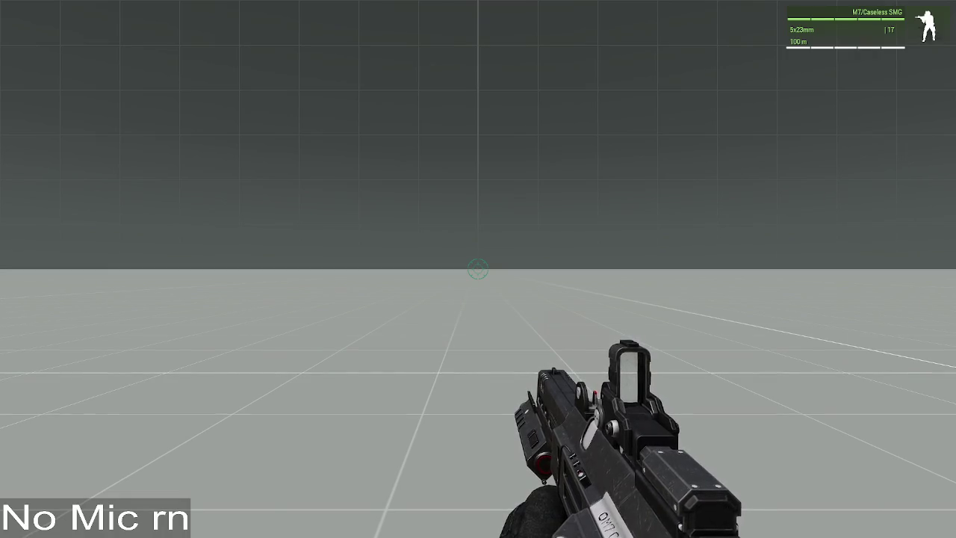
Step: Open Zeus and place an Execute Code module found by searching 'exec'
{"action": "mouse_move", "coordinate": [478, 269]}
{"action": "key", "text": "y"}
{"action": "left_click", "coordinate": [892, 24]}
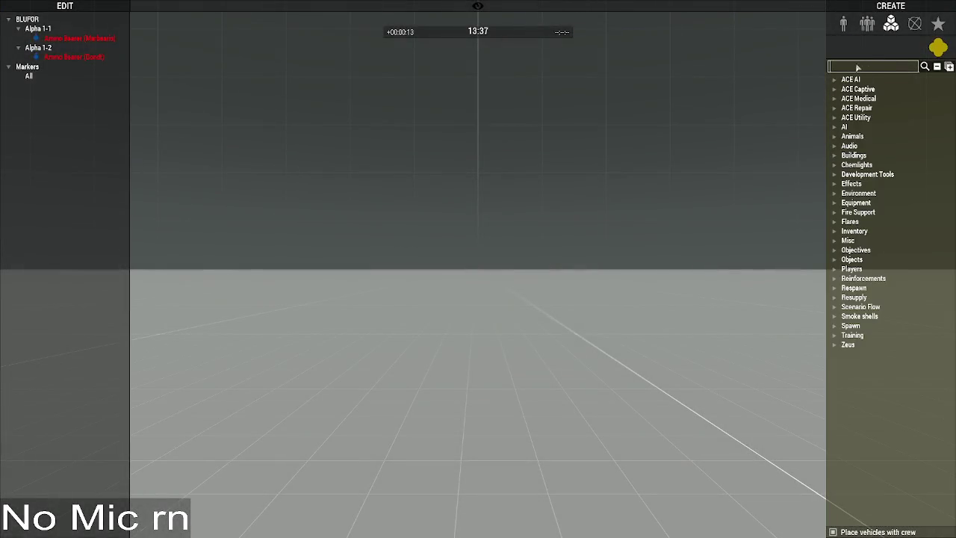
{"action": "type", "text": "exec"}
{"action": "left_click", "coordinate": [878, 89]}
{"action": "left_click", "coordinate": [464, 304]}
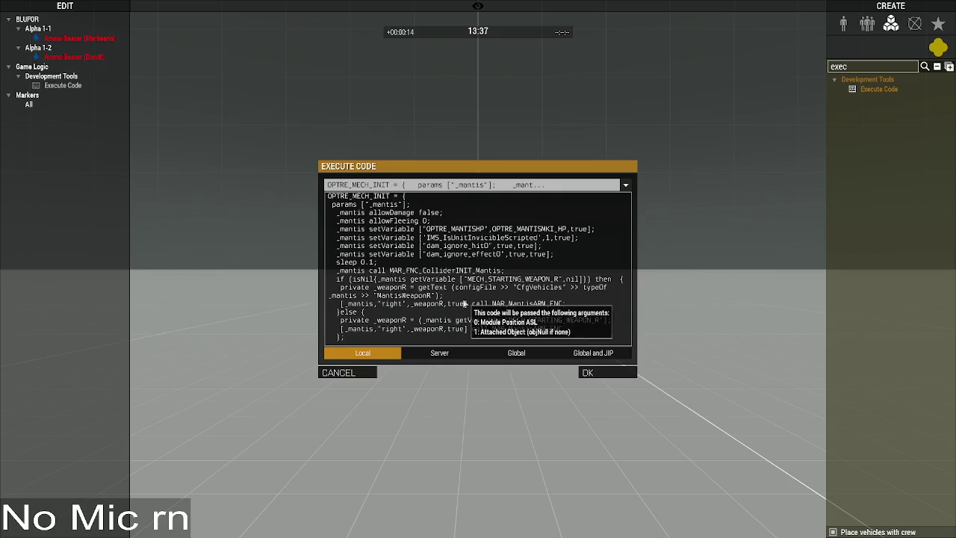
Step: Copy the folded playerMantisSystems_FNC from VS Code and run it globally in the module
{"action": "key", "text": "alt+Tab"}
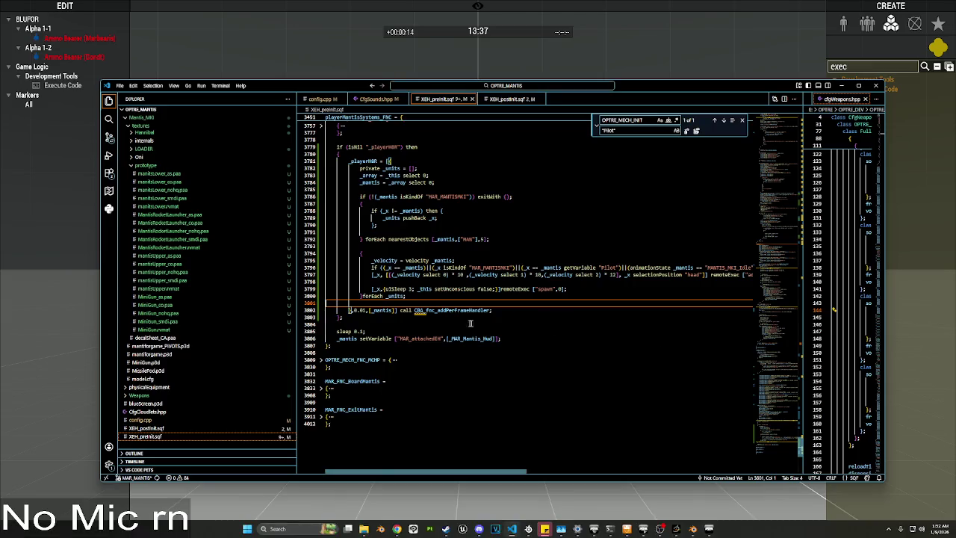
{"action": "left_click", "coordinate": [321, 119]}
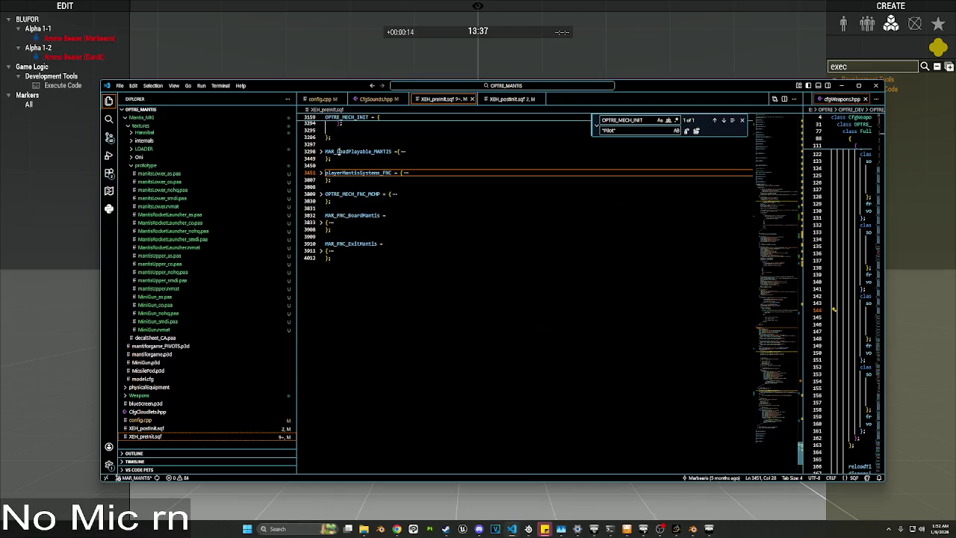
{"action": "triple_click", "coordinate": [338, 175]}
{"action": "key", "text": "ctrl+c"}
{"action": "key", "text": "alt+Tab"}
{"action": "key", "text": "ctrl+a"}
{"action": "key", "text": "ctrl+v"}
{"action": "left_click", "coordinate": [516, 353]}
{"action": "left_click", "coordinate": [588, 372]}
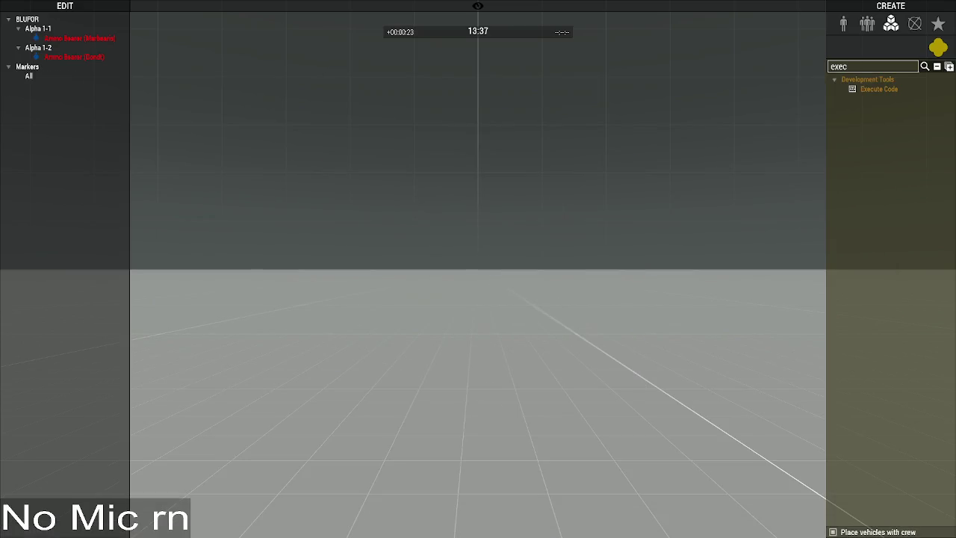
Step: Collapse OPTRE_MECH_INIT, then run another Execute Code module globally
{"action": "key", "text": "alt+Tab"}
{"action": "scroll", "coordinate": [342, 121], "scroll_direction": "up", "scroll_amount": 7}
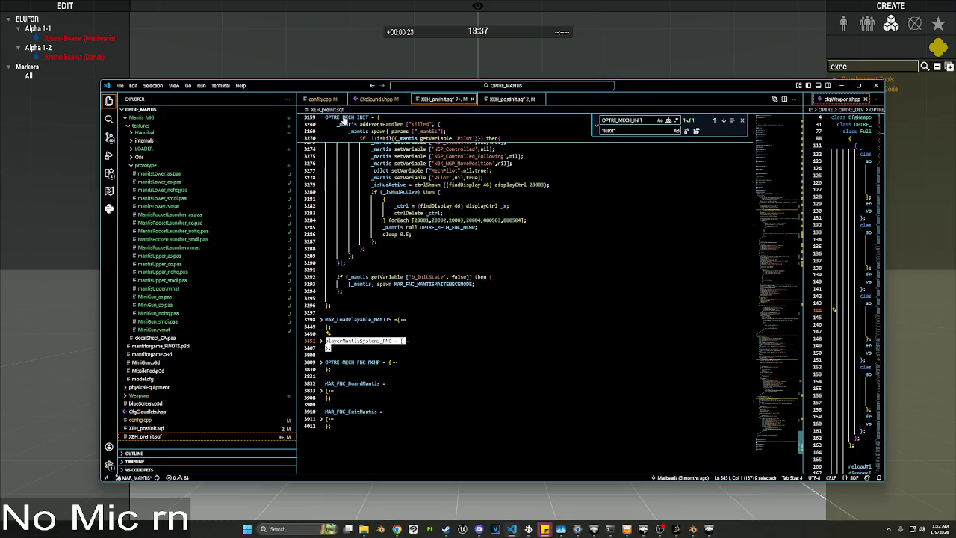
{"action": "left_click", "coordinate": [320, 118]}
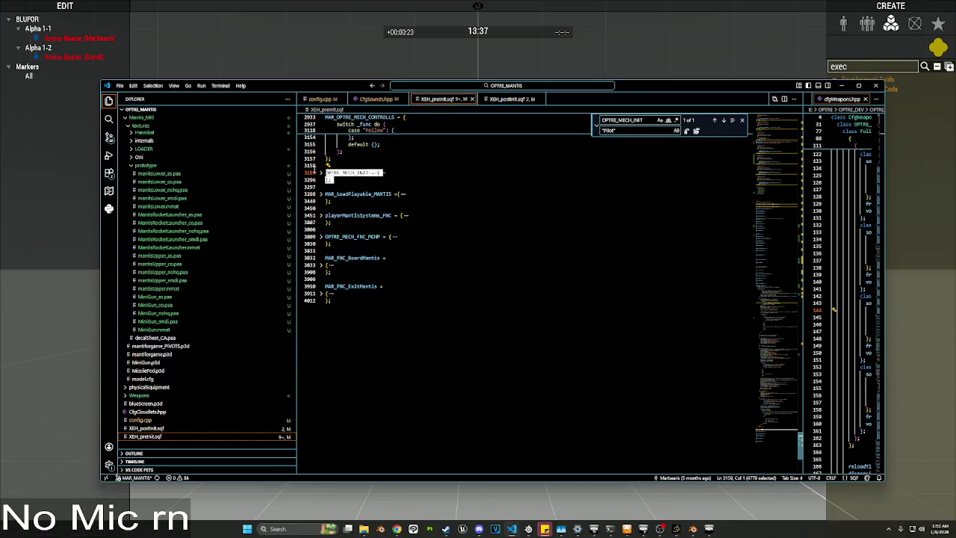
{"action": "key", "text": "alt+Tab"}
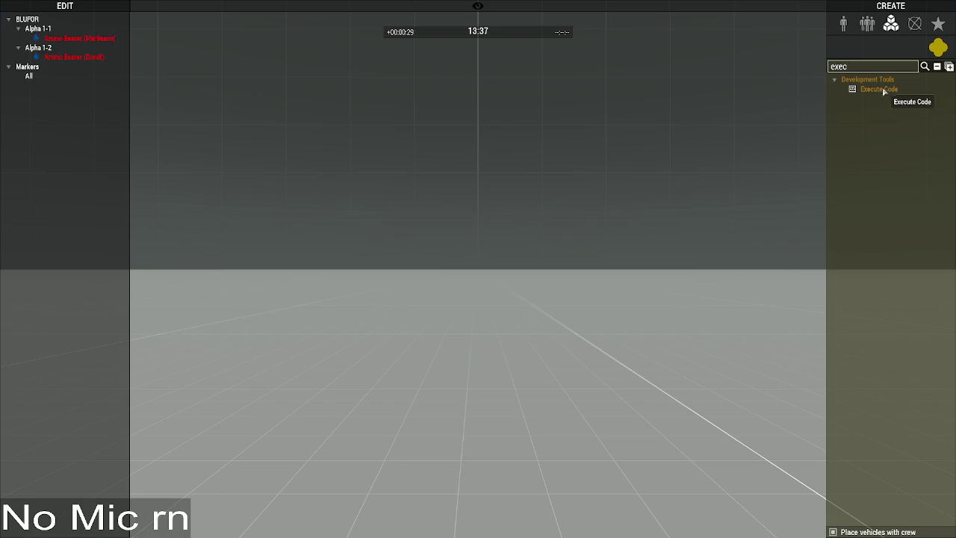
{"action": "double_click", "coordinate": [879, 89]}
{"action": "left_click", "coordinate": [533, 356]}
{"action": "left_click", "coordinate": [606, 377]}
Step: Search 'mantis', place two Mantis MKI mechs, and return to the soldier in third person
{"action": "key", "text": "F1"}
{"action": "key", "text": "ctrl+a"}
{"action": "type", "text": "mantis"}
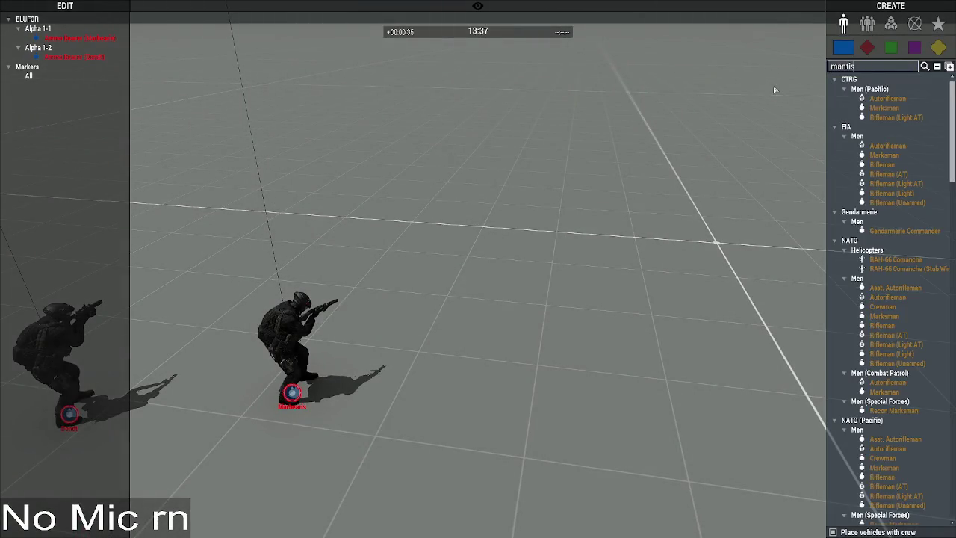
{"action": "left_click", "coordinate": [882, 99]}
{"action": "left_click", "coordinate": [396, 156]}
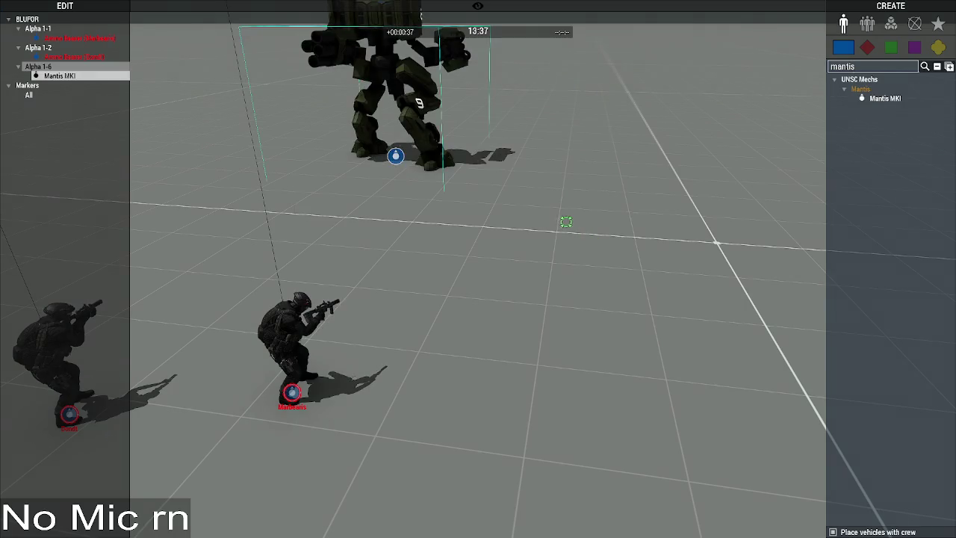
{"action": "left_click", "coordinate": [705, 185]}
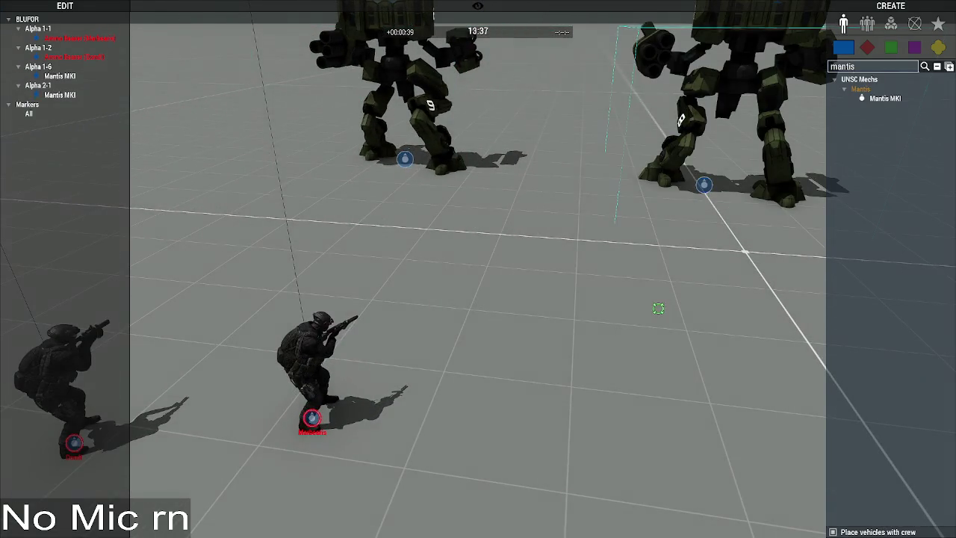
{"action": "key", "text": "y"}
{"action": "key", "text": "KP_Enter"}
{"action": "key", "text": "w"}
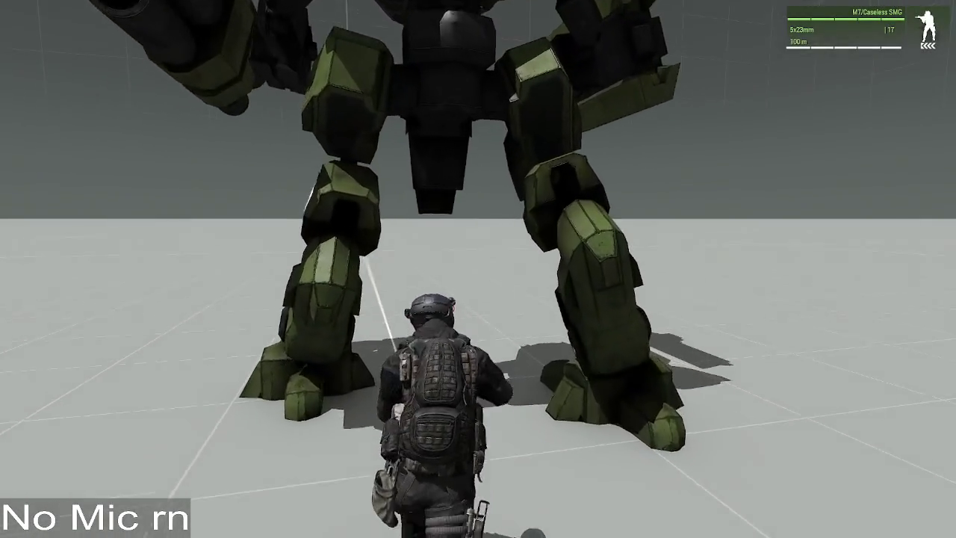
Step: Board the Mantis MKI through Use Mech Interface, walk it around, then exit the mech
{"action": "scroll", "coordinate": [478, 269], "scroll_direction": "down", "scroll_amount": 2}
{"action": "scroll", "coordinate": [478, 269], "scroll_direction": "down", "scroll_amount": 1}
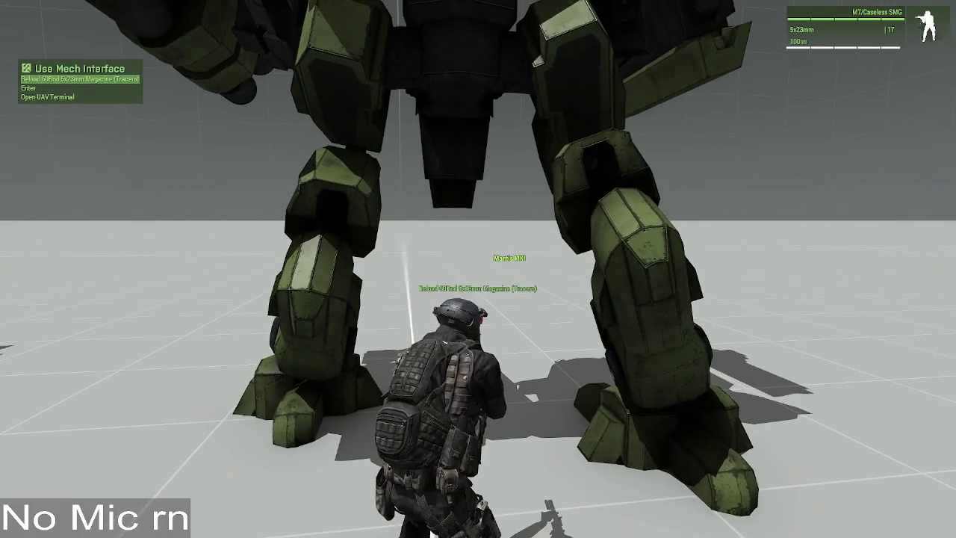
{"action": "key", "text": "space"}
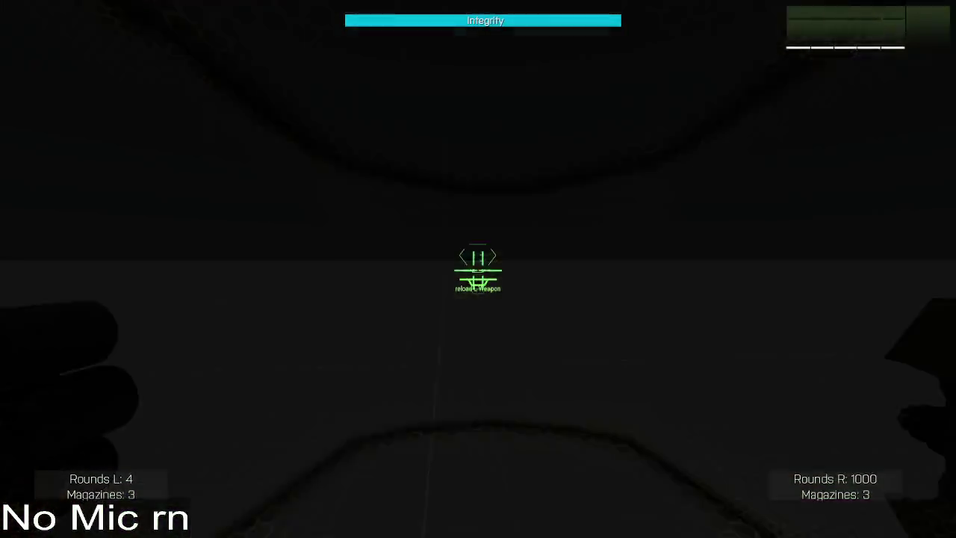
{"action": "key", "text": "w"}
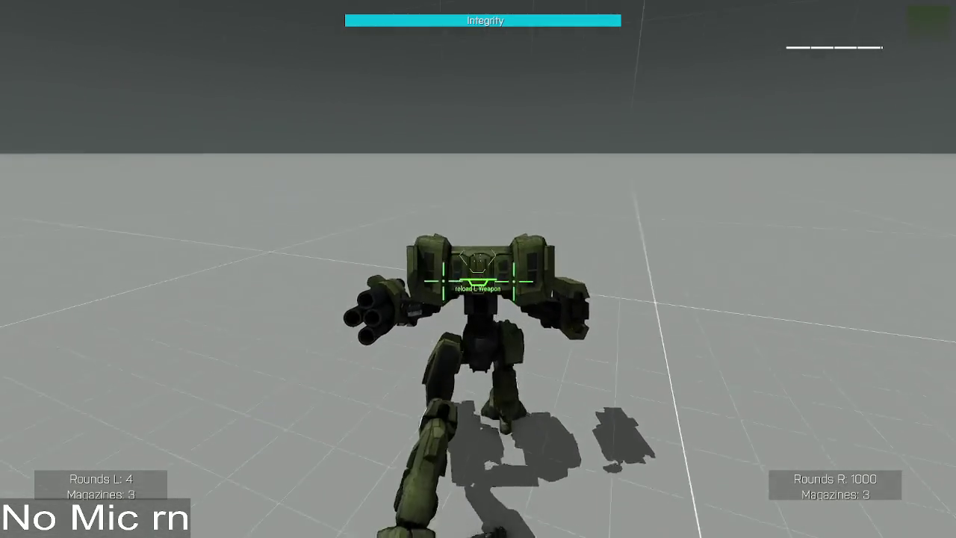
{"action": "scroll", "coordinate": [478, 269], "scroll_direction": "down", "scroll_amount": 3}
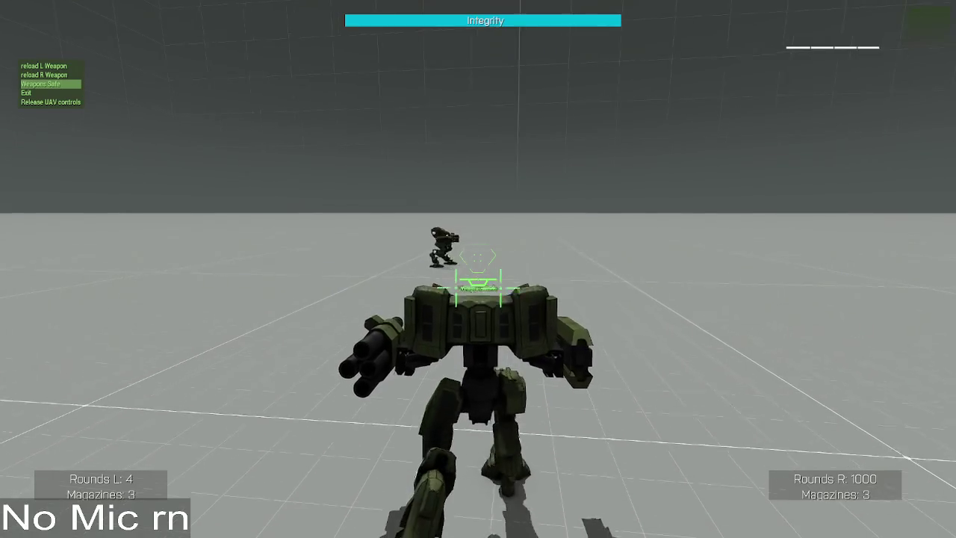
{"action": "scroll", "coordinate": [478, 269], "scroll_direction": "down", "scroll_amount": 1}
{"action": "middle_click", "coordinate": [479, 269]}
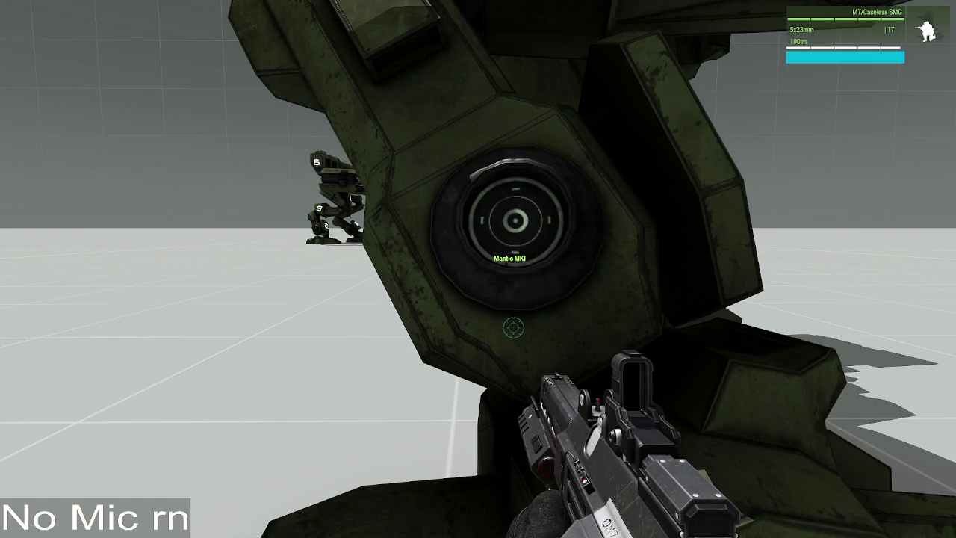
Step: In Zeus, kill the first Mantis MKI by setting its Health/Armor to 0%
{"action": "key", "text": "a"}
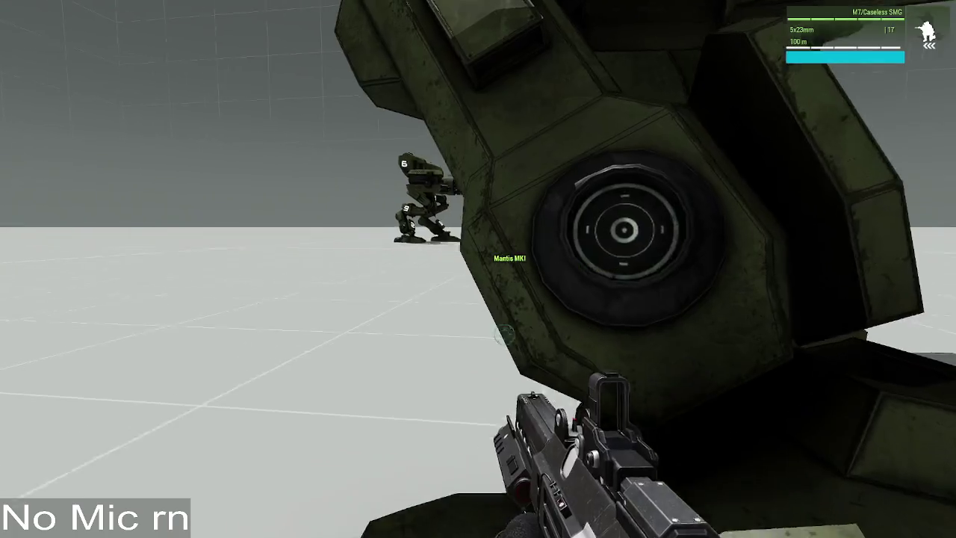
{"action": "key", "text": "y"}
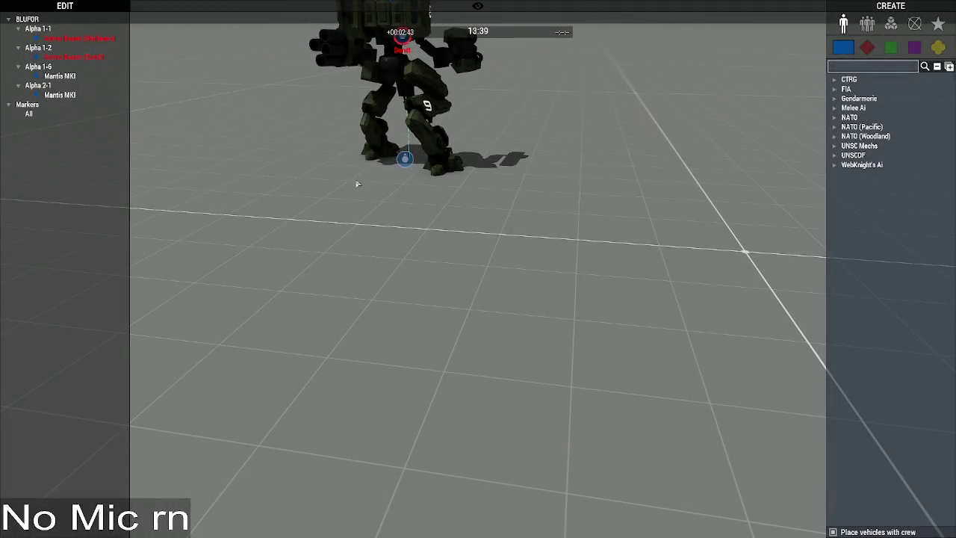
{"action": "double_click", "coordinate": [407, 159]}
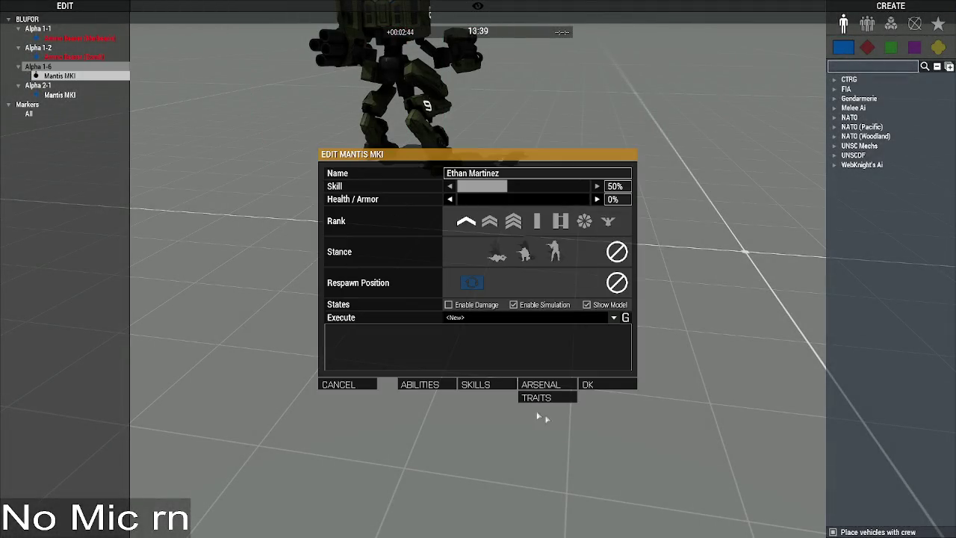
{"action": "left_click", "coordinate": [629, 389]}
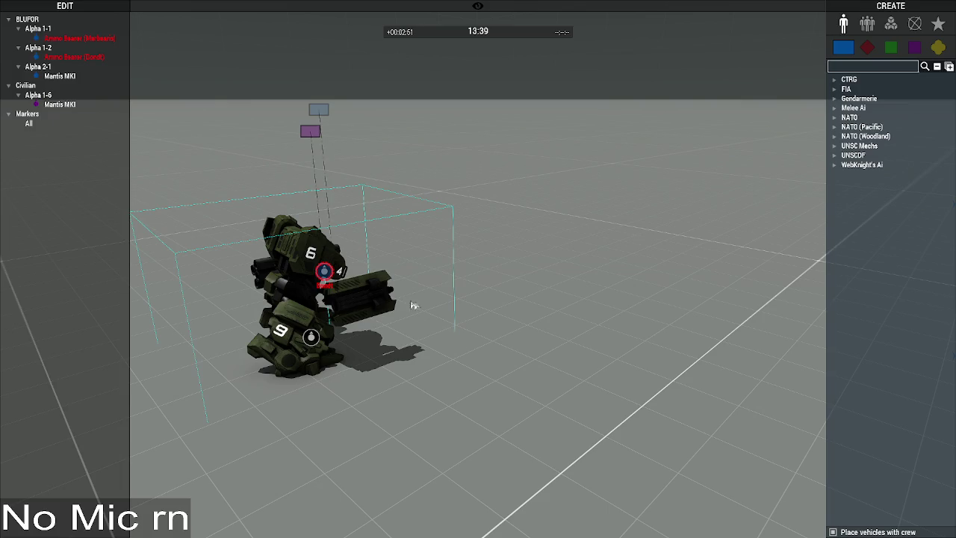
Step: Open the Ammo Bearer's attributes, then switch to VS Code
{"action": "left_click", "coordinate": [329, 273]}
{"action": "double_click", "coordinate": [324, 271]}
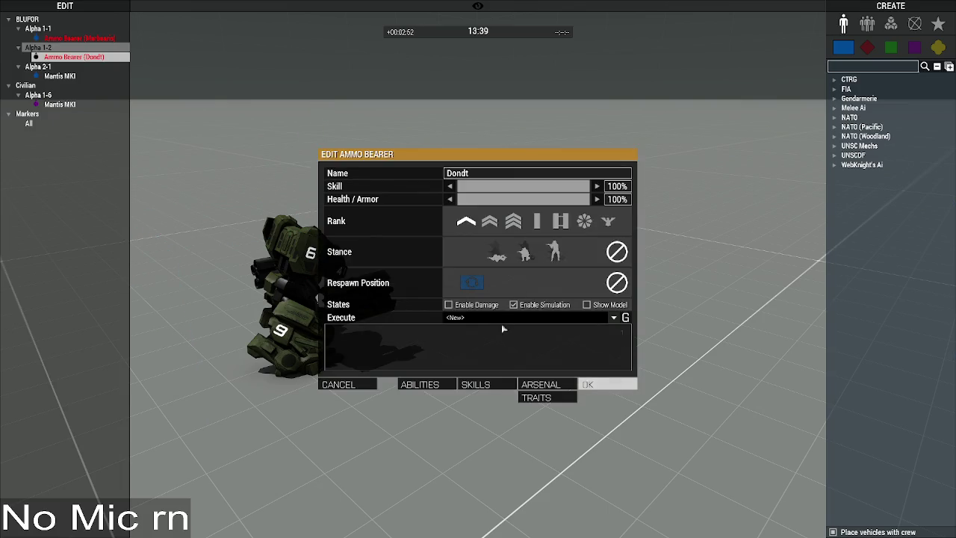
{"action": "key", "text": "alt+Tab"}
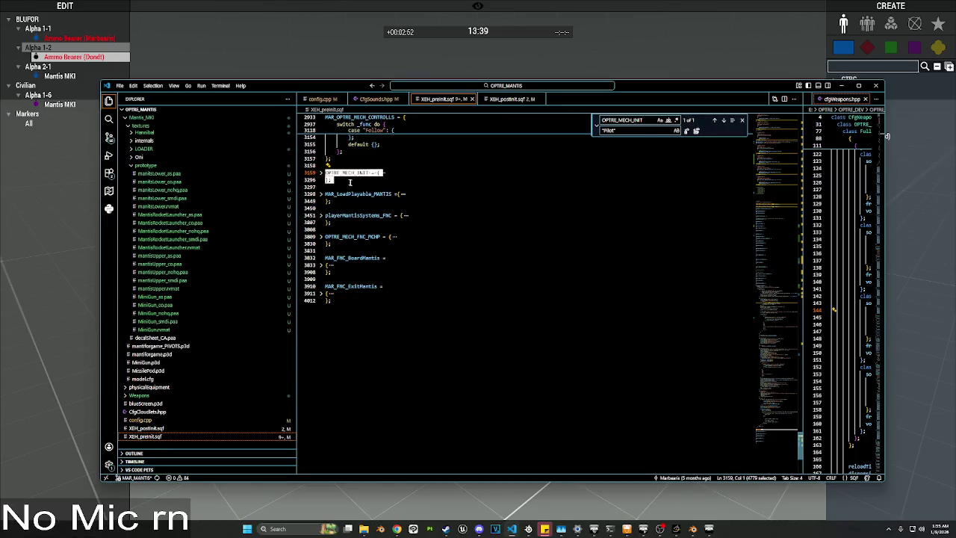
Step: Unfold OPTRE_MECH_INIT and examine 'caller' on line 3220 and the remoteExec line 3246
{"action": "left_click", "coordinate": [320, 173]}
{"action": "left_click", "coordinate": [547, 272]}
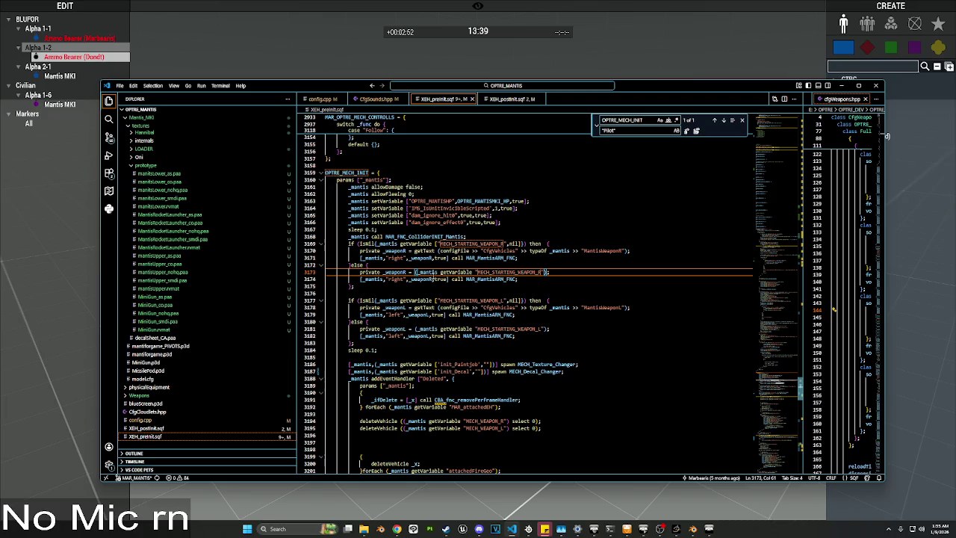
{"action": "scroll", "coordinate": [439, 274], "scroll_direction": "down", "scroll_amount": 6}
{"action": "scroll", "coordinate": [434, 270], "scroll_direction": "down", "scroll_amount": 4}
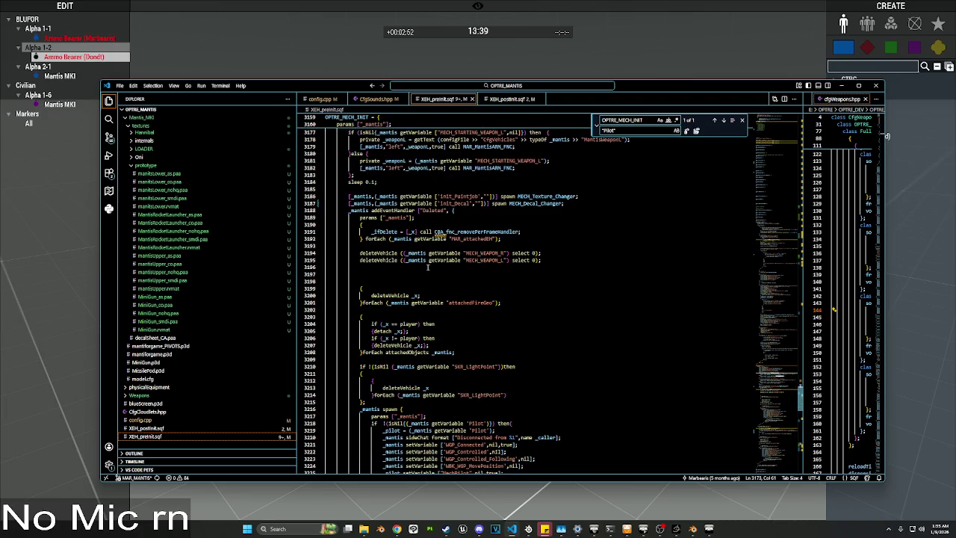
{"action": "scroll", "coordinate": [428, 268], "scroll_direction": "down", "scroll_amount": 5}
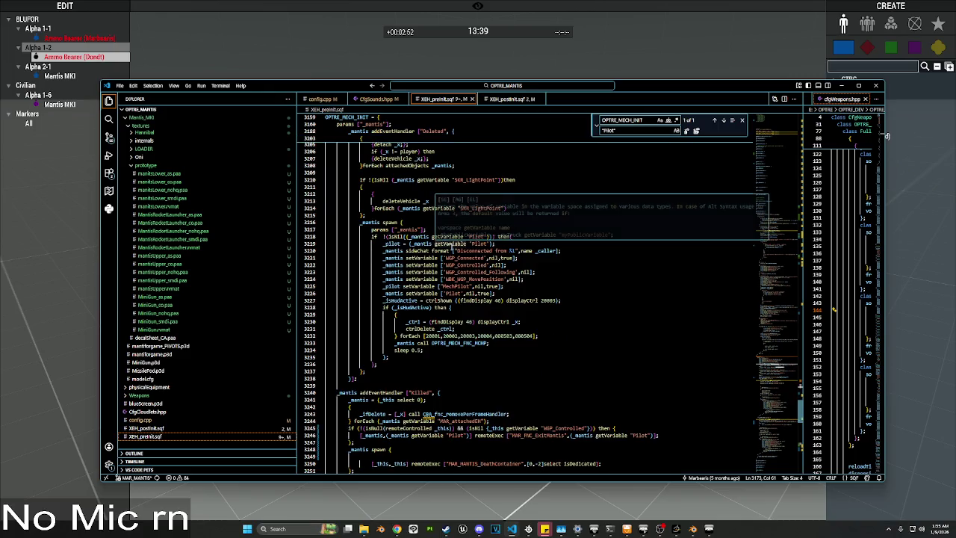
{"action": "left_click", "coordinate": [539, 272]}
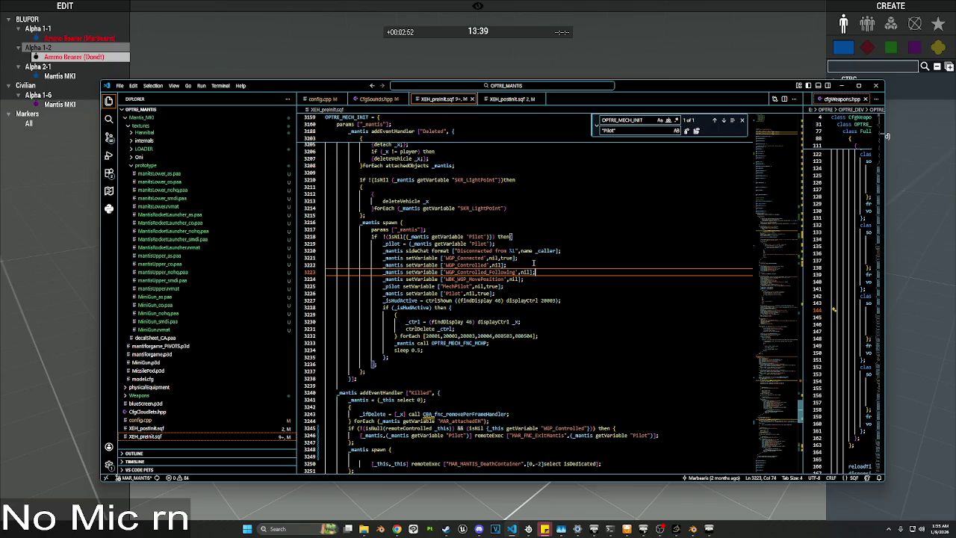
{"action": "double_click", "coordinate": [544, 251]}
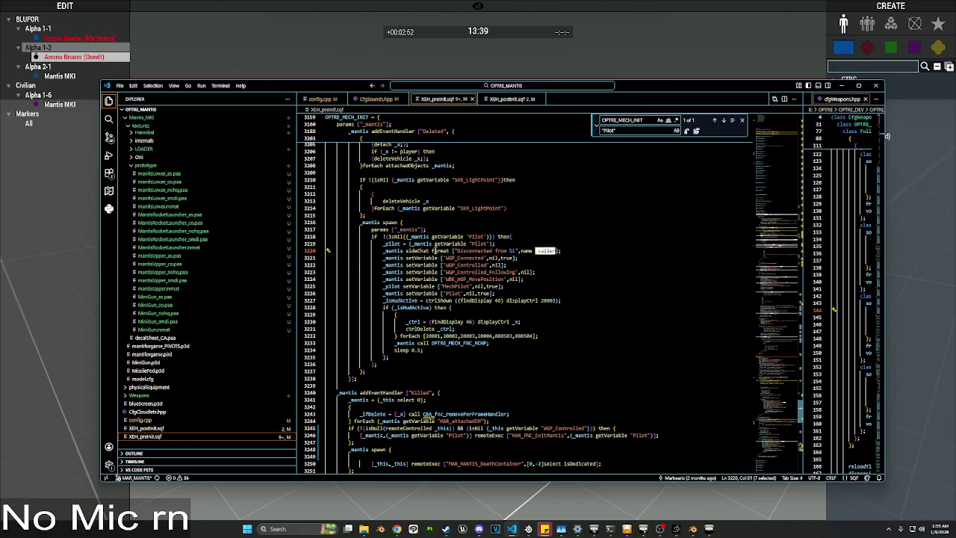
{"action": "scroll", "coordinate": [544, 251], "scroll_direction": "down", "scroll_amount": 6}
{"action": "left_click_drag", "start_coordinate": [660, 304], "coordinate": [360, 304]}
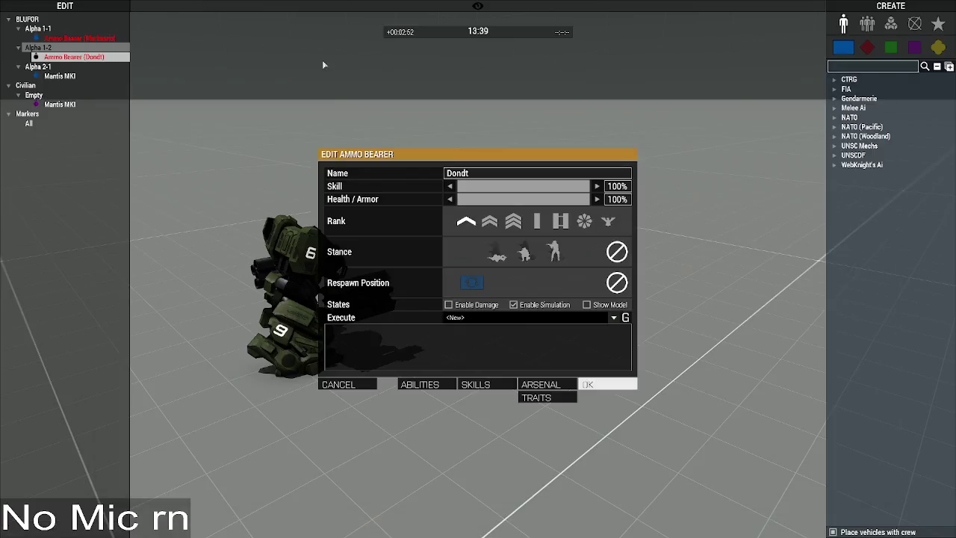
Step: Run '_mantis = _this' plus the pasted init code in the dead mech's Execute box
{"action": "double_click", "coordinate": [310, 337]}
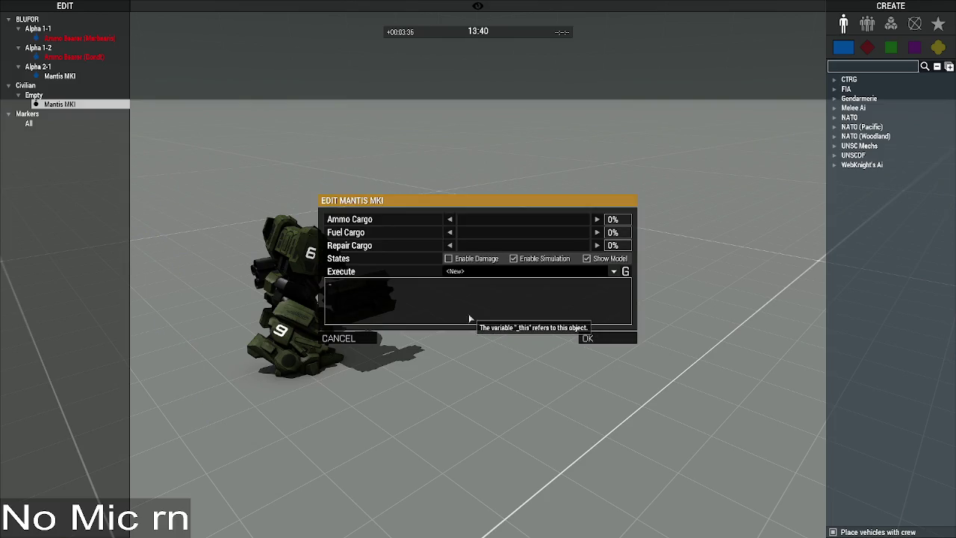
{"action": "type", "text": "_mantis = _this;"}
{"action": "type", "text": "[_mantis,(_mantis getVariable \"Pilot\")] remoteExec [\"MAR_FNC_ExitMantis\",(_mantis getVariable \"Pilot\")];"}
{"action": "left_click", "coordinate": [616, 338]}
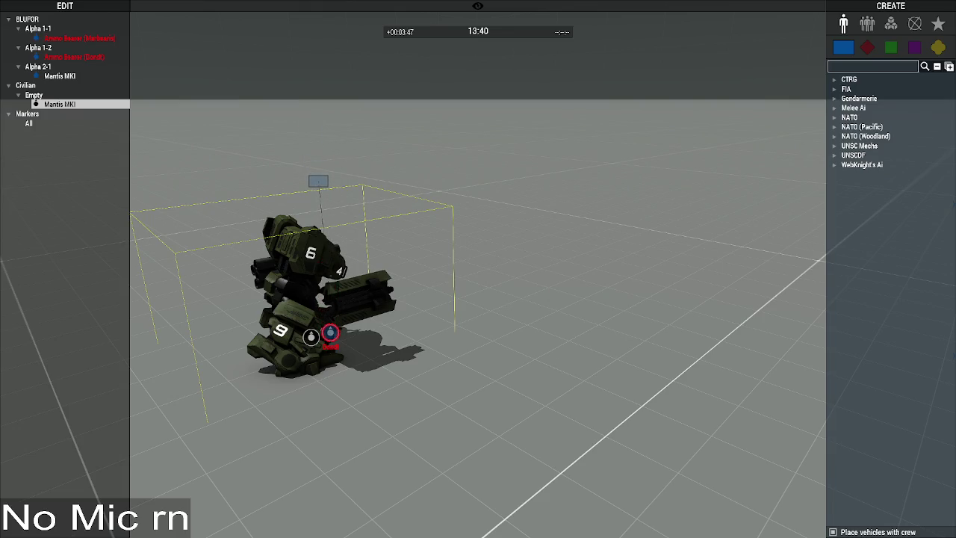
Step: In VS Code, replace both _this on line 3245 with _mantis
{"action": "key", "text": "alt+Tab"}
{"action": "key", "text": "Down"}
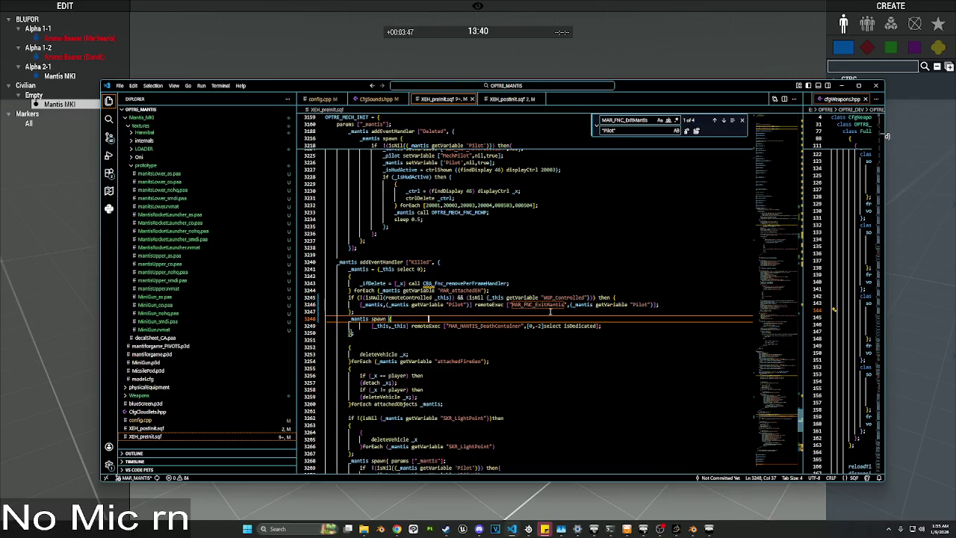
{"action": "double_click", "coordinate": [496, 297]}
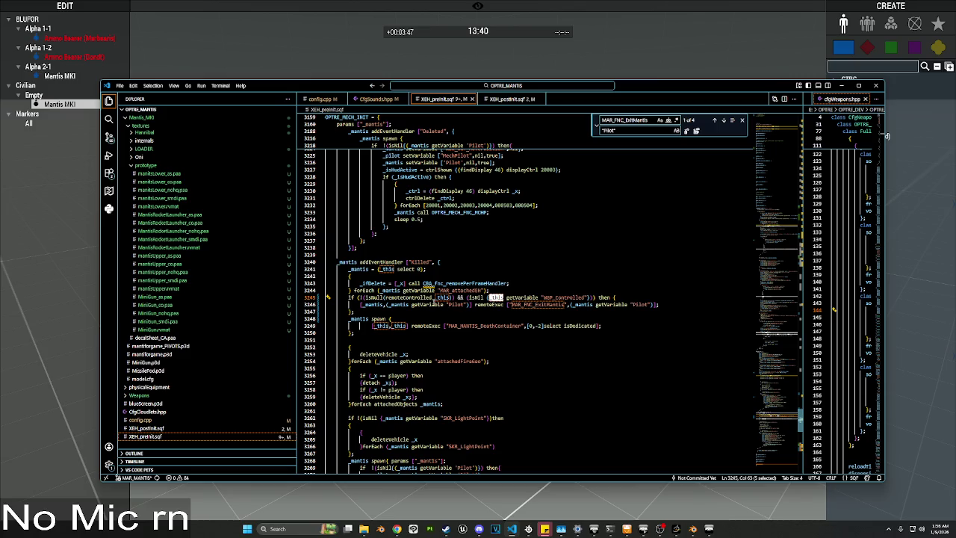
{"action": "double_click", "coordinate": [442, 298], "text": "alt"}
{"action": "type", "text": "_mantis"}
{"action": "left_click", "coordinate": [529, 326]}
Step: Delete the wrecked Mantis MKI in Zeus and fold all code regions in VS Code
{"action": "key", "text": "alt+Tab"}
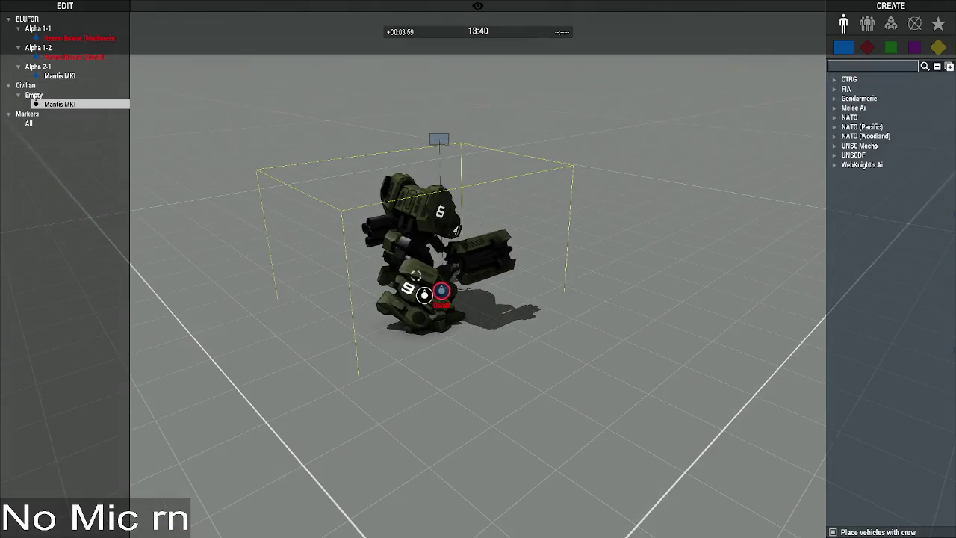
{"action": "key", "text": "Delete"}
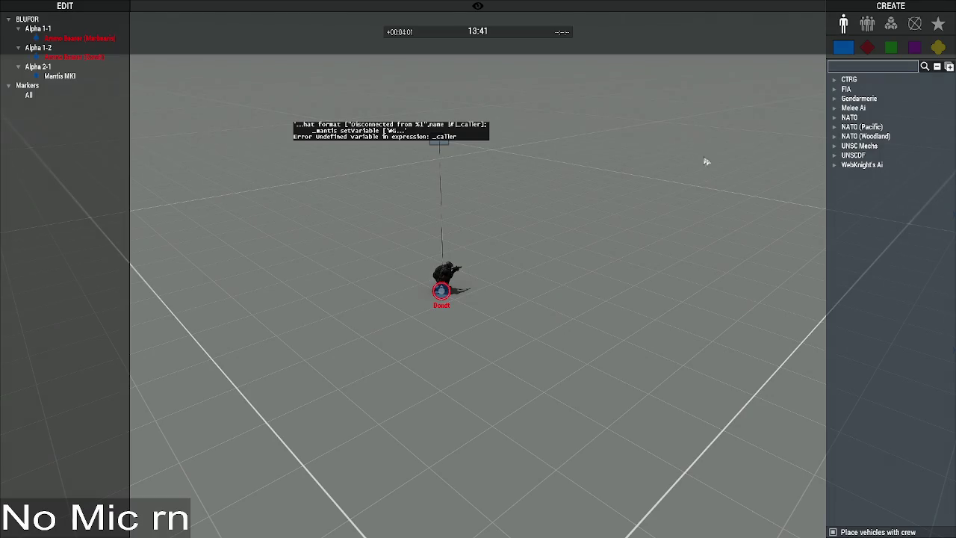
{"action": "key", "text": "alt+Tab"}
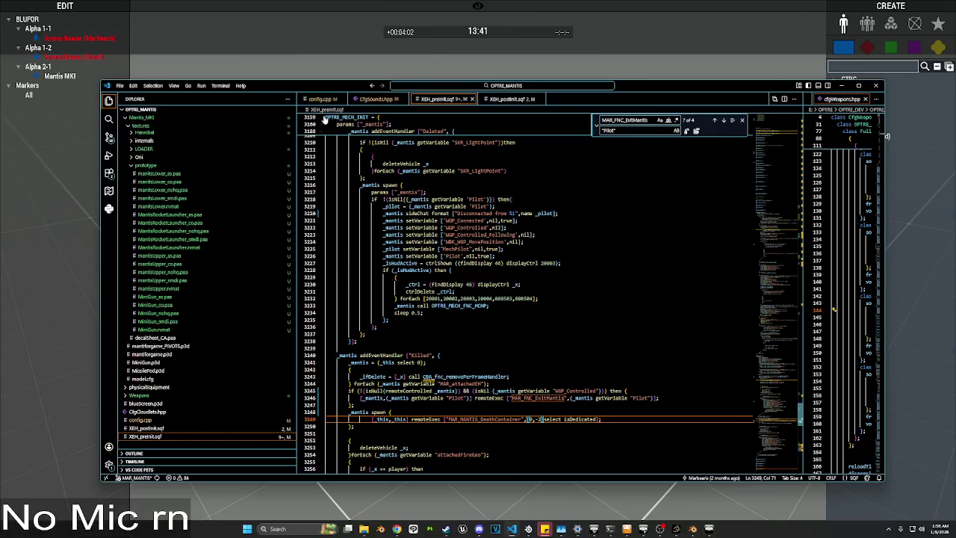
{"action": "key", "text": "ctrl+k"}
{"action": "key", "text": "ctrl+0"}
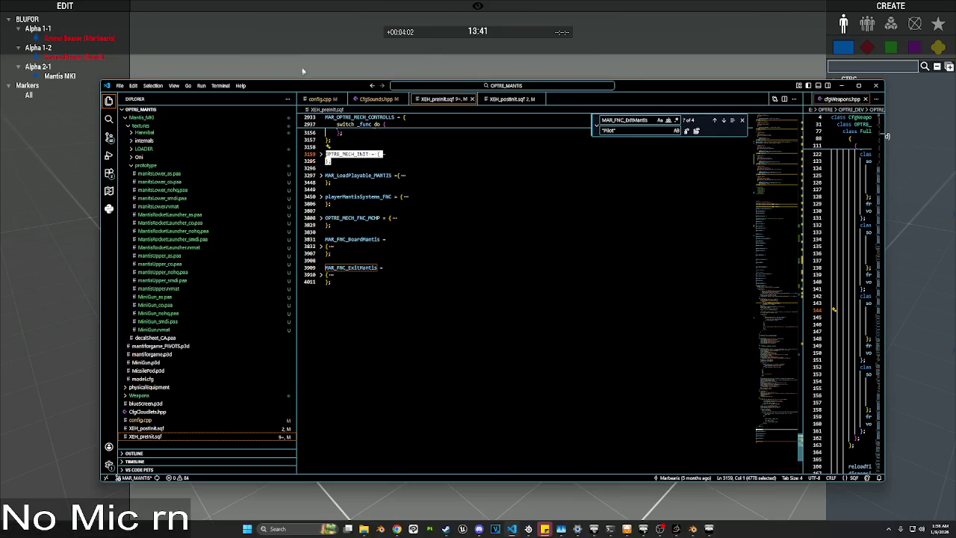
{"action": "key", "text": "alt+Tab"}
{"action": "left_click", "coordinate": [891, 23]}
Step: Place an Execute Code module and run the OPTRE_MECH_INIT code globally
{"action": "left_click", "coordinate": [880, 67]}
{"action": "type", "text": "exec"}
{"action": "left_click", "coordinate": [874, 89]}
{"action": "left_click", "coordinate": [491, 306]}
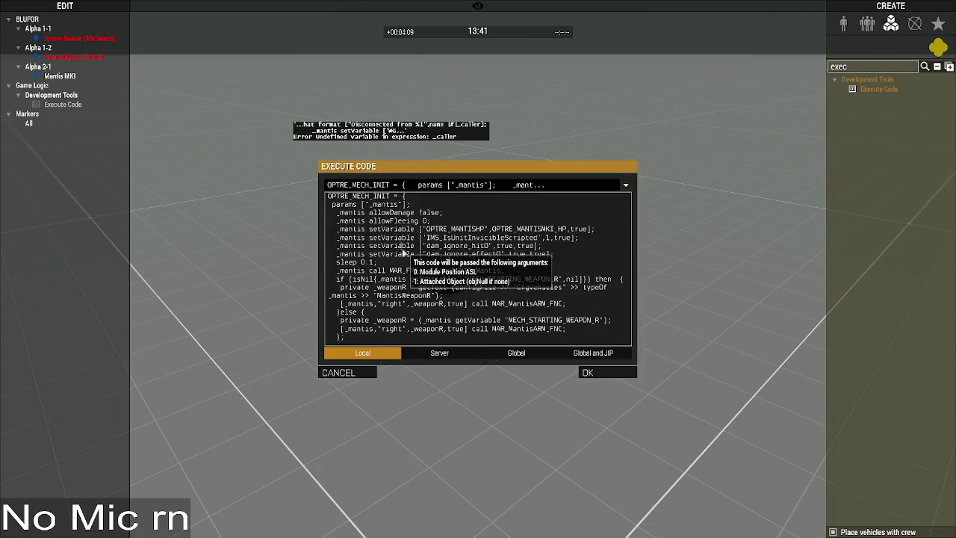
{"action": "left_click", "coordinate": [517, 353]}
{"action": "left_click", "coordinate": [607, 372]}
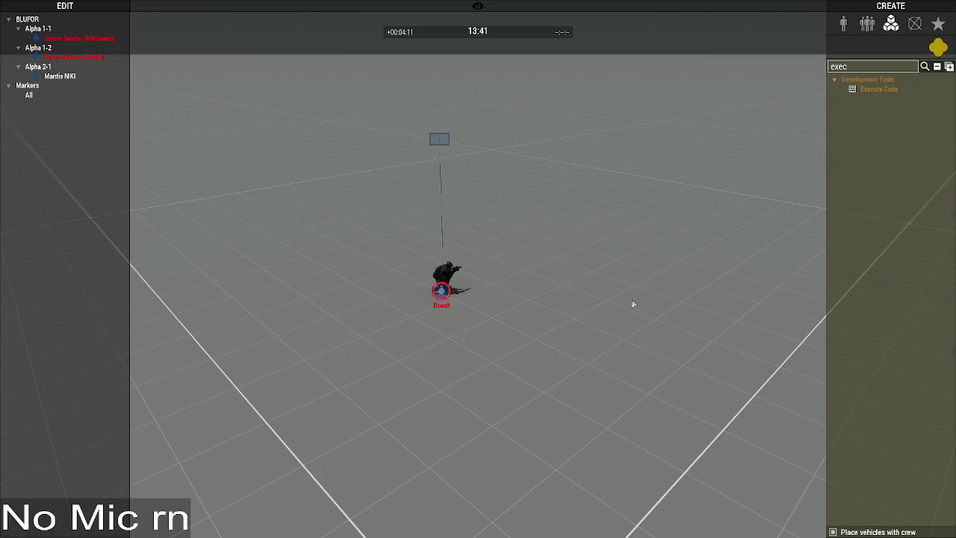
Step: Clear the 'exec' search and place a new Mantis MKI from UNSC Mechs
{"action": "left_click", "coordinate": [843, 23]}
{"action": "double_click", "coordinate": [870, 66]}
{"action": "key", "text": "BackSpace"}
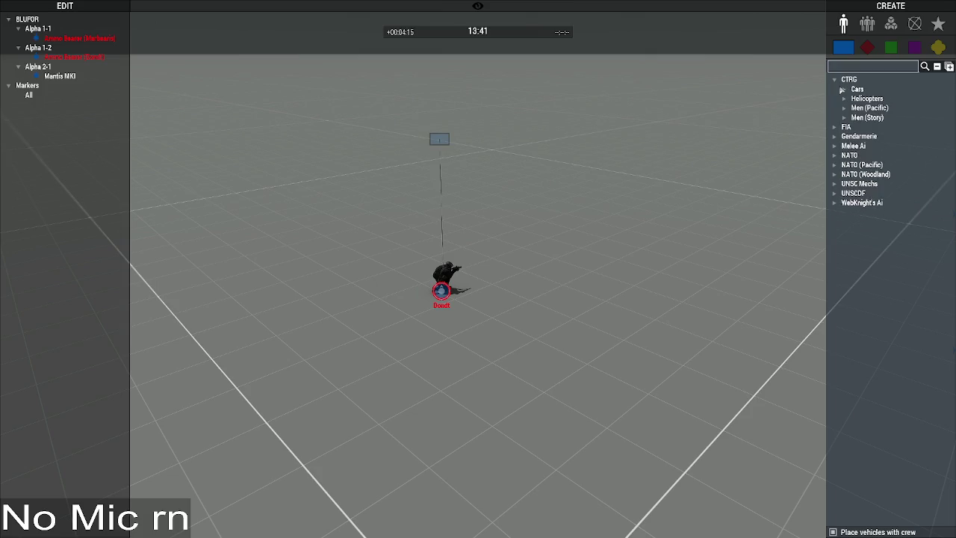
{"action": "left_click", "coordinate": [835, 184]}
{"action": "left_click", "coordinate": [844, 193]}
{"action": "left_click", "coordinate": [886, 202]}
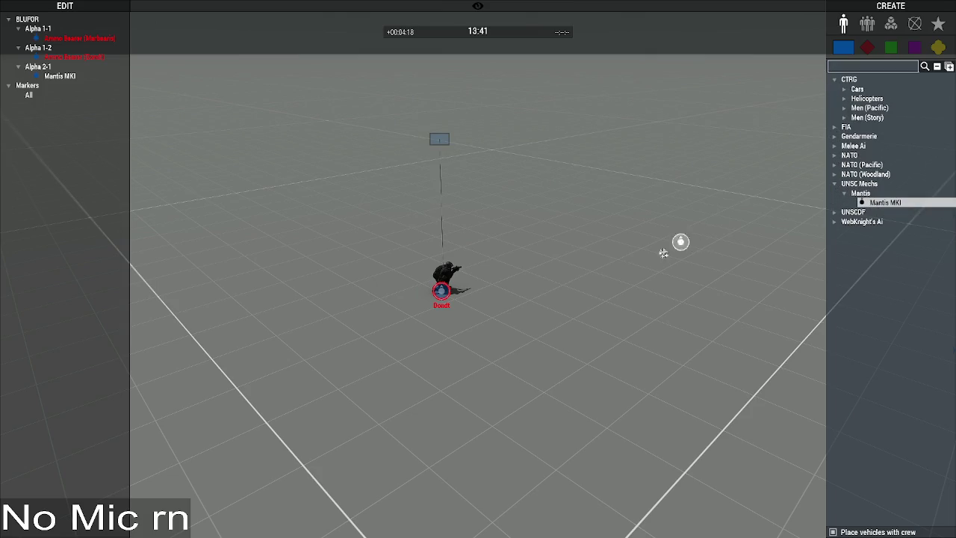
{"action": "left_click", "coordinate": [515, 264]}
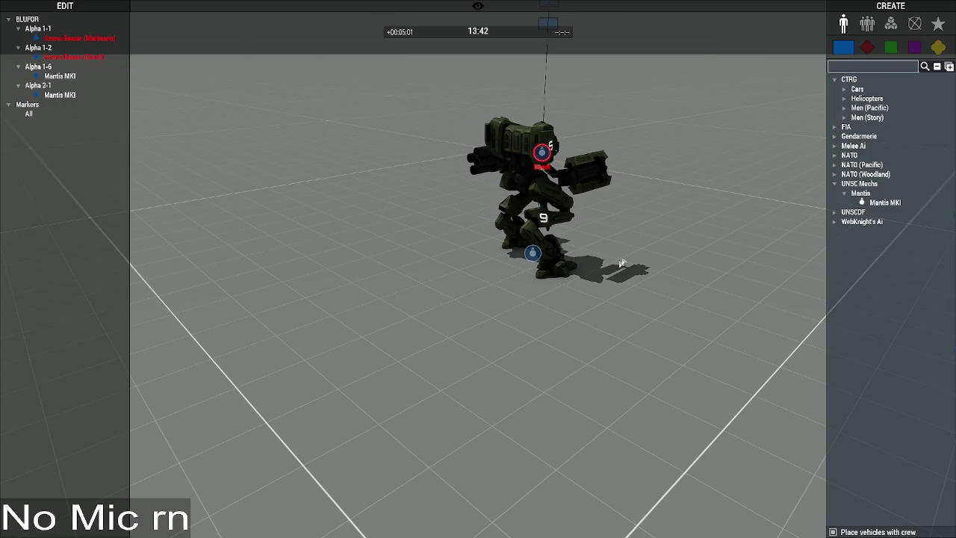
Step: Drag the new mech's Health/Armor to 0 and confirm, killing it
{"action": "double_click", "coordinate": [547, 252]}
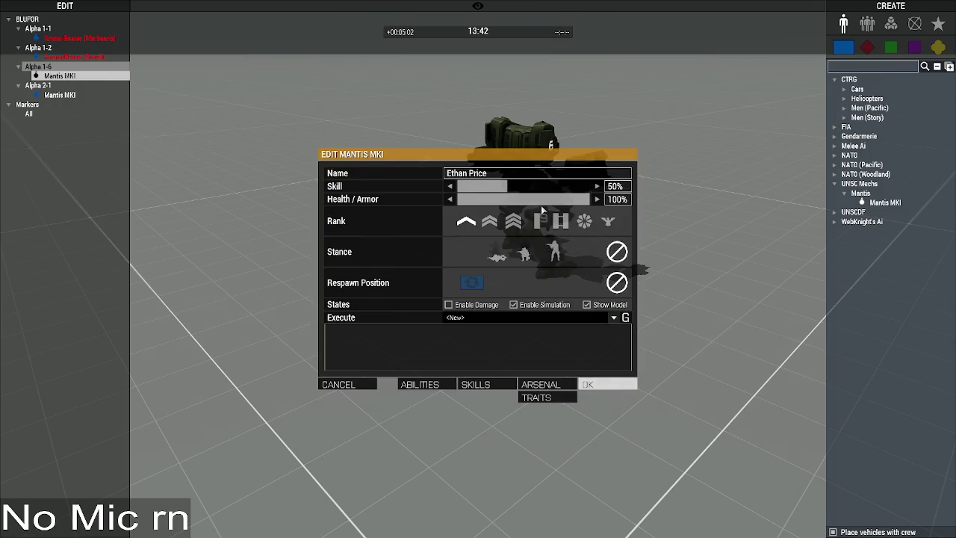
{"action": "left_click_drag", "start_coordinate": [544, 199], "coordinate": [457, 199]}
{"action": "left_click", "coordinate": [597, 386]}
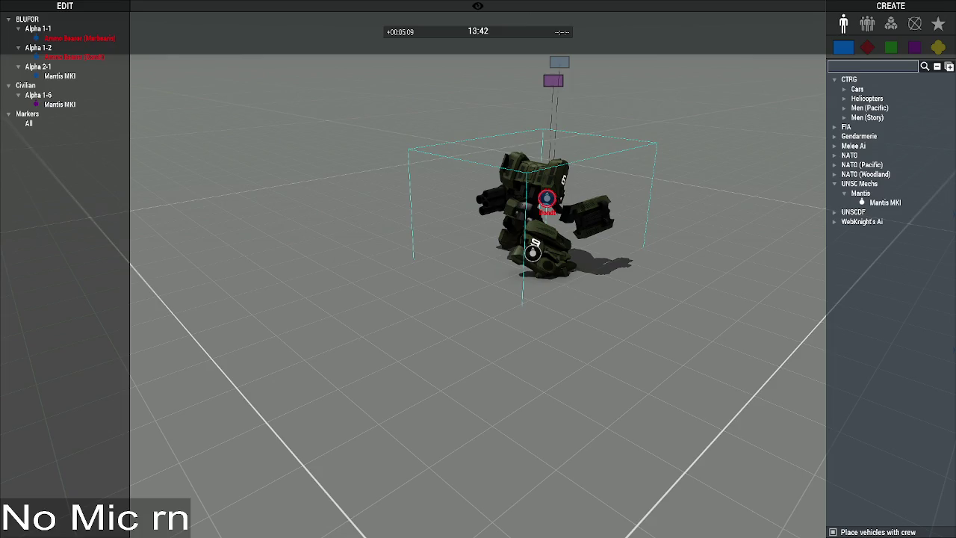
{"action": "key", "text": "alt+Tab"}
{"action": "left_click", "coordinate": [321, 159], "text": "shift"}
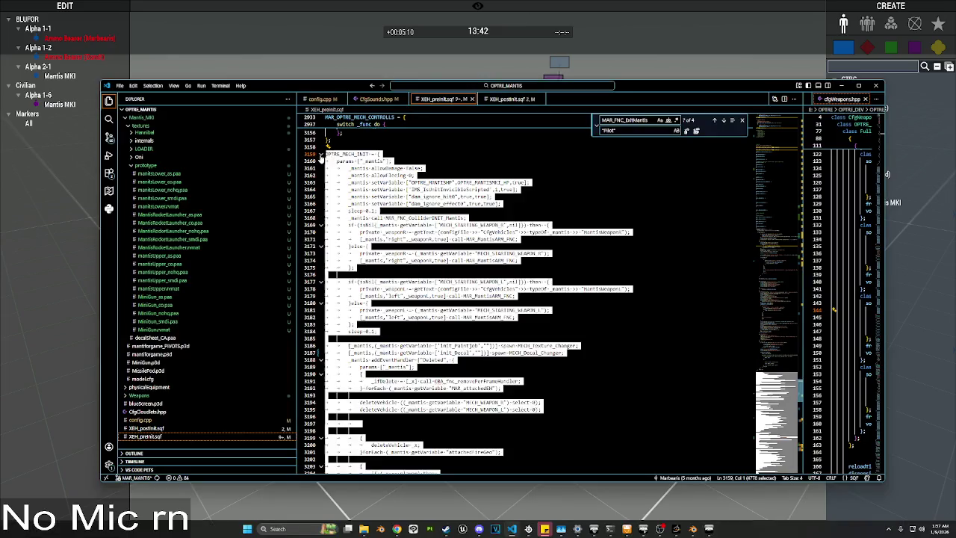
Step: Scroll to the Killed handler and select 'remoteControlled _mantis' on line 3245
{"action": "left_click", "coordinate": [546, 233]}
{"action": "scroll", "coordinate": [546, 237], "scroll_direction": "down", "scroll_amount": 8}
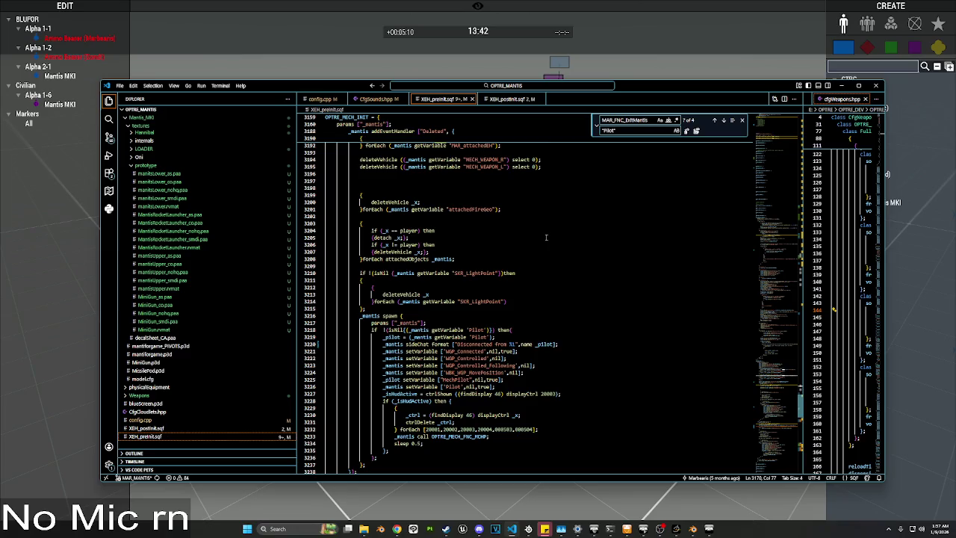
{"action": "scroll", "coordinate": [546, 238], "scroll_direction": "up", "scroll_amount": 6}
{"action": "left_click", "coordinate": [553, 248]}
{"action": "scroll", "coordinate": [555, 216], "scroll_direction": "up", "scroll_amount": 1}
{"action": "scroll", "coordinate": [552, 215], "scroll_direction": "up", "scroll_amount": 10}
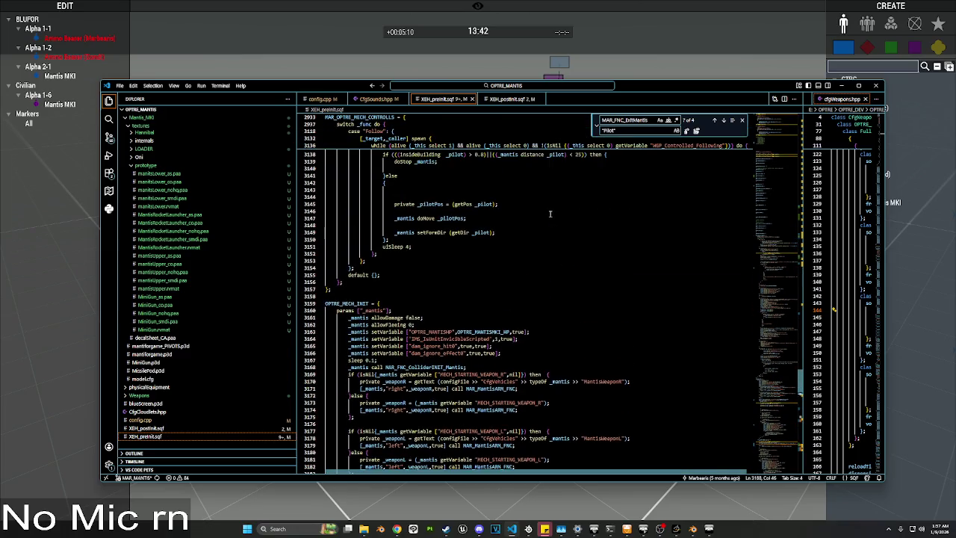
{"action": "scroll", "coordinate": [550, 214], "scroll_direction": "down", "scroll_amount": 6}
{"action": "scroll", "coordinate": [478, 277], "scroll_direction": "down", "scroll_amount": 2}
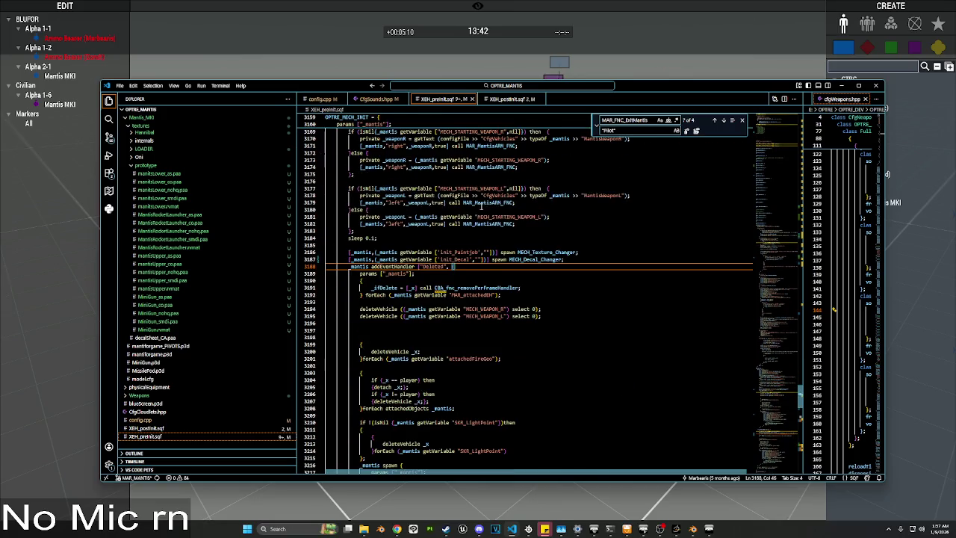
{"action": "scroll", "coordinate": [478, 277], "scroll_direction": "down", "scroll_amount": 5}
{"action": "scroll", "coordinate": [478, 277], "scroll_direction": "down", "scroll_amount": 11}
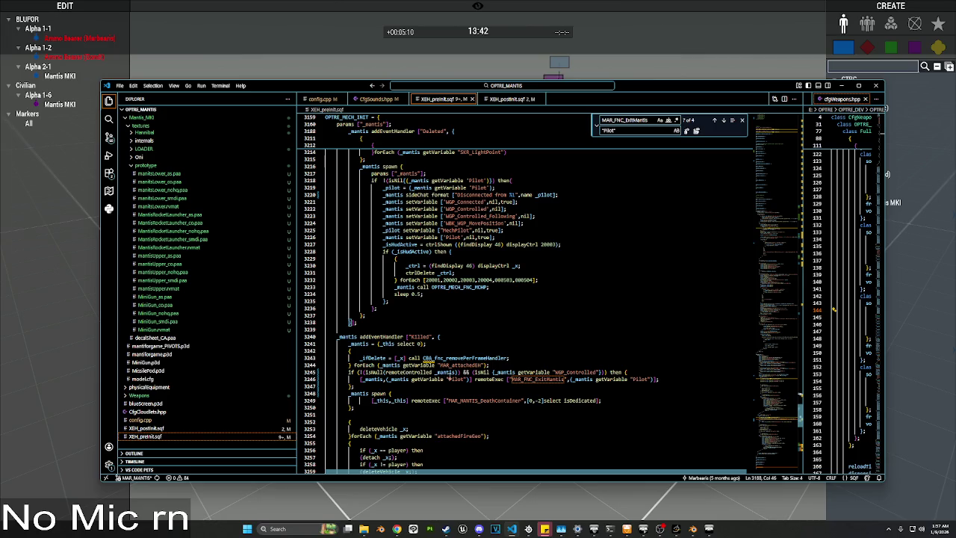
{"action": "left_click_drag", "start_coordinate": [458, 371], "coordinate": [388, 371]}
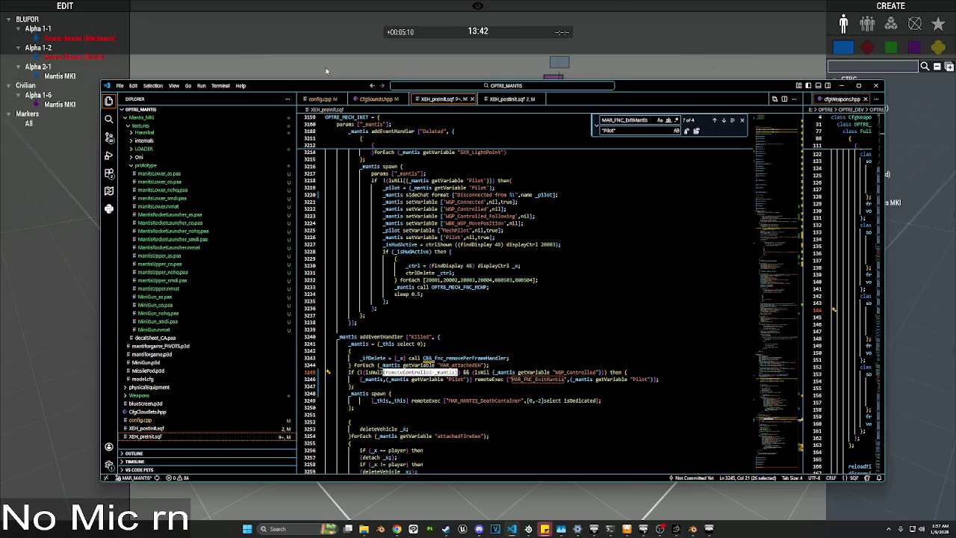
{"action": "left_click", "coordinate": [326, 71]}
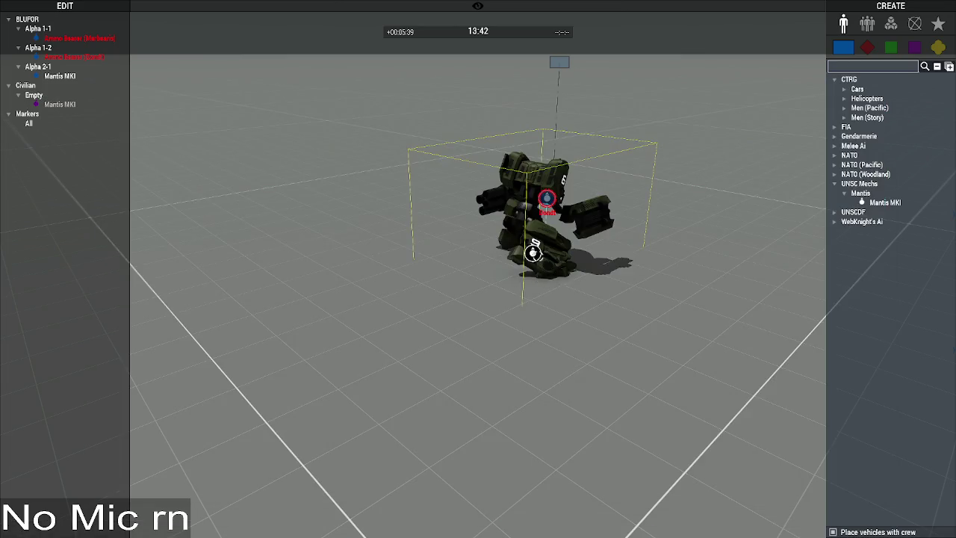
Step: Run systemChat str (remoteControlled _this) on the dead mech from its Execute box
{"action": "double_click", "coordinate": [533, 252]}
{"action": "left_click", "coordinate": [437, 293]}
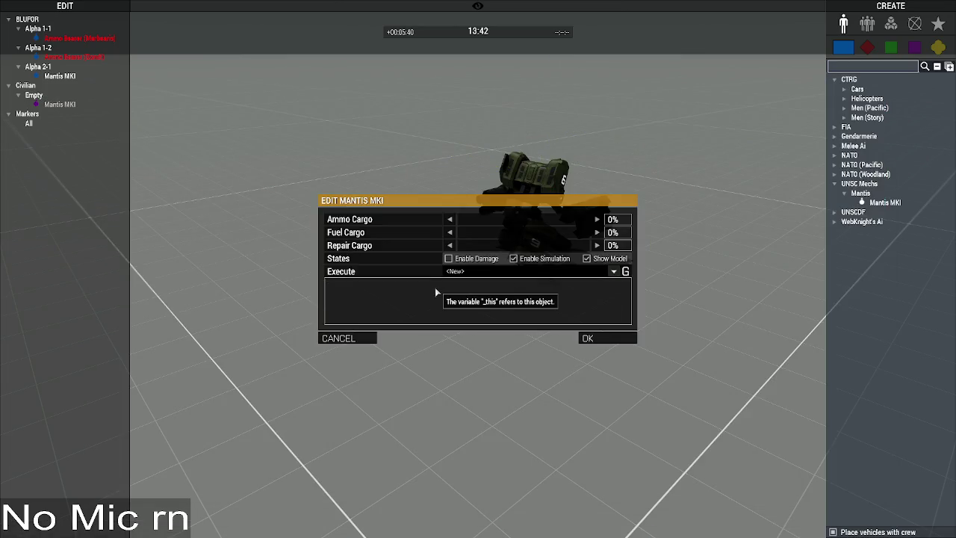
{"action": "type", "text": "system"}
{"action": "key", "text": "Tab"}
{"action": "type", "text": "(remoteControlled _mantis)"}
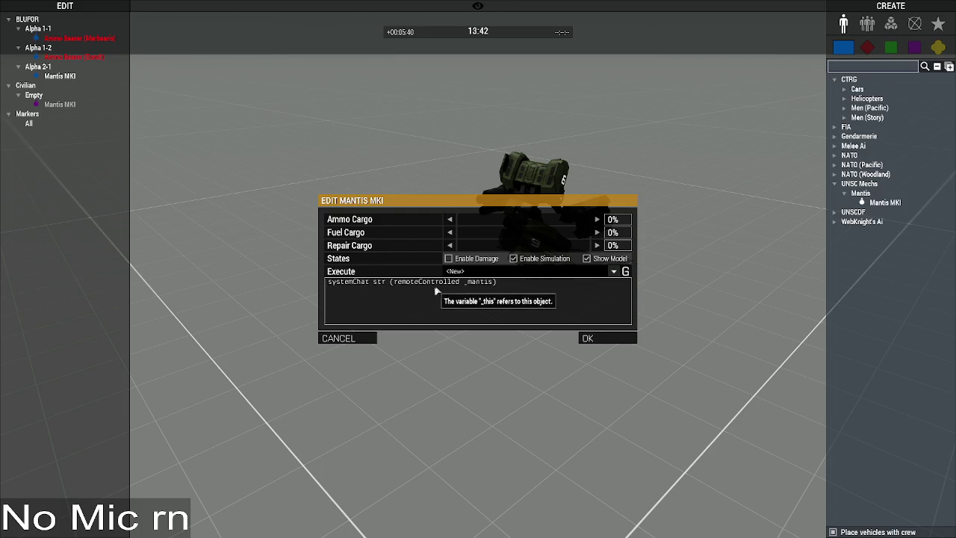
{"action": "key", "text": "BackSpace"}
{"action": "key", "text": "BackSpace"}
{"action": "key", "text": "BackSpace"}
{"action": "type", "text": "this"}
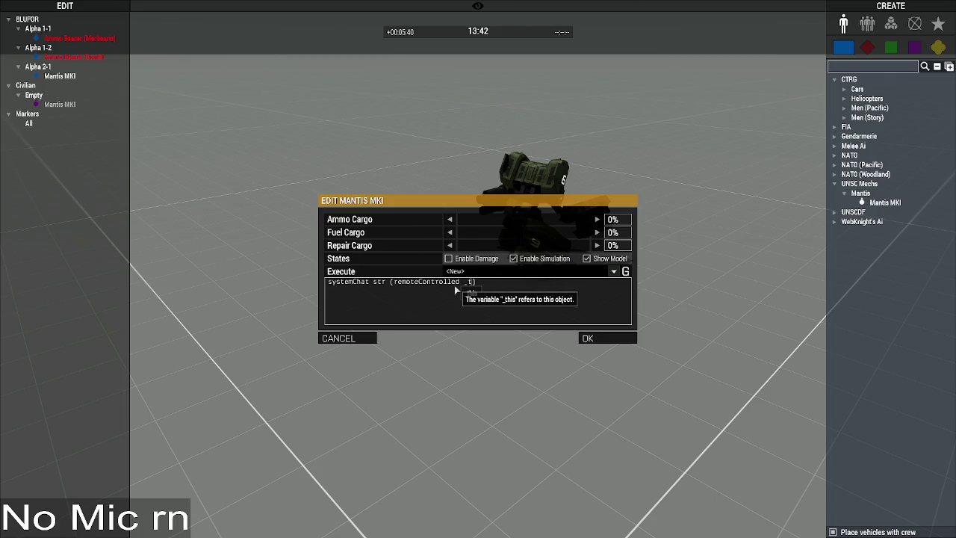
{"action": "left_click", "coordinate": [602, 338]}
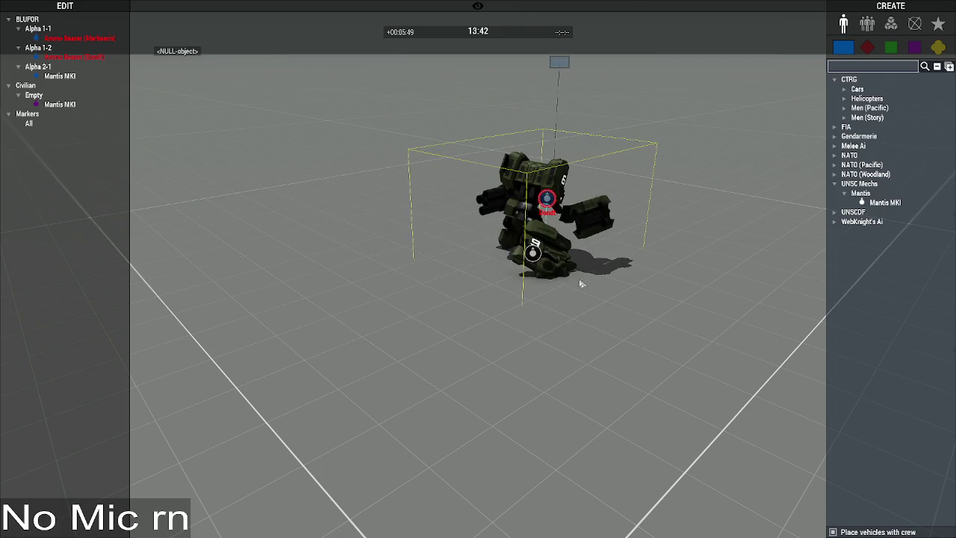
Step: Reopen the mech's attributes and recall the previous debug line from the execute history
{"action": "double_click", "coordinate": [391, 310]}
{"action": "left_click", "coordinate": [614, 271]}
{"action": "left_click", "coordinate": [494, 282]}
{"action": "left_click", "coordinate": [614, 271]}
{"action": "left_click", "coordinate": [508, 291]}
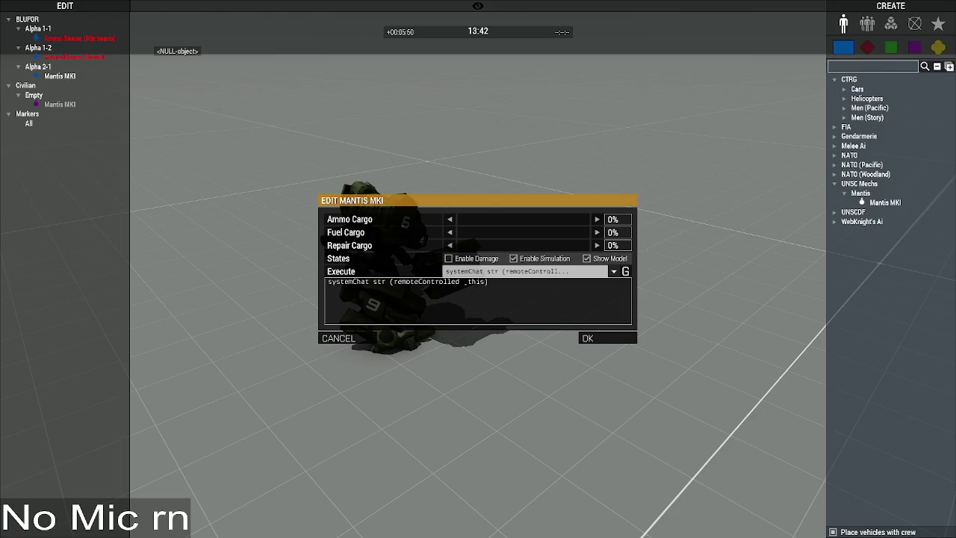
{"action": "key", "text": "alt+Tab"}
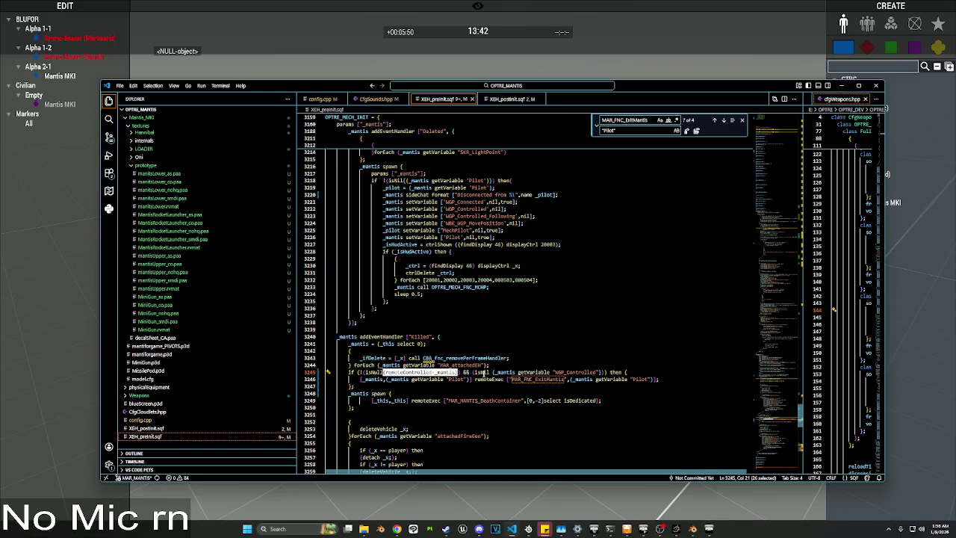
Step: Select _mantis getVariable "WGP_Controlled" in line 3245's condition for copying
{"action": "mouse_move", "coordinate": [483, 374]}
{"action": "left_click", "coordinate": [364, 372]}
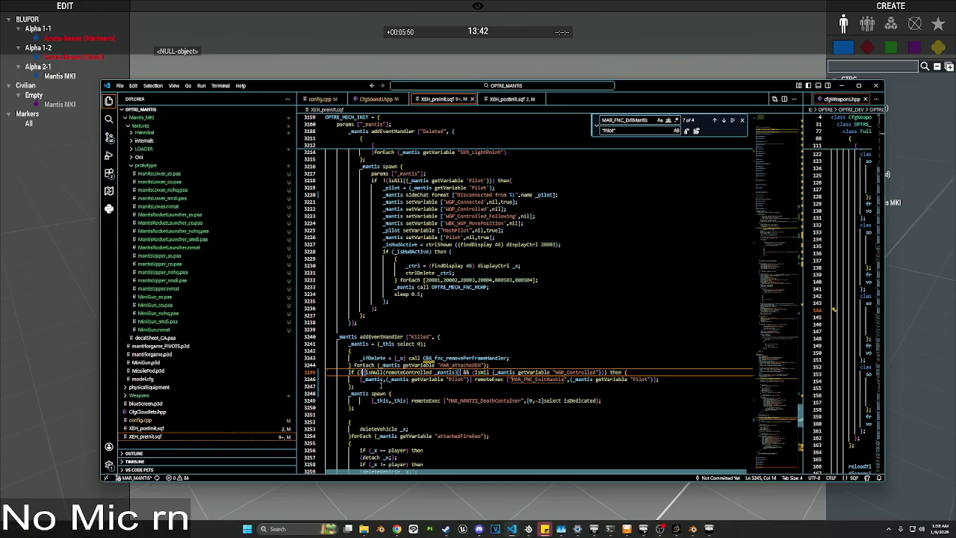
{"action": "double_click", "coordinate": [413, 372]}
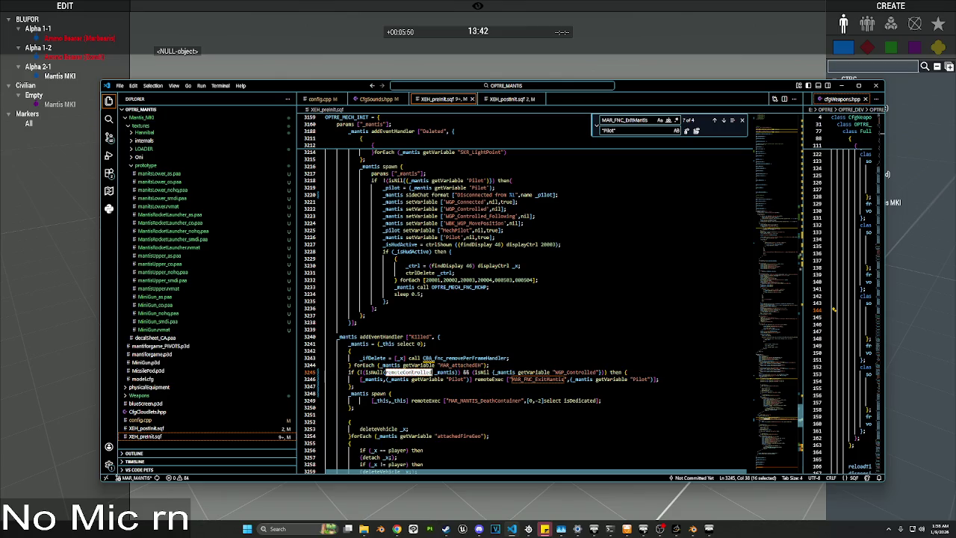
{"action": "mouse_move", "coordinate": [411, 379]}
{"action": "left_click", "coordinate": [364, 372]}
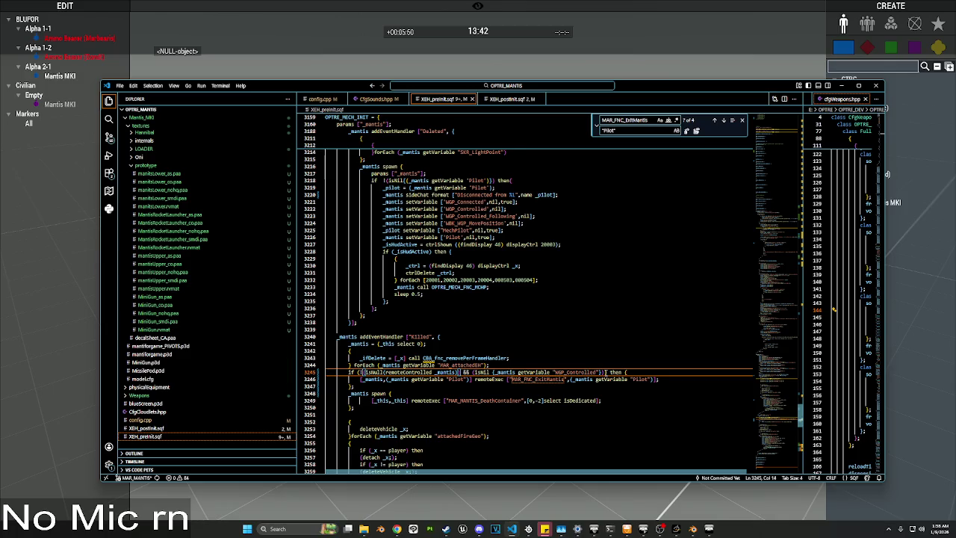
{"action": "mouse_move", "coordinate": [602, 372]}
{"action": "left_mouse_down"}
{"action": "mouse_move", "coordinate": [325, 372]}
{"action": "mouse_move", "coordinate": [494, 372]}
{"action": "left_mouse_up"}
{"action": "key", "text": "ctrl+c"}
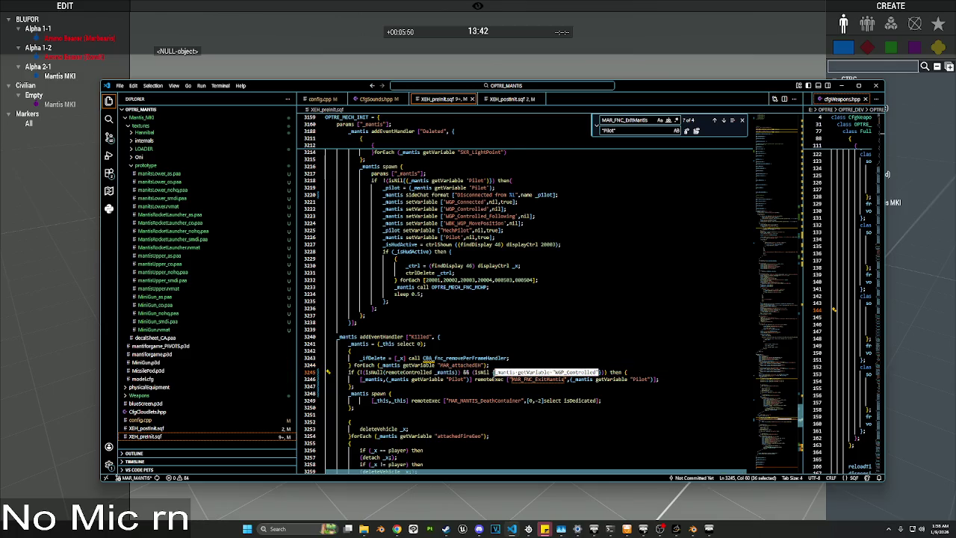
{"action": "left_click", "coordinate": [337, 66]}
Step: Swap remoteControlled _this for the pasted WGP_Controlled lookup in Execute and run it twice
{"action": "left_click_drag", "start_coordinate": [484, 286], "coordinate": [392, 288]}
{"action": "key", "text": "ctrl+v"}
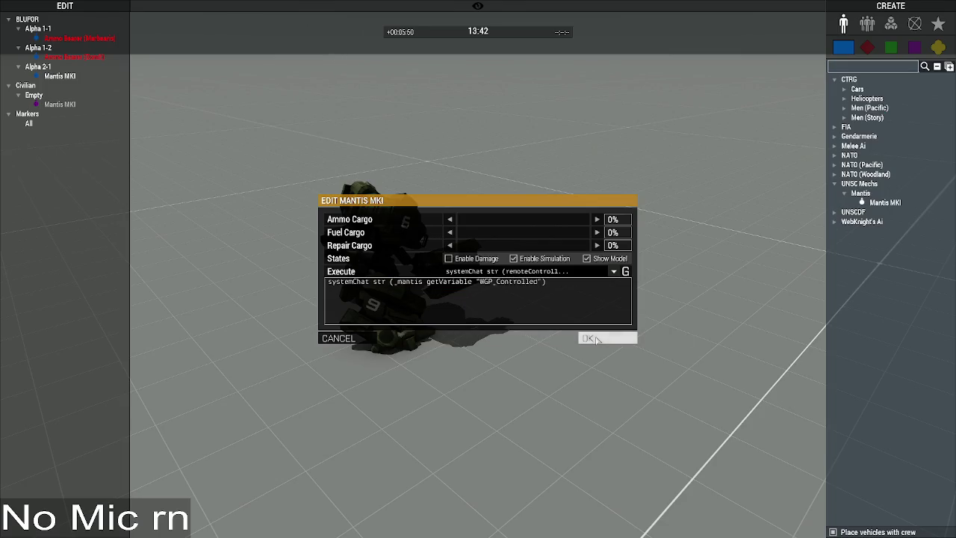
{"action": "left_click", "coordinate": [599, 340]}
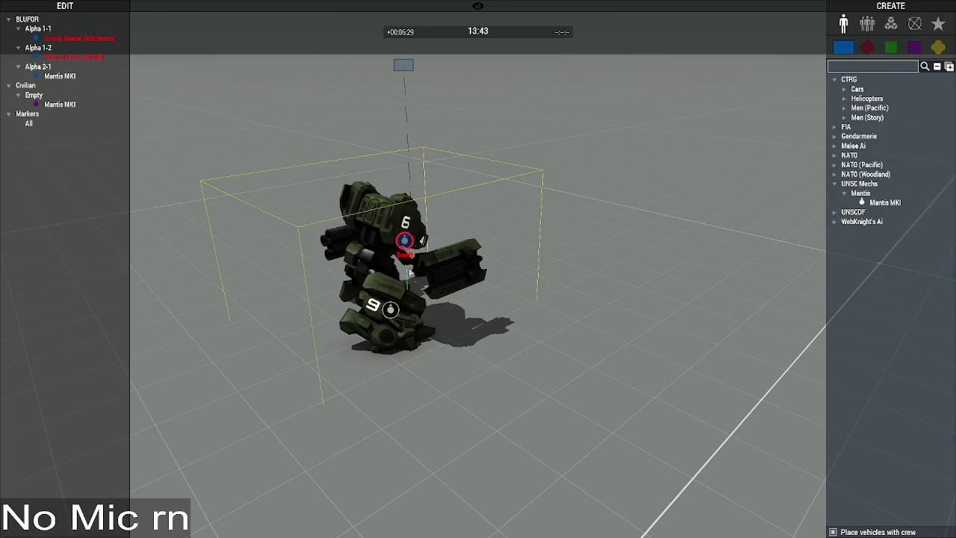
{"action": "double_click", "coordinate": [413, 315]}
{"action": "left_click", "coordinate": [614, 271]}
{"action": "left_click", "coordinate": [558, 306]}
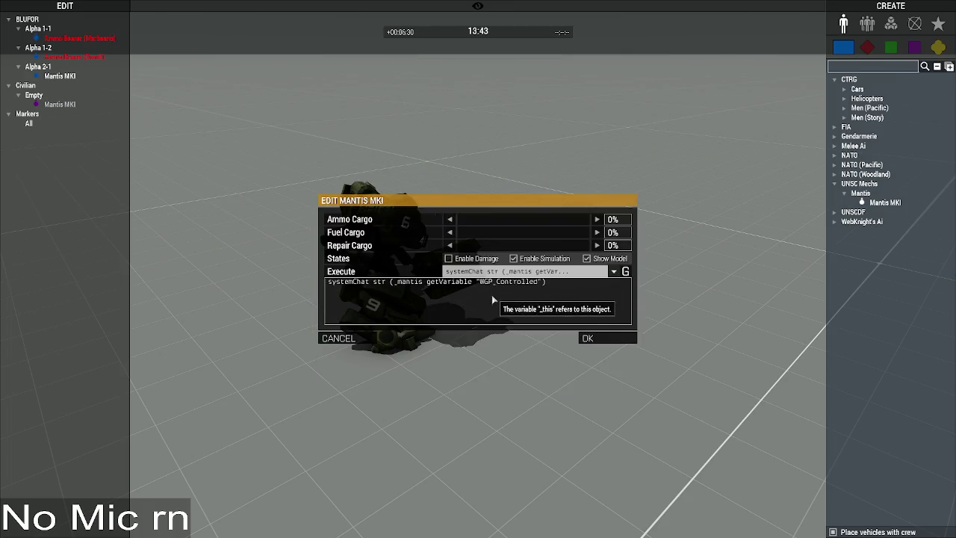
{"action": "left_click", "coordinate": [607, 339]}
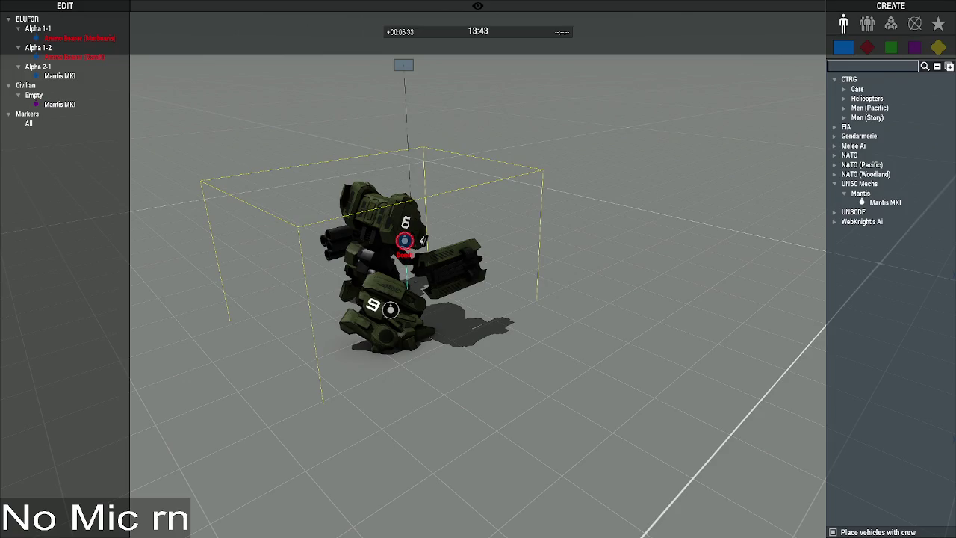
{"action": "key", "text": "alt+Tab"}
{"action": "scroll", "coordinate": [509, 310], "scroll_direction": "down", "scroll_amount": 5}
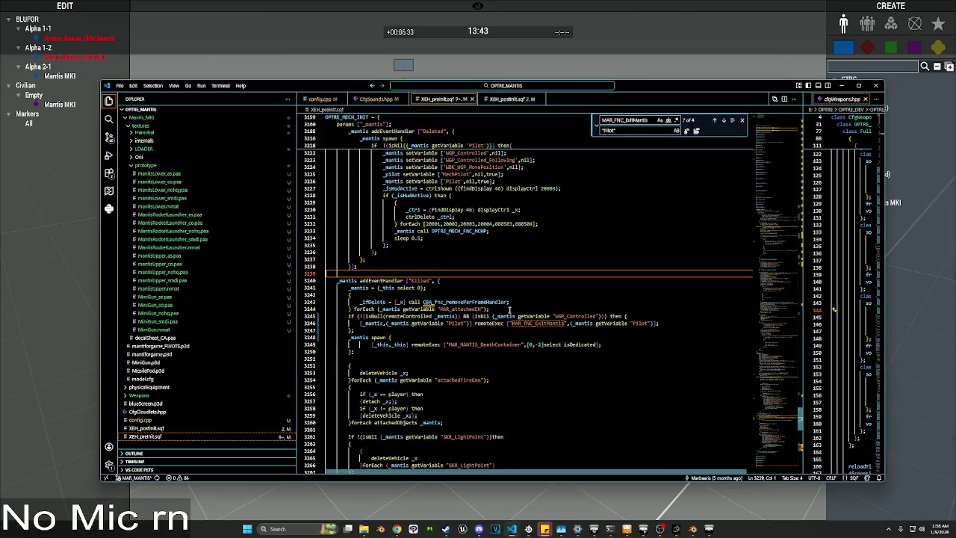
Step: Insert 'uiSleep 1' on a new line after '_mantis spawn {' on line 3248
{"action": "left_click", "coordinate": [407, 337]}
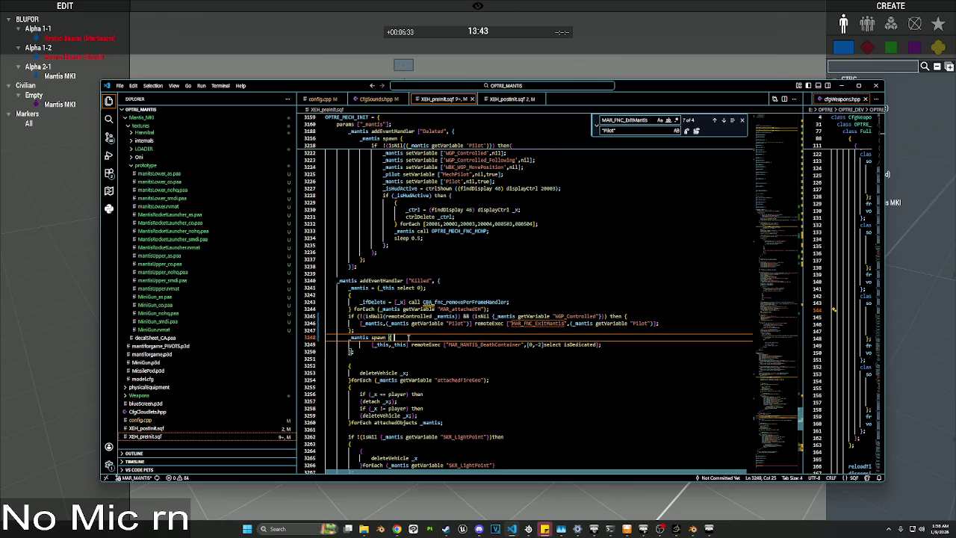
{"action": "key", "text": "Return"}
{"action": "type", "text": "uiSleep"}
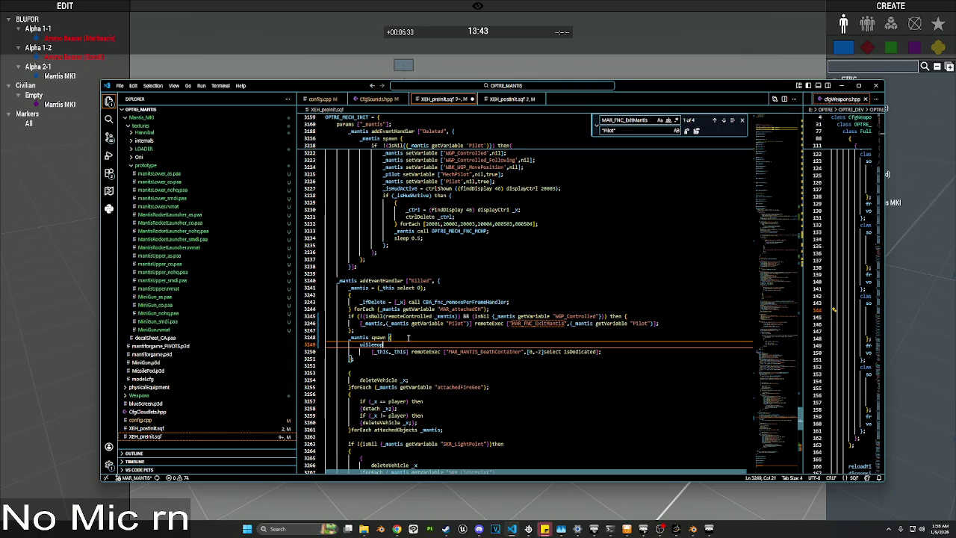
{"action": "type", "text": " 1"}
{"action": "left_click", "coordinate": [337, 70]}
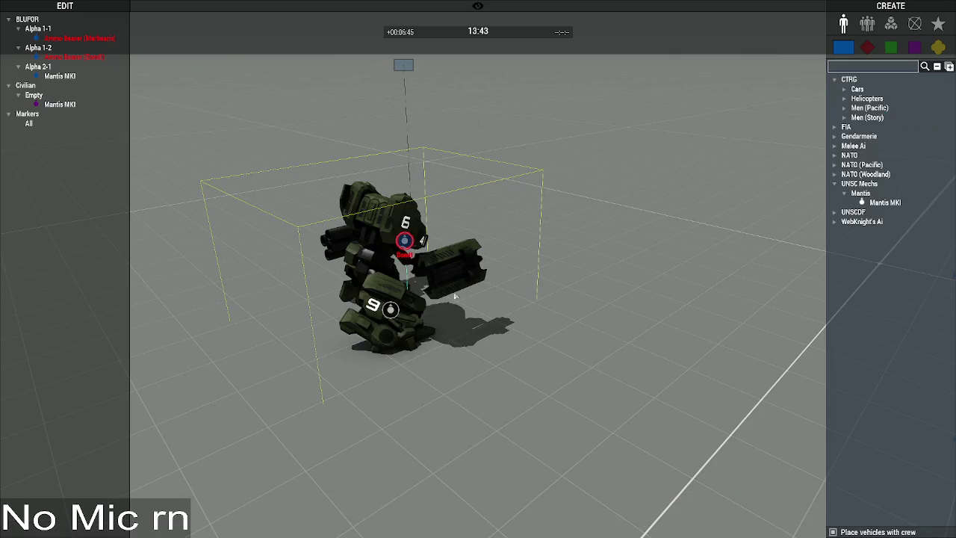
Step: Run the saved mantis exit script on the soldier through its Execute field
{"action": "double_click", "coordinate": [404, 239]}
{"action": "left_click", "coordinate": [489, 317]}
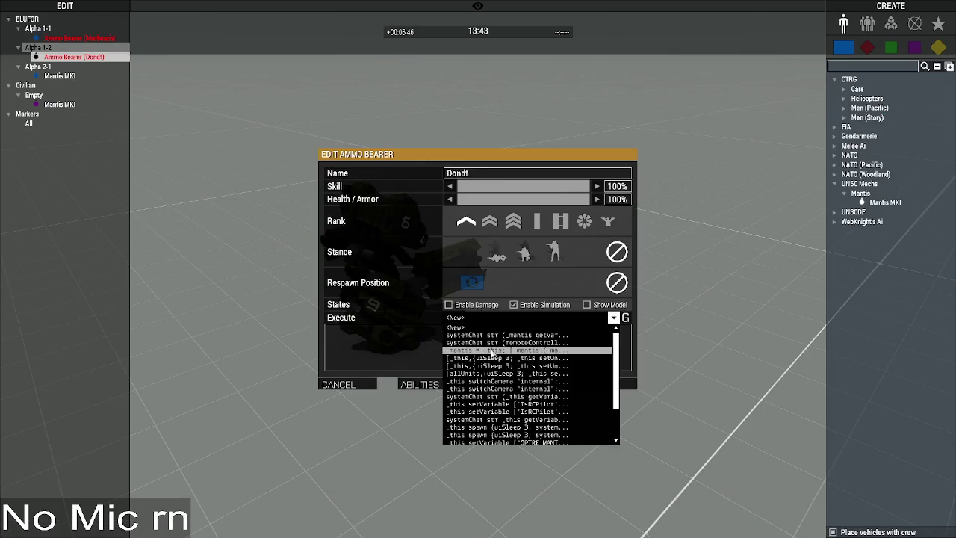
{"action": "left_click", "coordinate": [493, 351]}
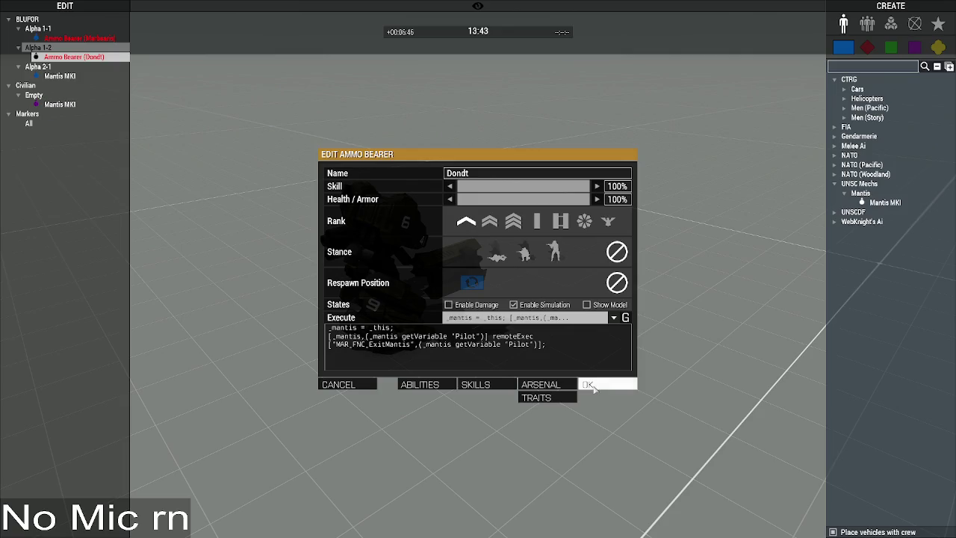
{"action": "left_click", "coordinate": [608, 384]}
Step: Run the mantis exit script on the Mantis MKI, then delete the empty mech
{"action": "double_click", "coordinate": [404, 341]}
{"action": "left_click", "coordinate": [473, 274]}
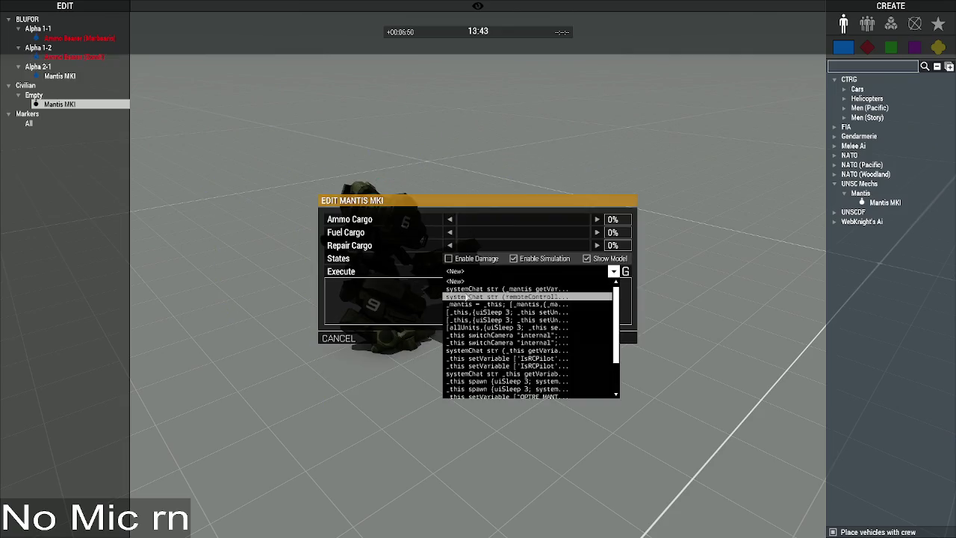
{"action": "left_click", "coordinate": [468, 295]}
{"action": "left_click", "coordinate": [513, 271]}
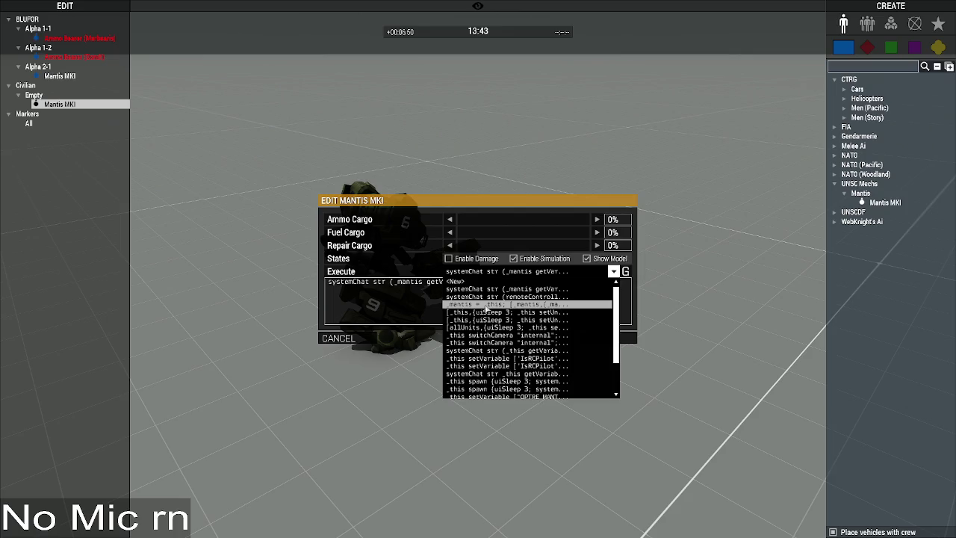
{"action": "left_click", "coordinate": [477, 313]}
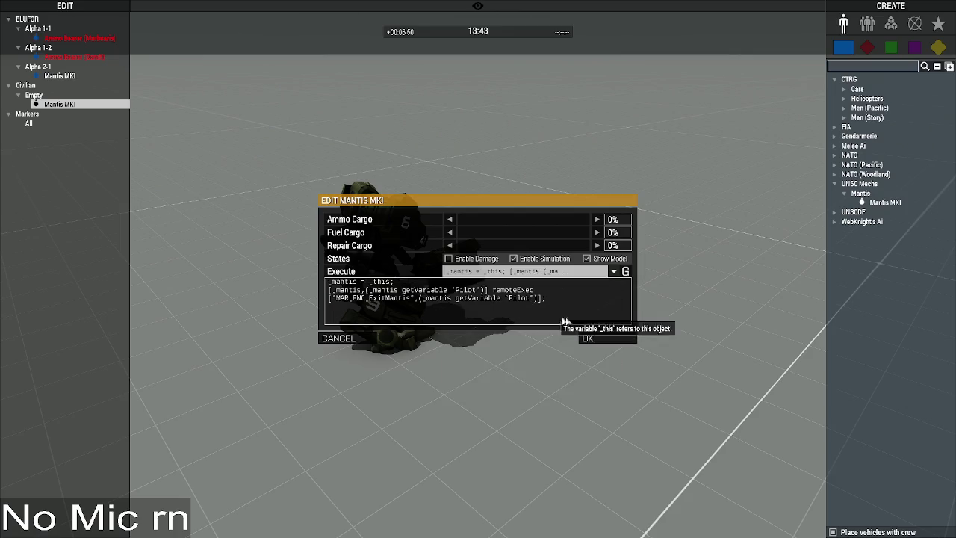
{"action": "left_click", "coordinate": [598, 338]}
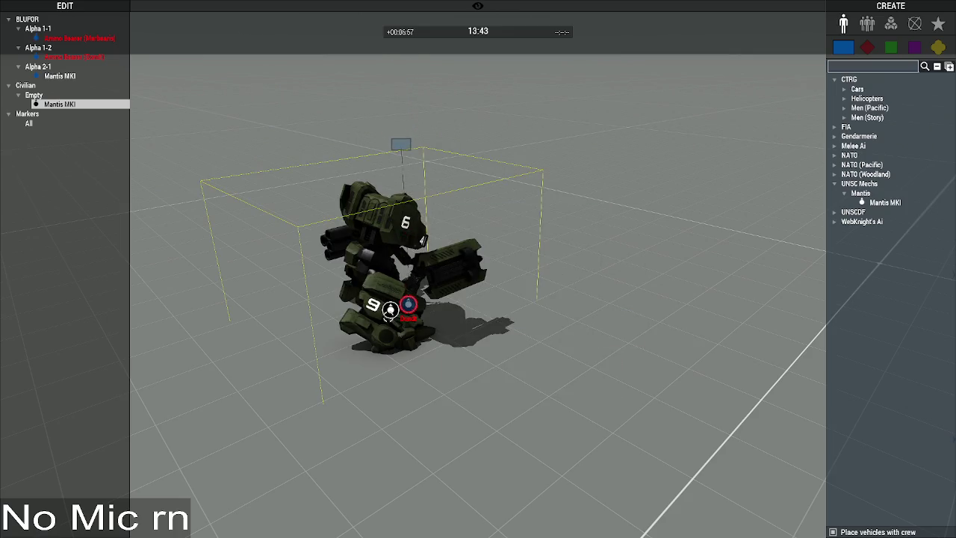
{"action": "key", "text": "Delete"}
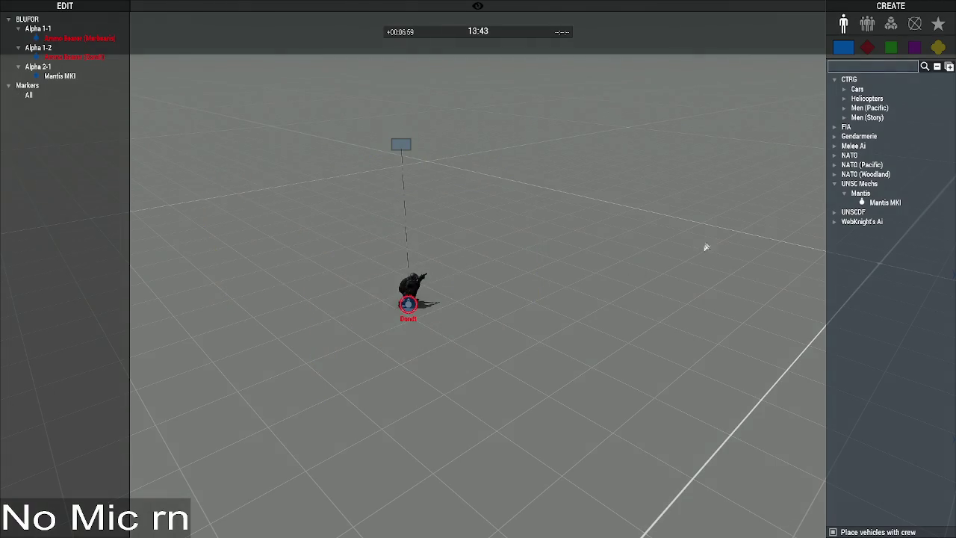
Step: Place an Execute Code module containing the WGP_Controlled query, then return to VS Code
{"action": "left_click", "coordinate": [845, 68]}
{"action": "type", "text": "mantis"}
{"action": "left_click", "coordinate": [891, 24]}
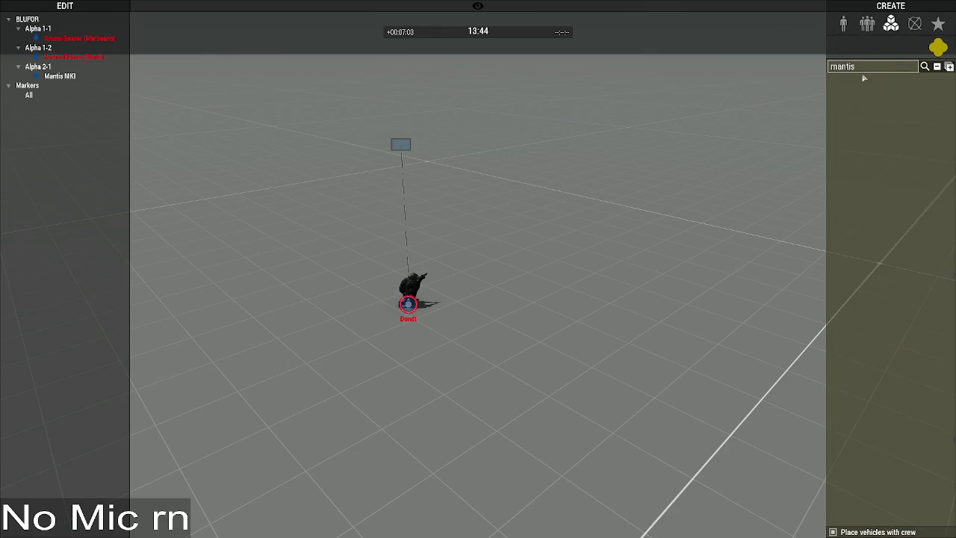
{"action": "key", "text": "BackSpace"}
{"action": "key", "text": "BackSpace"}
{"action": "key", "text": "BackSpace"}
{"action": "type", "text": "exe"}
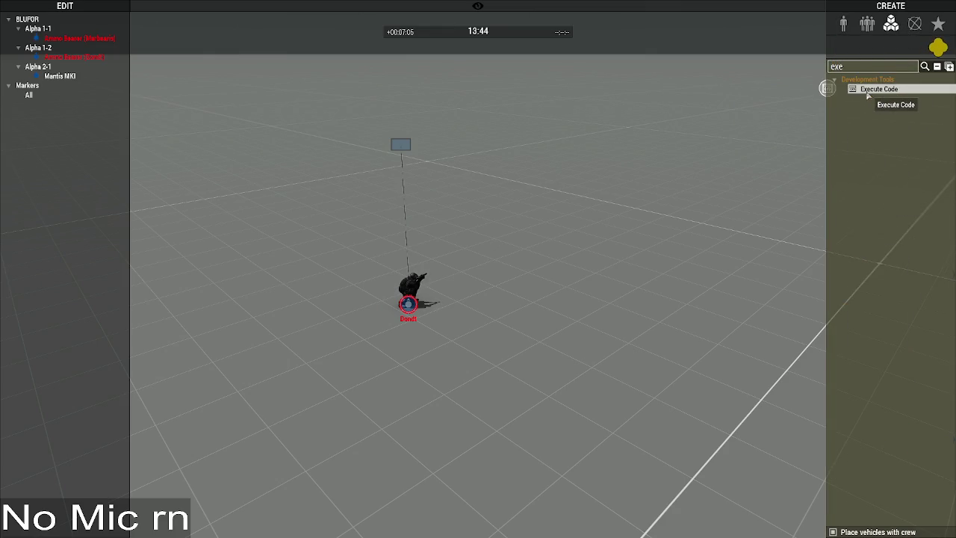
{"action": "left_click", "coordinate": [879, 89]}
{"action": "left_click", "coordinate": [475, 283]}
{"action": "key", "text": "ctrl+a"}
{"action": "key", "text": "ctrl+v"}
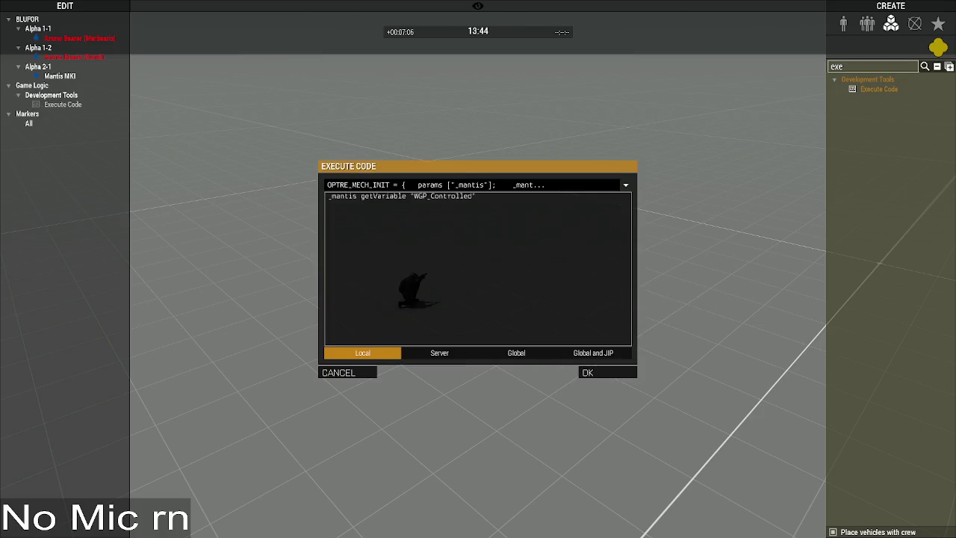
{"action": "key", "text": "alt+Tab"}
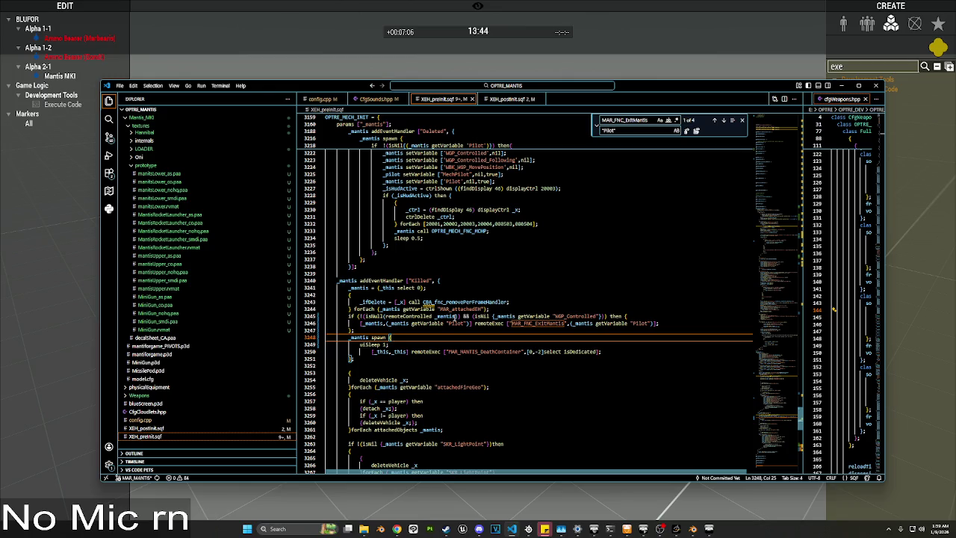
Step: Review the Killed handler's MAR_MANTIS_DeathContainer and ExitMantis remoteExec lines
{"action": "key", "text": "Up"}
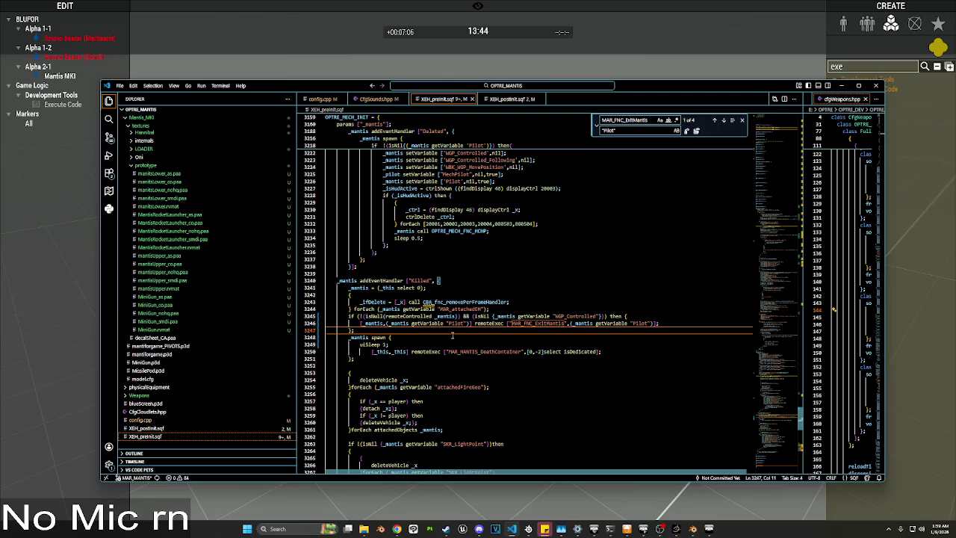
{"action": "double_click", "coordinate": [459, 351]}
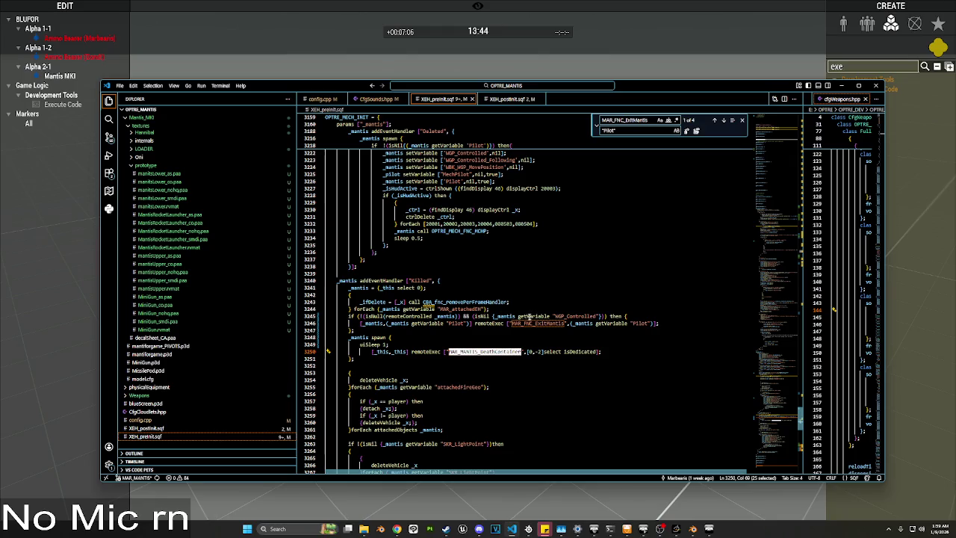
{"action": "mouse_move", "coordinate": [531, 316]}
{"action": "left_click", "coordinate": [466, 344]}
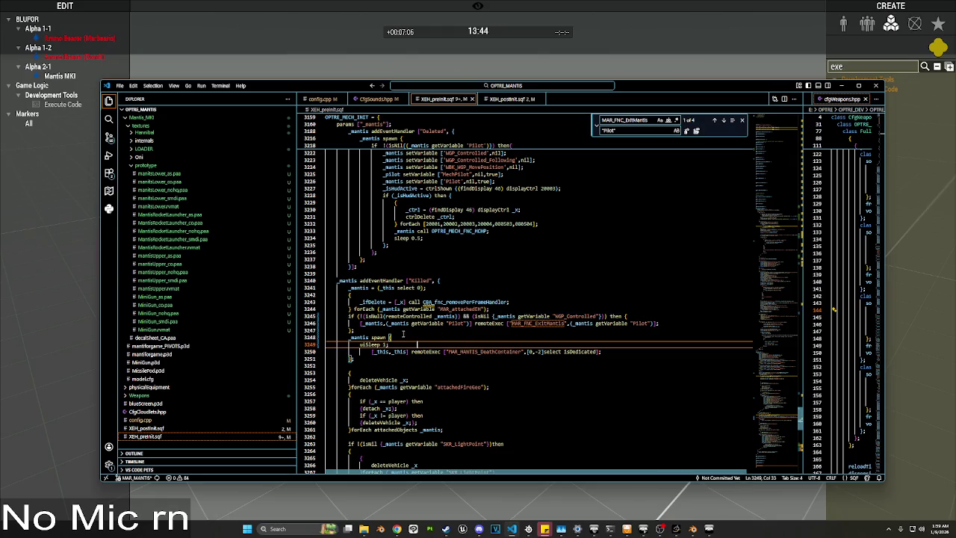
{"action": "left_click_drag", "start_coordinate": [660, 322], "coordinate": [360, 323]}
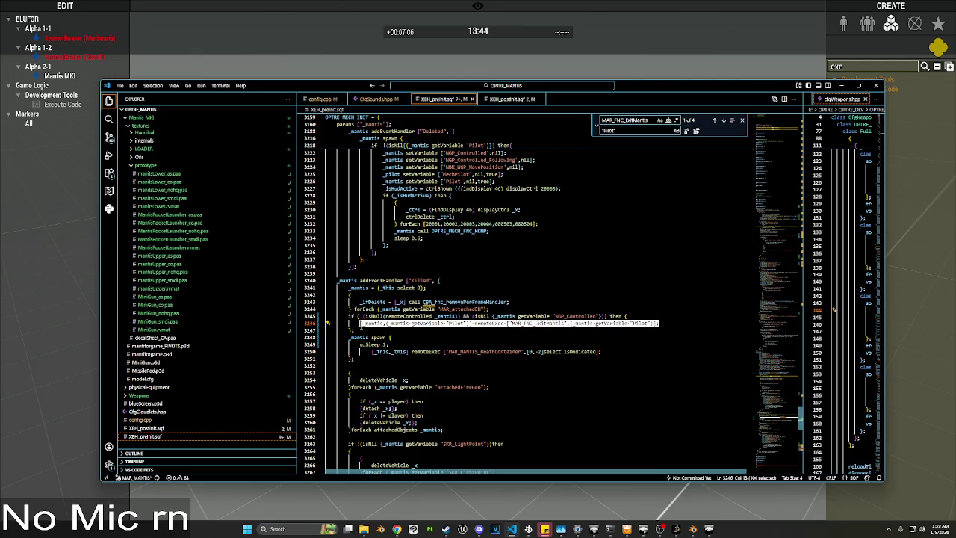
{"action": "left_click", "coordinate": [490, 332]}
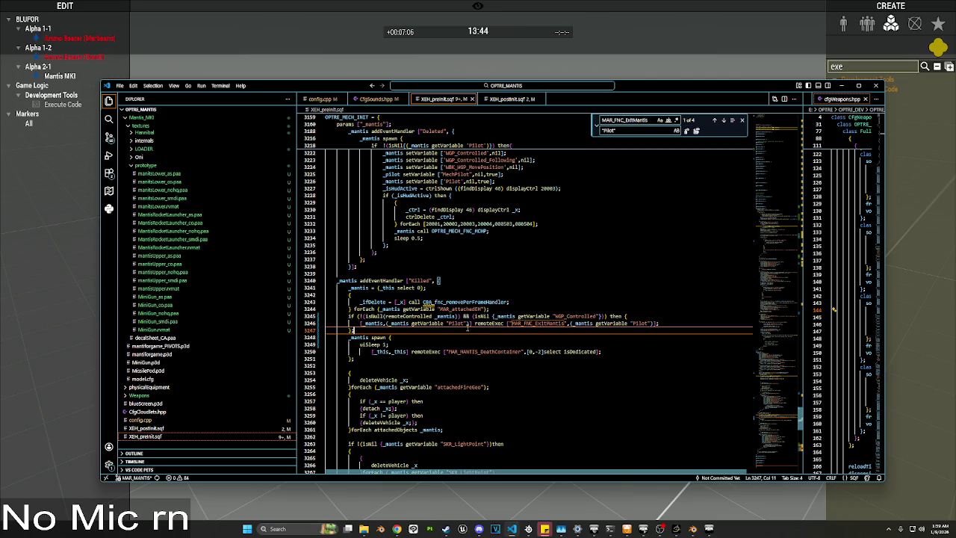
Step: Unfold the MAR_FNC_ExitMantis function body in XEH_preInit.sqf
{"action": "scroll", "coordinate": [501, 327], "scroll_direction": "down", "scroll_amount": 2}
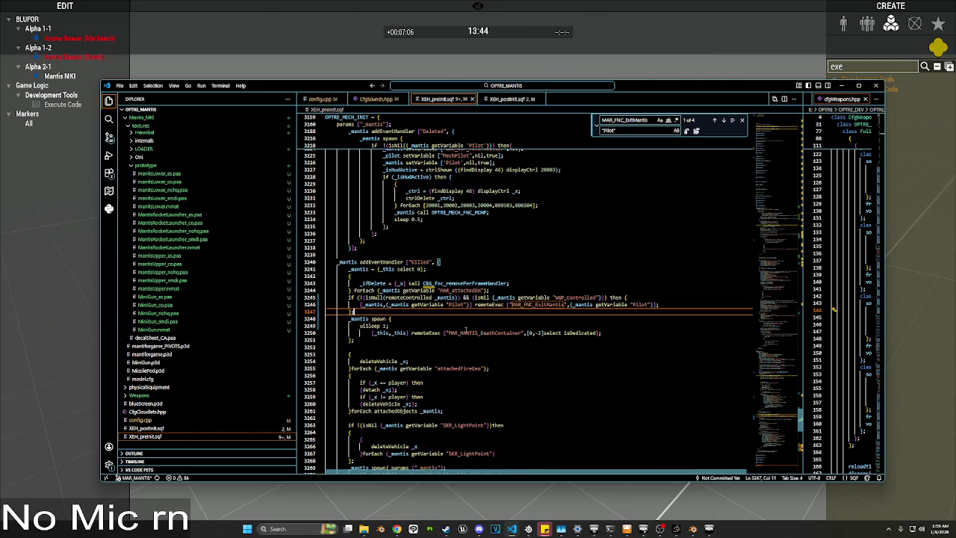
{"action": "left_click", "coordinate": [473, 278]}
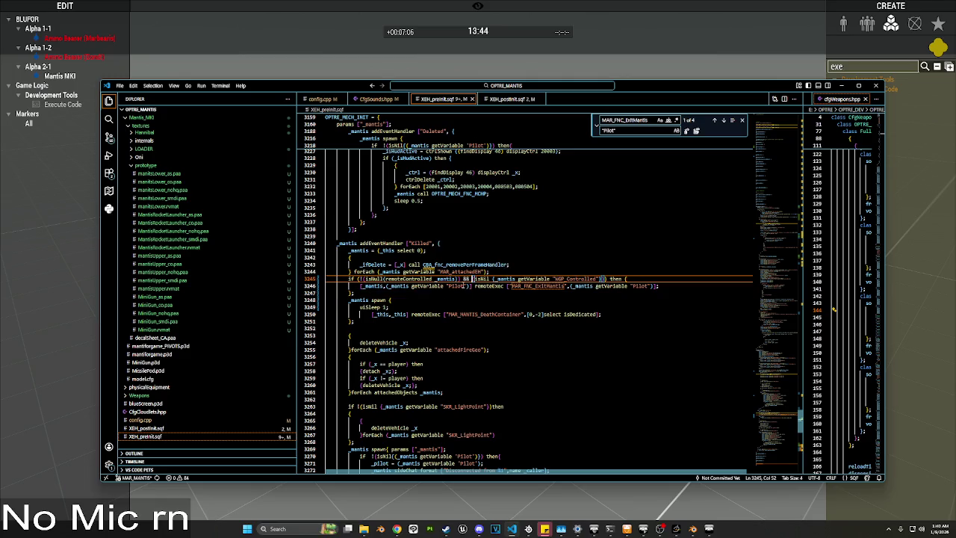
{"action": "scroll", "coordinate": [320, 316], "scroll_direction": "down", "scroll_amount": 5}
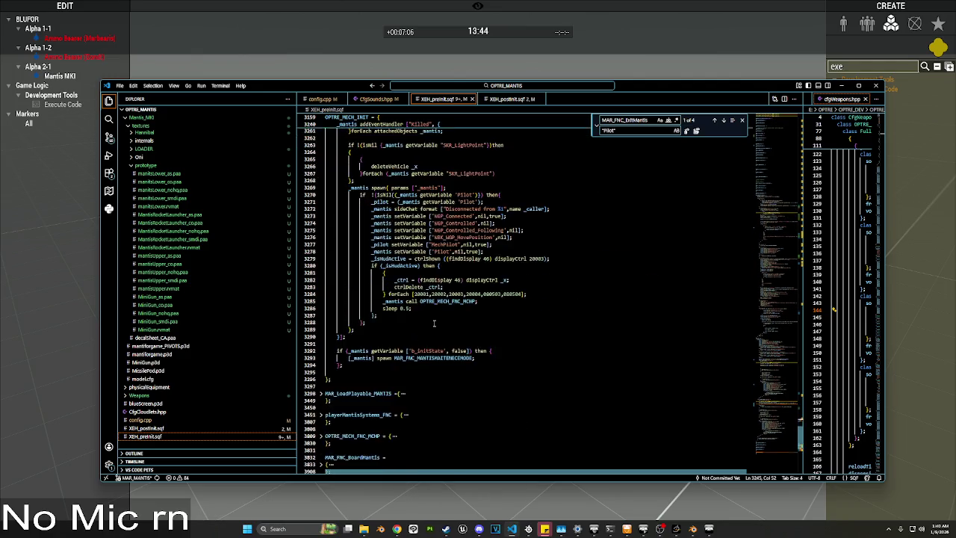
{"action": "left_click", "coordinate": [321, 345]}
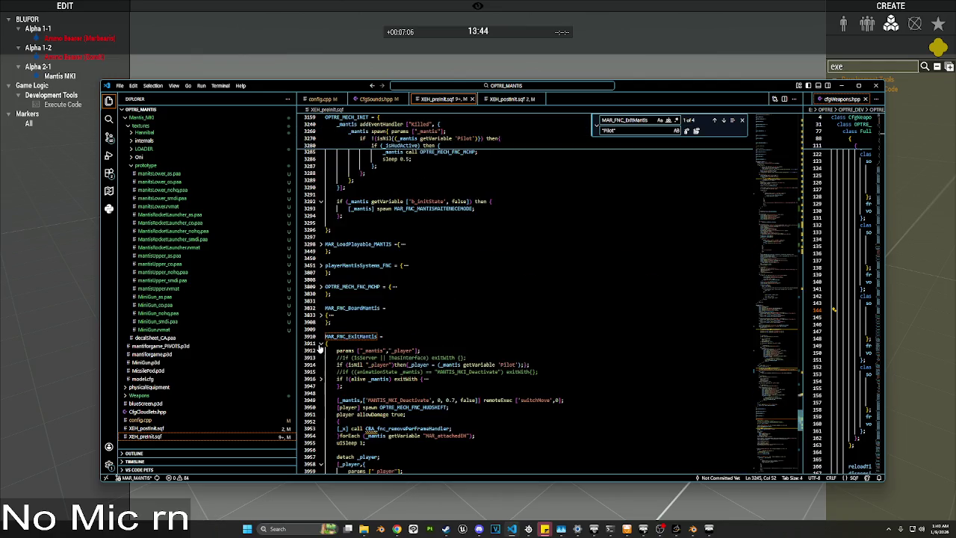
{"action": "scroll", "coordinate": [320, 345], "scroll_direction": "down", "scroll_amount": 3}
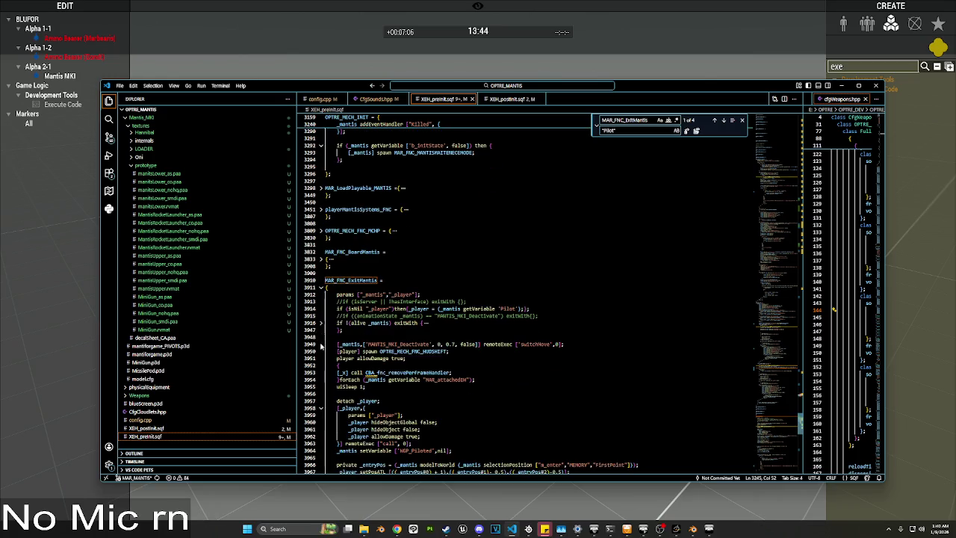
{"action": "scroll", "coordinate": [320, 343], "scroll_direction": "down", "scroll_amount": 2}
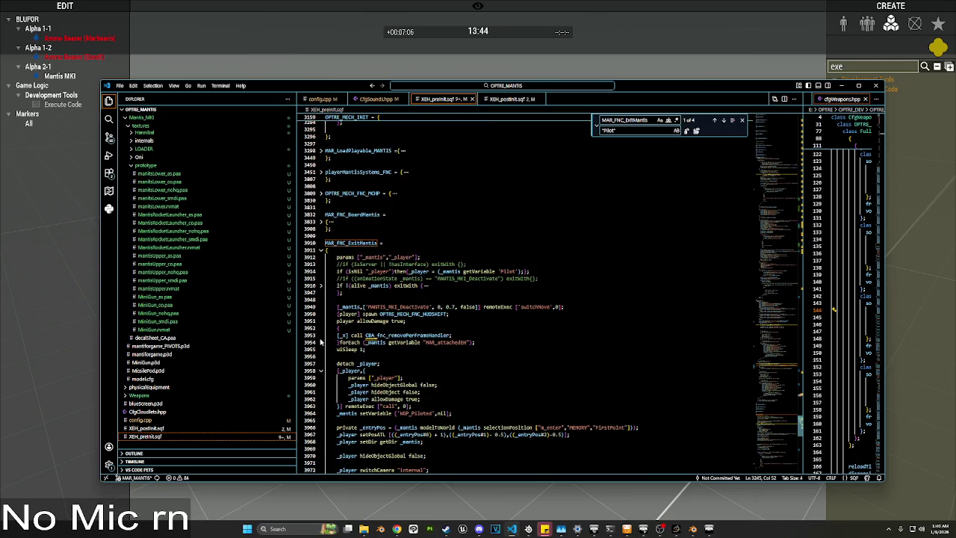
{"action": "scroll", "coordinate": [321, 343], "scroll_direction": "down", "scroll_amount": 1}
Step: Select WGP_Piloted and search the file for it, finding 9 matches
{"action": "double_click", "coordinate": [423, 394]}
{"action": "scroll", "coordinate": [448, 352], "scroll_direction": "up", "scroll_amount": 5}
{"action": "scroll", "coordinate": [456, 338], "scroll_direction": "up", "scroll_amount": 10}
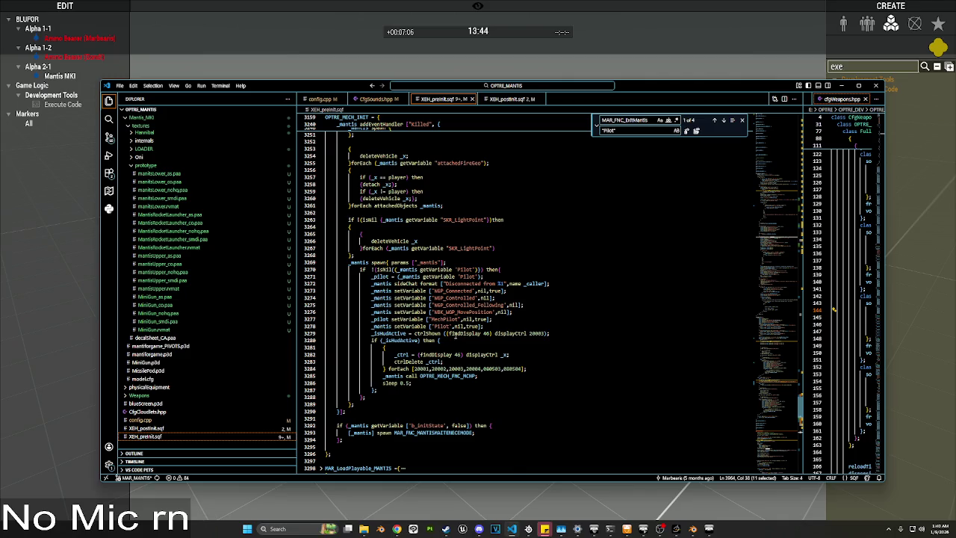
{"action": "scroll", "coordinate": [453, 334], "scroll_direction": "up", "scroll_amount": 10}
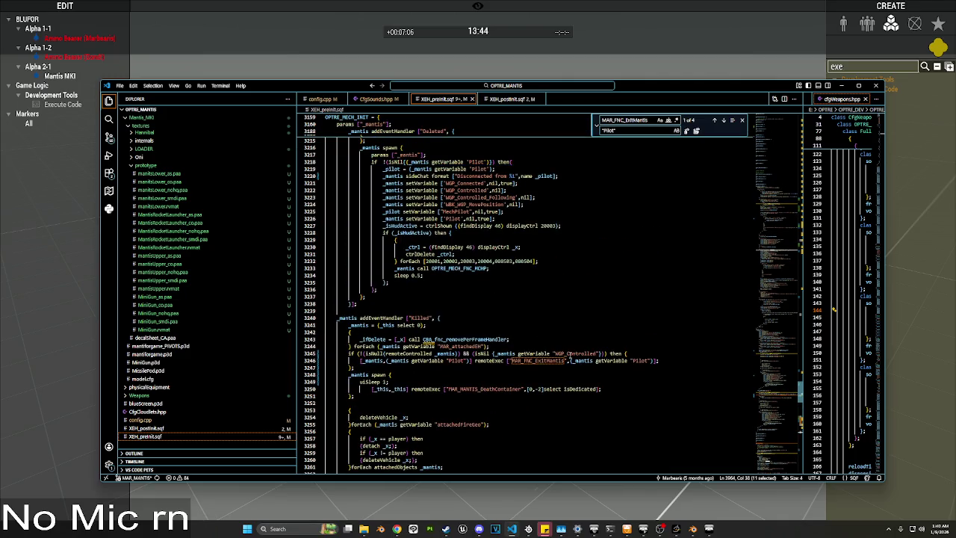
{"action": "scroll", "coordinate": [431, 345], "scroll_direction": "down", "scroll_amount": 15}
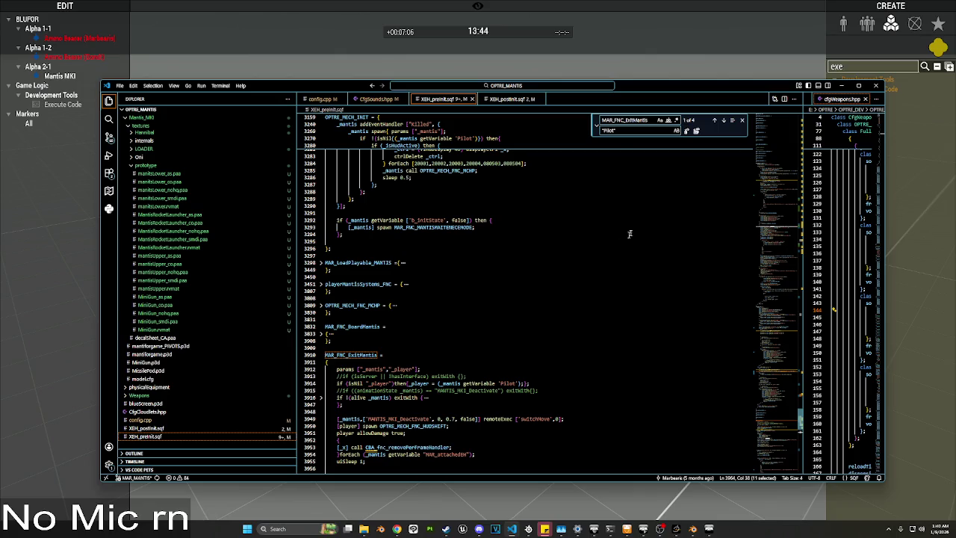
{"action": "scroll", "coordinate": [626, 132], "scroll_direction": "down", "scroll_amount": 3}
{"action": "key", "text": "ctrl+f"}
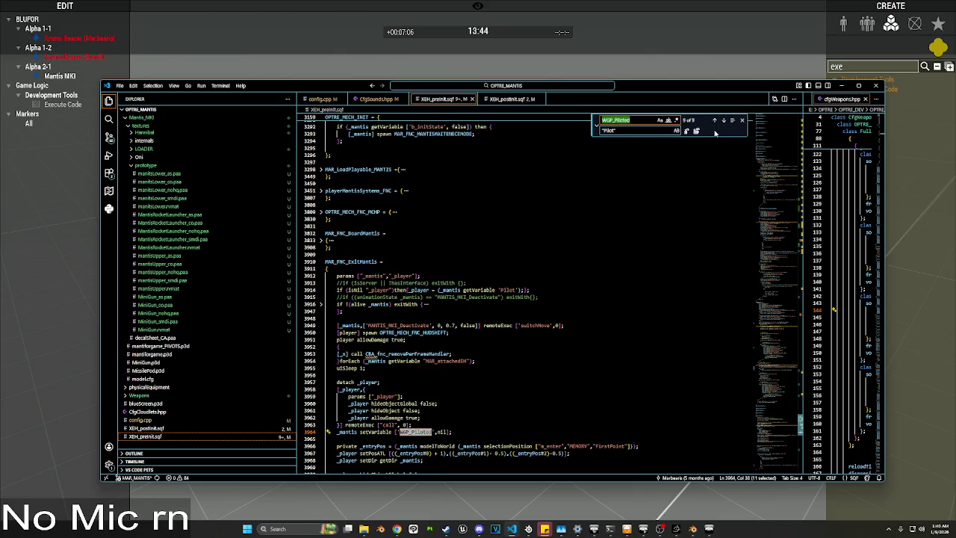
{"action": "left_click", "coordinate": [722, 120]}
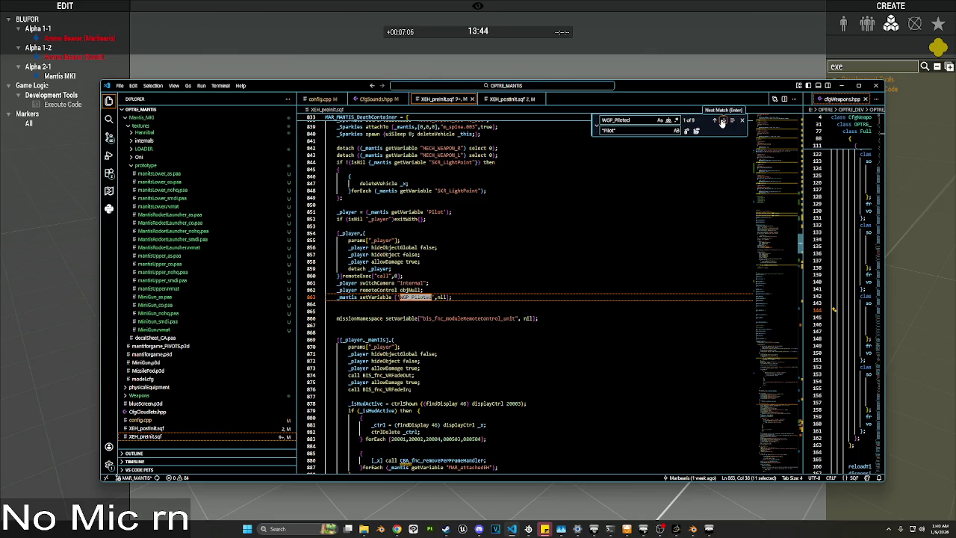
{"action": "left_click", "coordinate": [722, 121]}
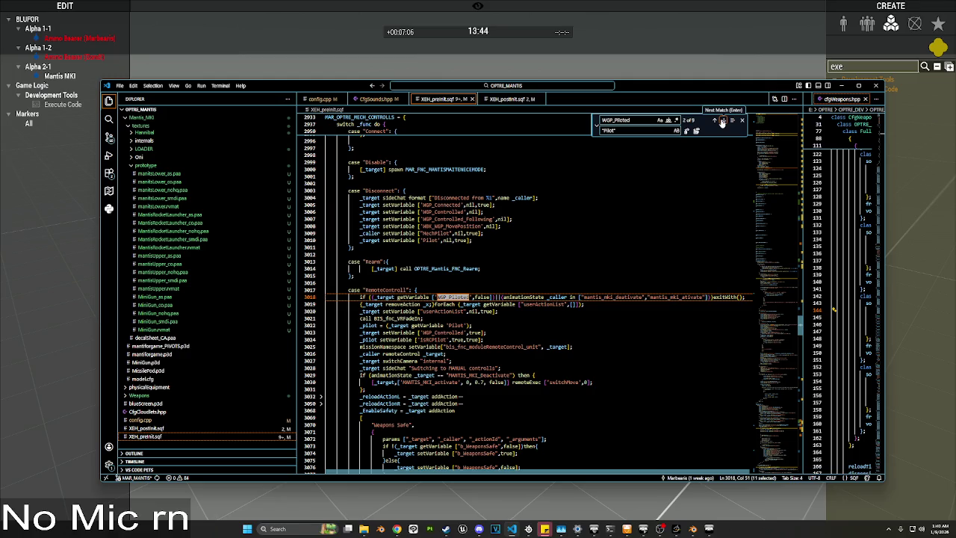
{"action": "left_click", "coordinate": [721, 122]}
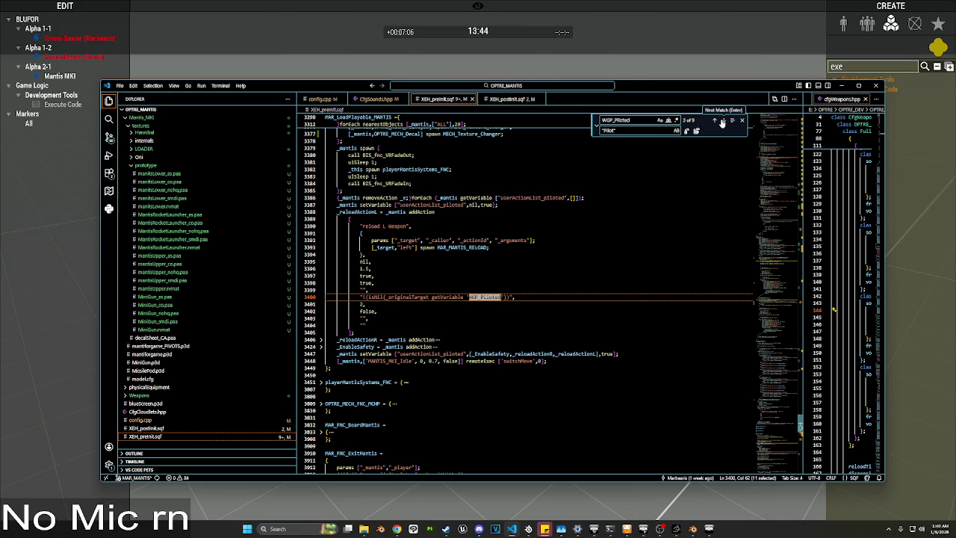
{"action": "left_click", "coordinate": [721, 122]}
{"action": "left_click", "coordinate": [721, 122]}
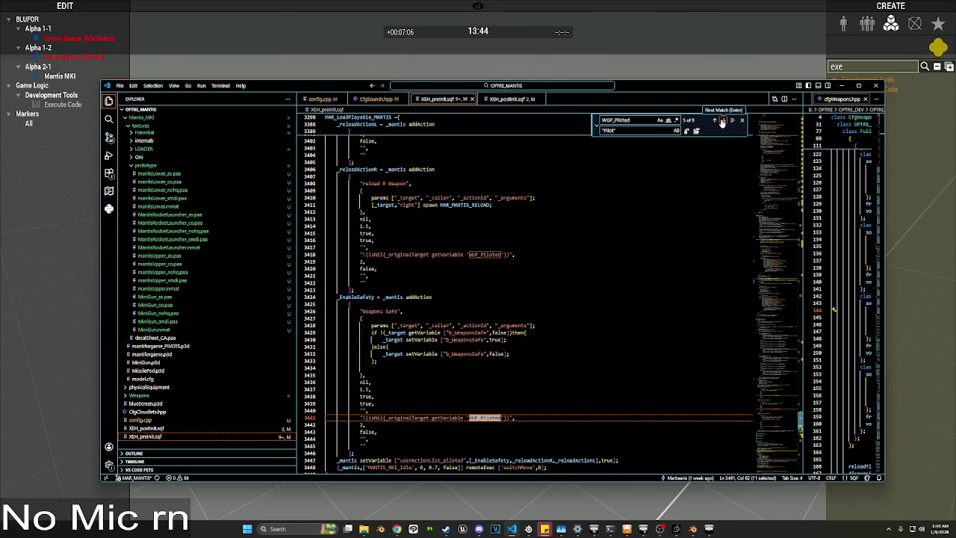
{"action": "left_click", "coordinate": [721, 122]}
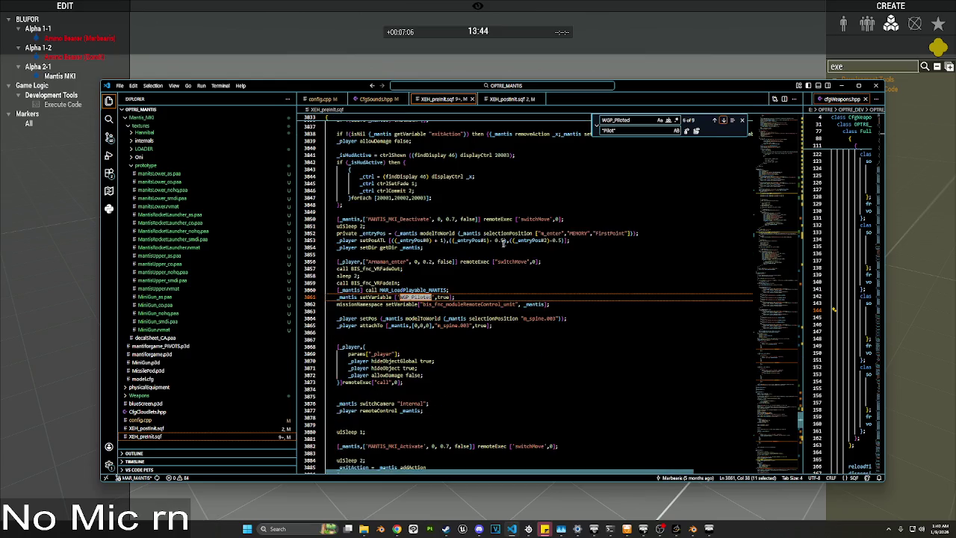
{"action": "scroll", "coordinate": [504, 244], "scroll_direction": "up", "scroll_amount": 20}
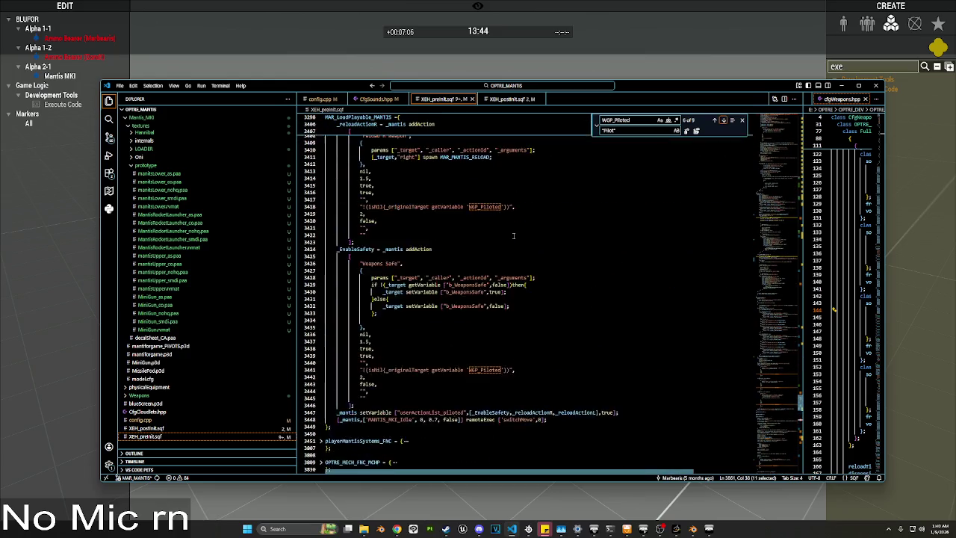
{"action": "scroll", "coordinate": [515, 234], "scroll_direction": "up", "scroll_amount": 10}
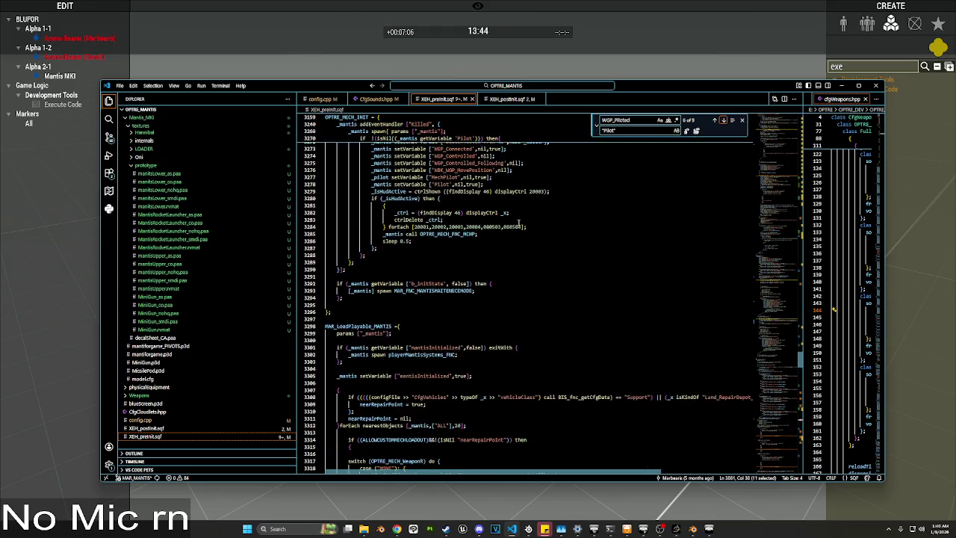
{"action": "scroll", "coordinate": [519, 222], "scroll_direction": "up", "scroll_amount": 5}
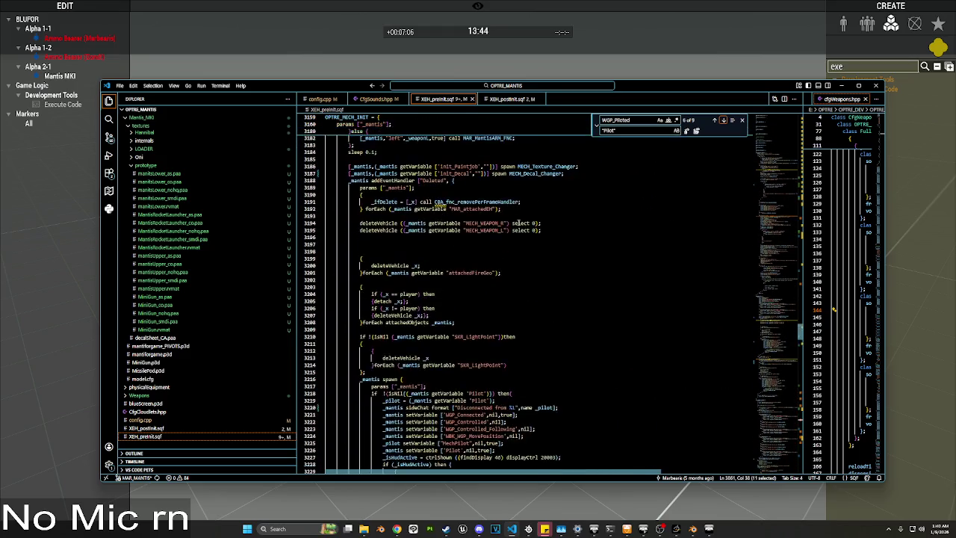
{"action": "scroll", "coordinate": [518, 222], "scroll_direction": "up", "scroll_amount": 5}
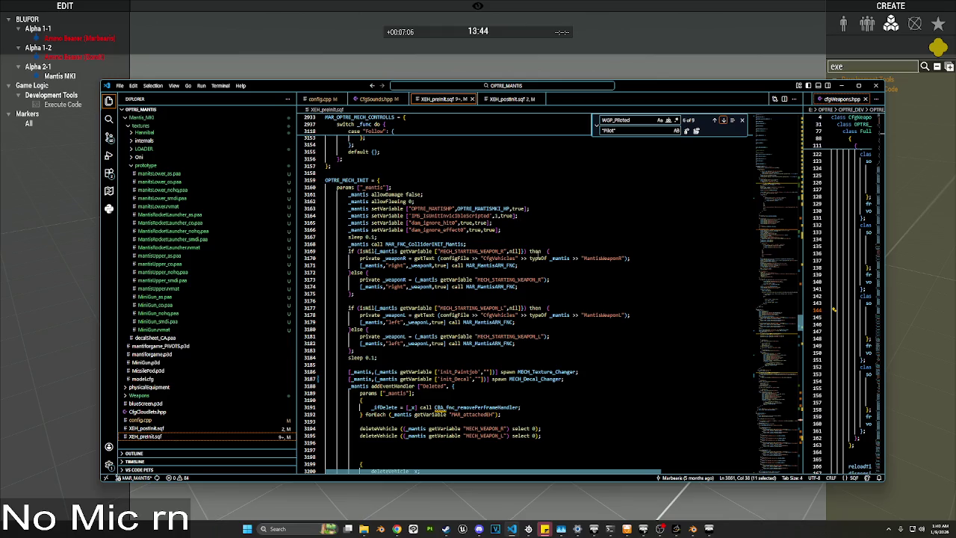
{"action": "scroll", "coordinate": [553, 216], "scroll_direction": "up", "scroll_amount": 10}
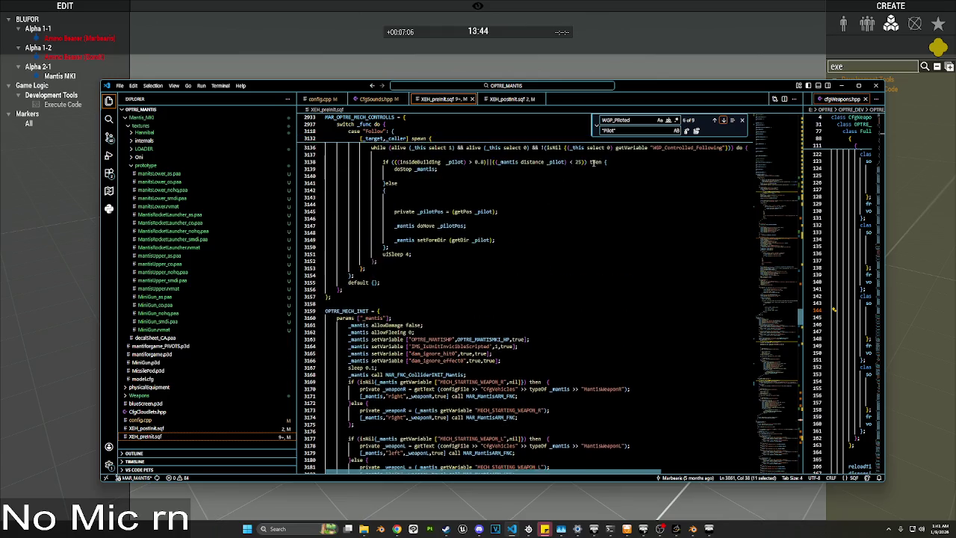
{"action": "scroll", "coordinate": [577, 173], "scroll_direction": "up", "scroll_amount": 10}
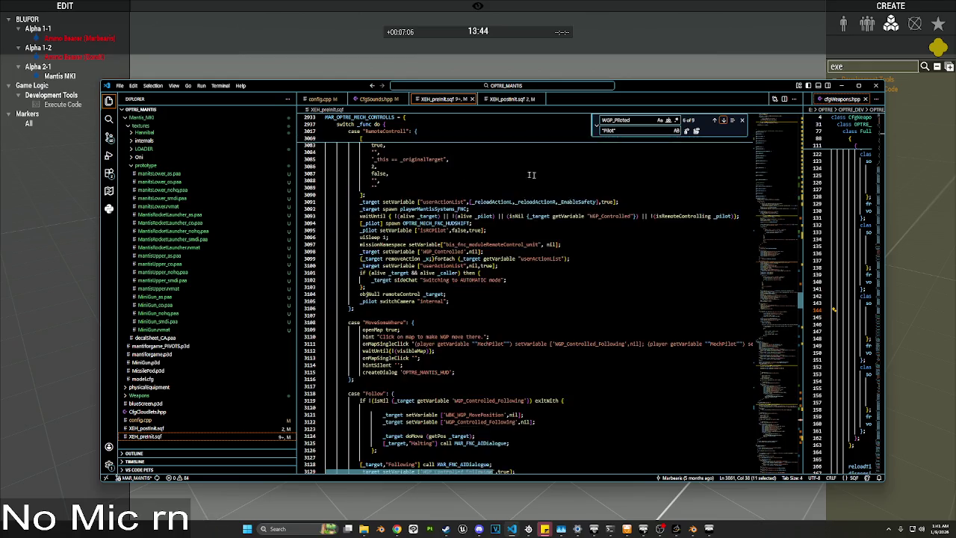
{"action": "scroll", "coordinate": [332, 154], "scroll_direction": "up", "scroll_amount": 20}
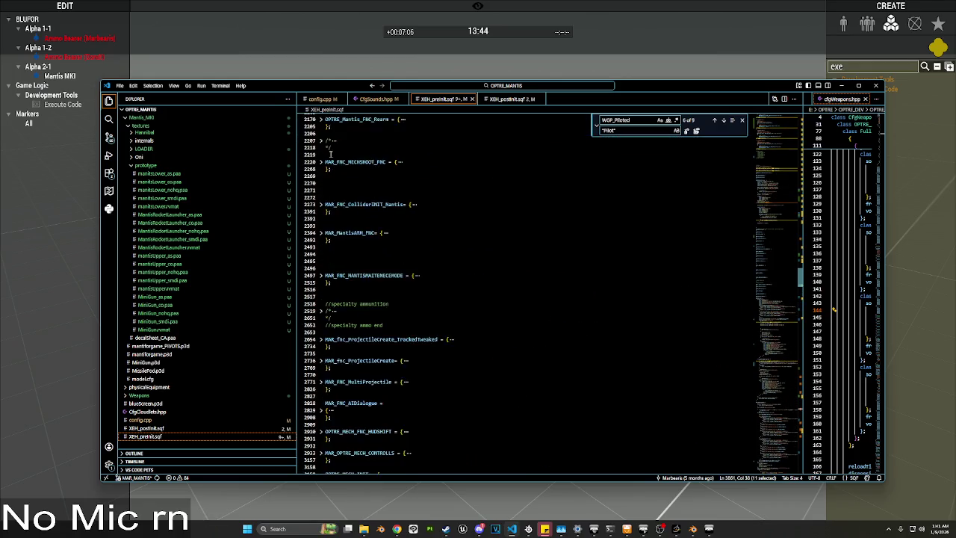
{"action": "scroll", "coordinate": [331, 155], "scroll_direction": "up", "scroll_amount": 9}
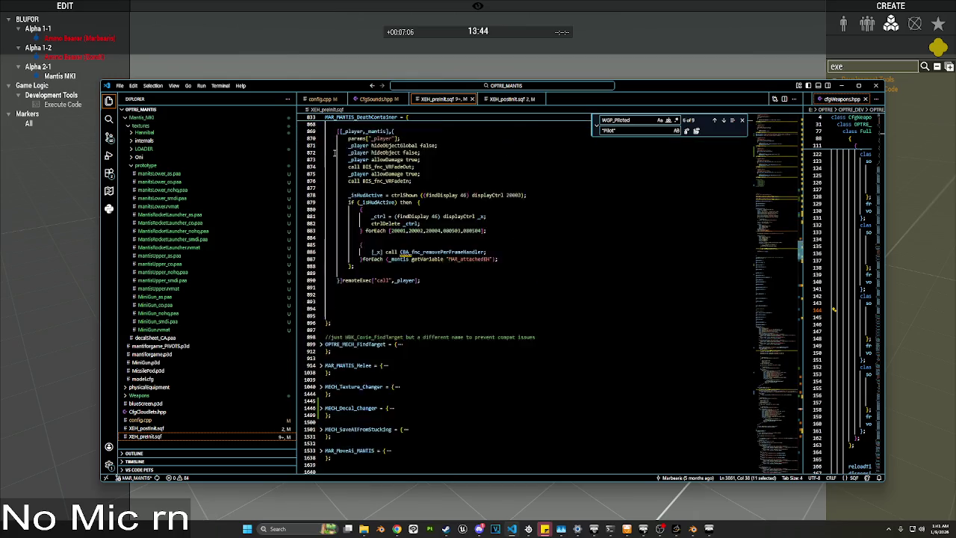
{"action": "scroll", "coordinate": [333, 155], "scroll_direction": "up", "scroll_amount": 9}
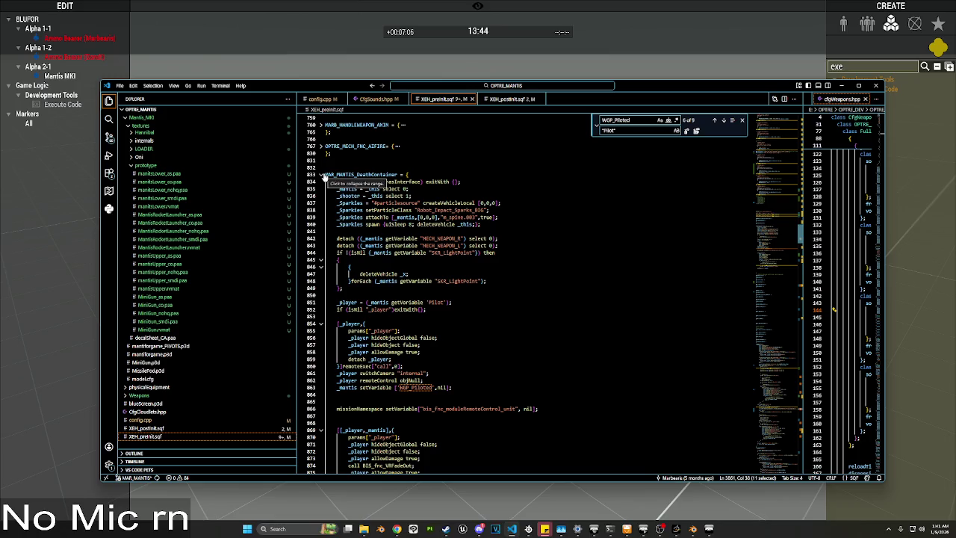
{"action": "scroll", "coordinate": [463, 269], "scroll_direction": "down", "scroll_amount": 15}
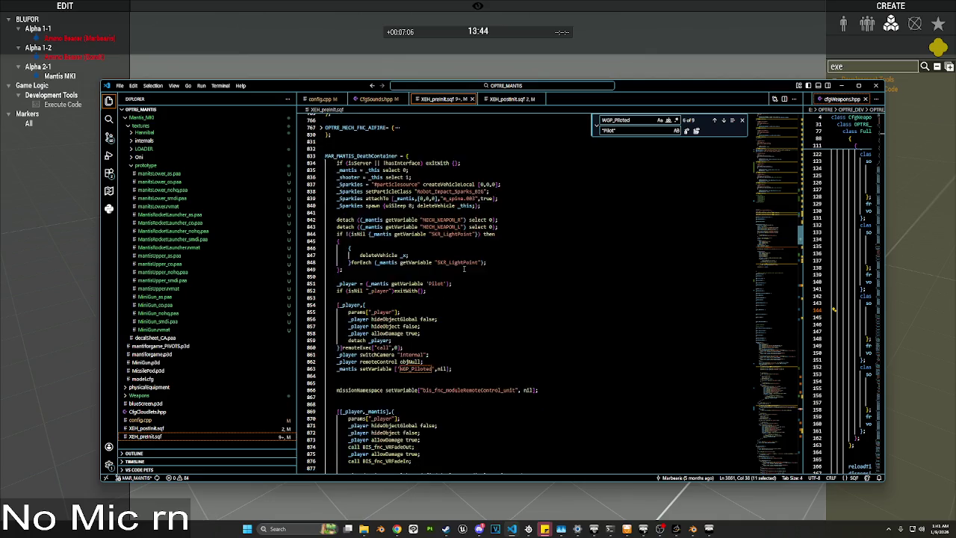
{"action": "scroll", "coordinate": [456, 274], "scroll_direction": "down", "scroll_amount": 15}
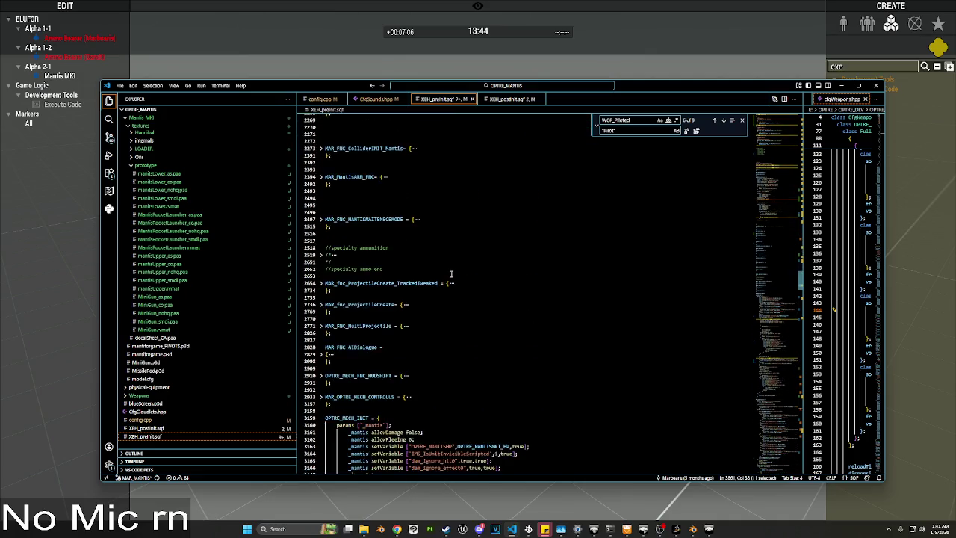
{"action": "scroll", "coordinate": [374, 224], "scroll_direction": "up", "scroll_amount": 3}
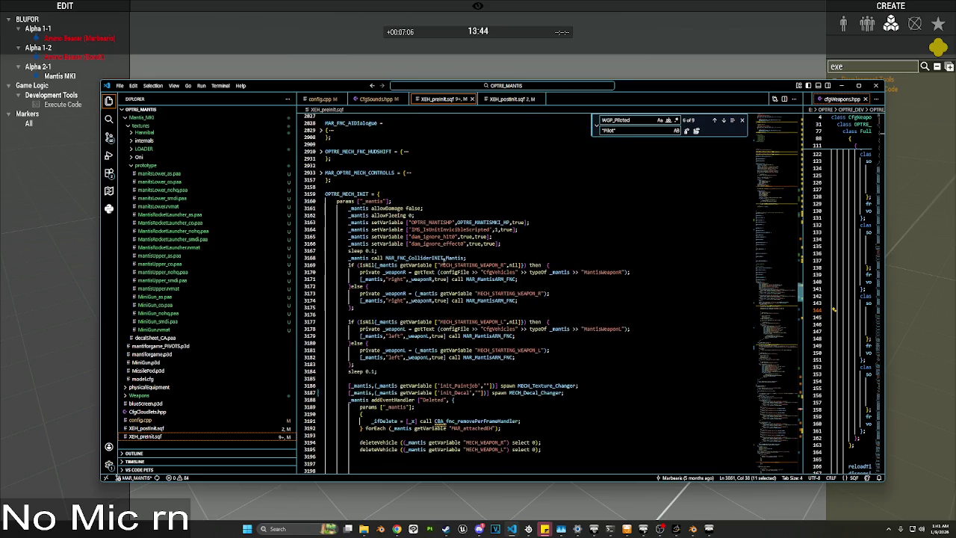
{"action": "scroll", "coordinate": [318, 196], "scroll_direction": "down", "scroll_amount": 5}
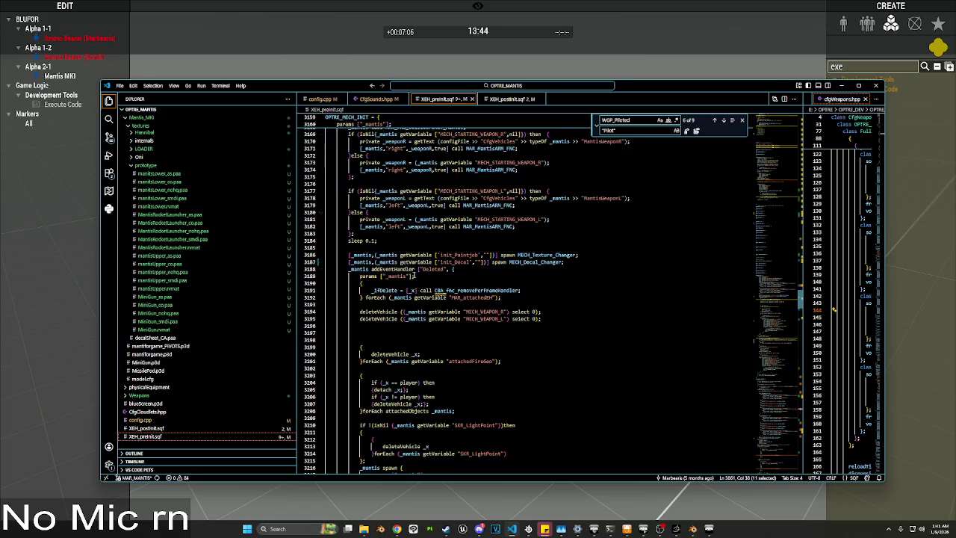
{"action": "scroll", "coordinate": [413, 269], "scroll_direction": "down", "scroll_amount": 3}
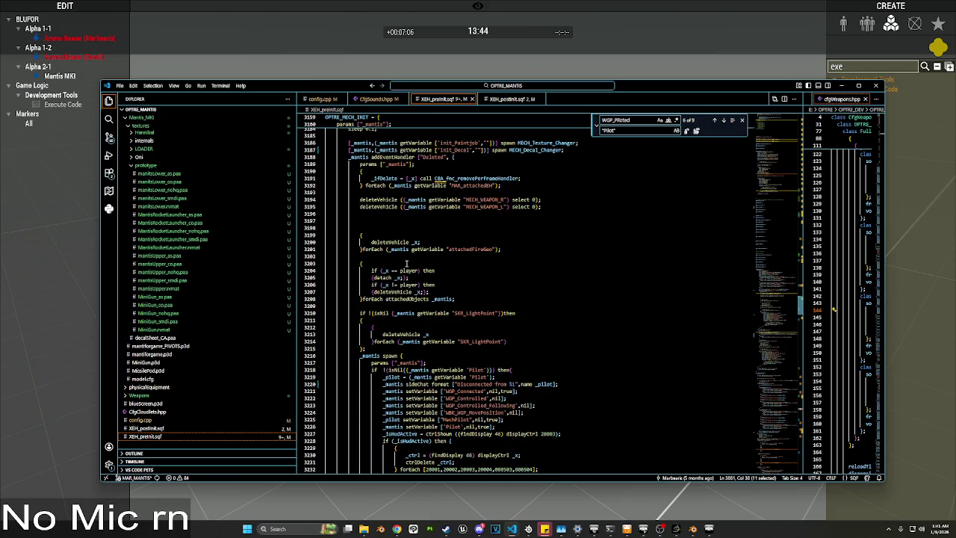
{"action": "scroll", "coordinate": [406, 263], "scroll_direction": "down", "scroll_amount": 10}
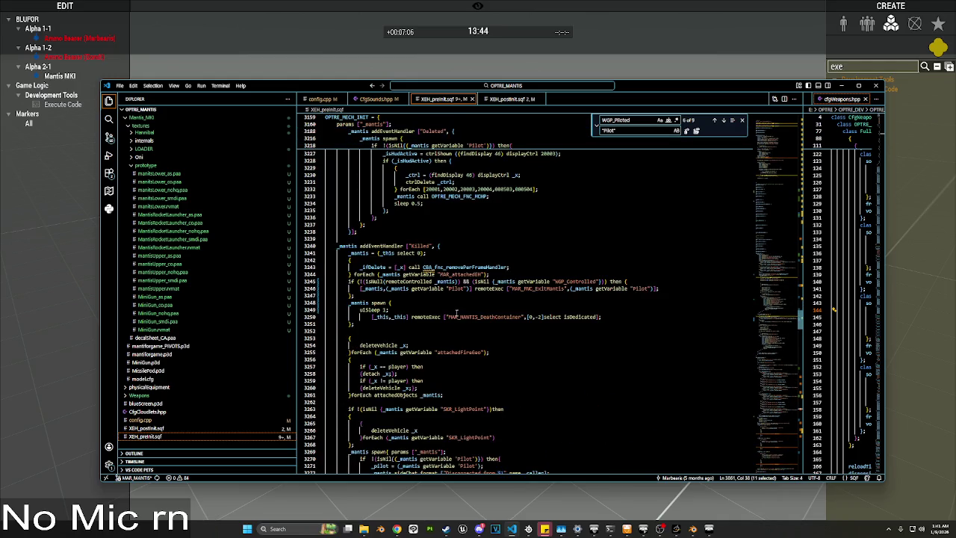
{"action": "double_click", "coordinate": [588, 282]}
Step: Change the Killed condition to (_mantis getVariable 'WGP_Piloted')
{"action": "type", "text": "WGP_Piloted"}
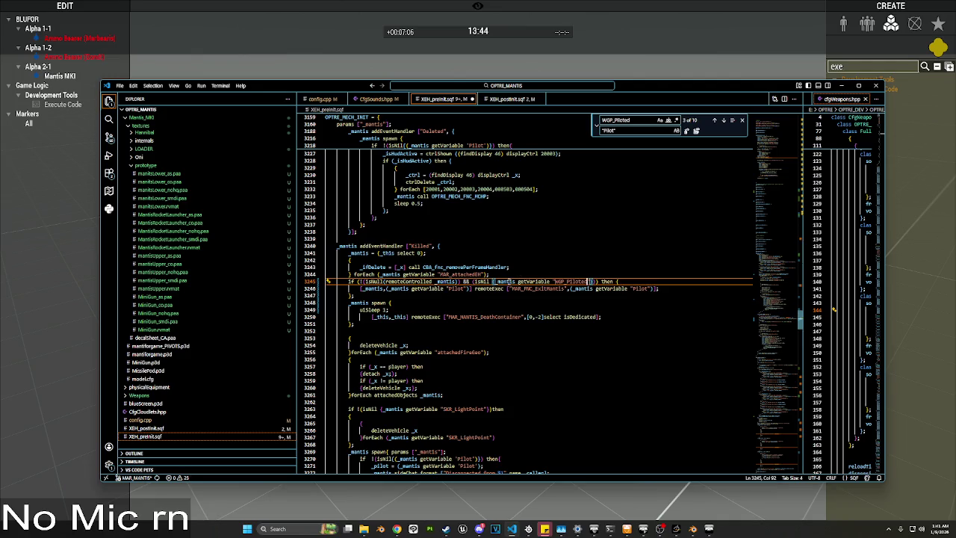
{"action": "key", "text": "BackSpace"}
{"action": "key", "text": "BackSpace"}
{"action": "key", "text": "BackSpace"}
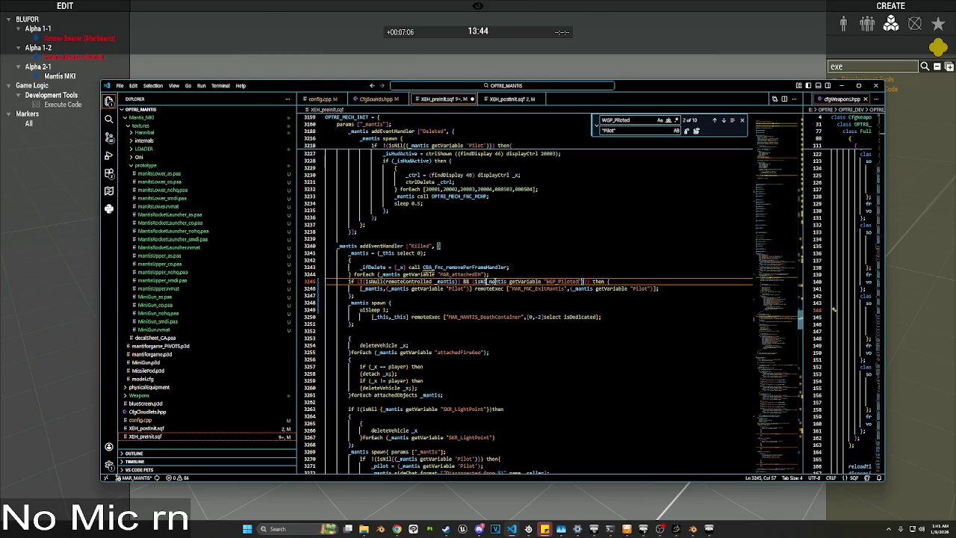
{"action": "key", "text": "BackSpace"}
{"action": "key", "text": "BackSpace"}
{"action": "key", "text": "BackSpace"}
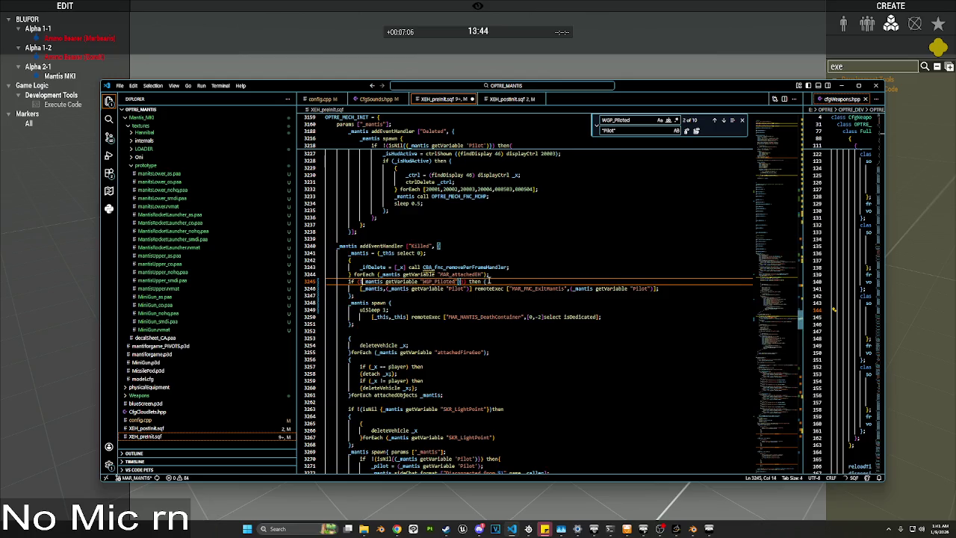
{"action": "type", "text": "()"}
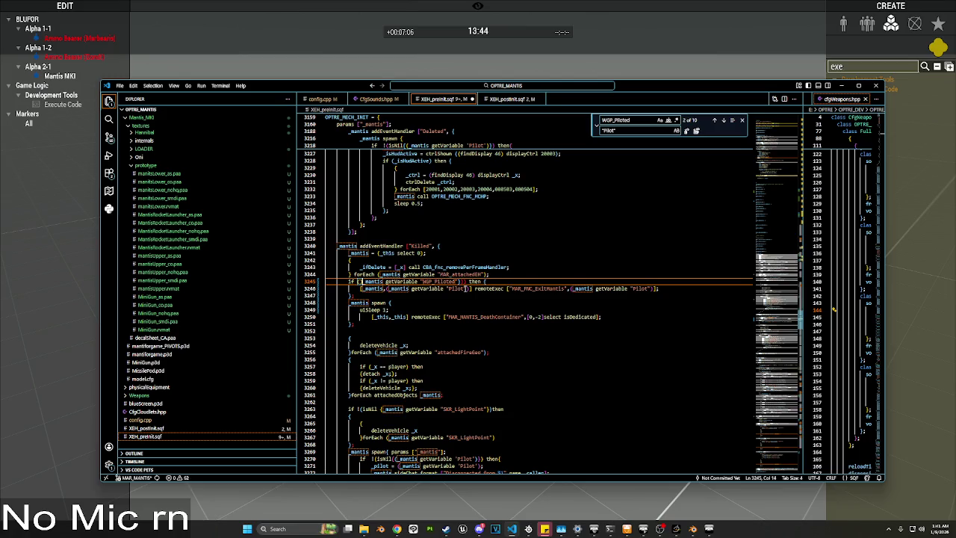
{"action": "left_click", "coordinate": [461, 281]}
{"action": "key", "text": "Up"}
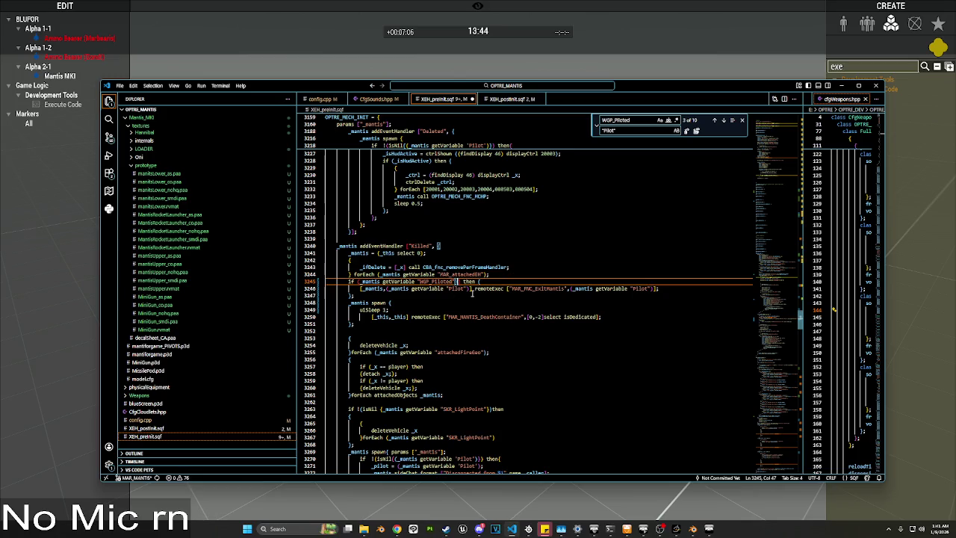
{"action": "left_click", "coordinate": [435, 275]}
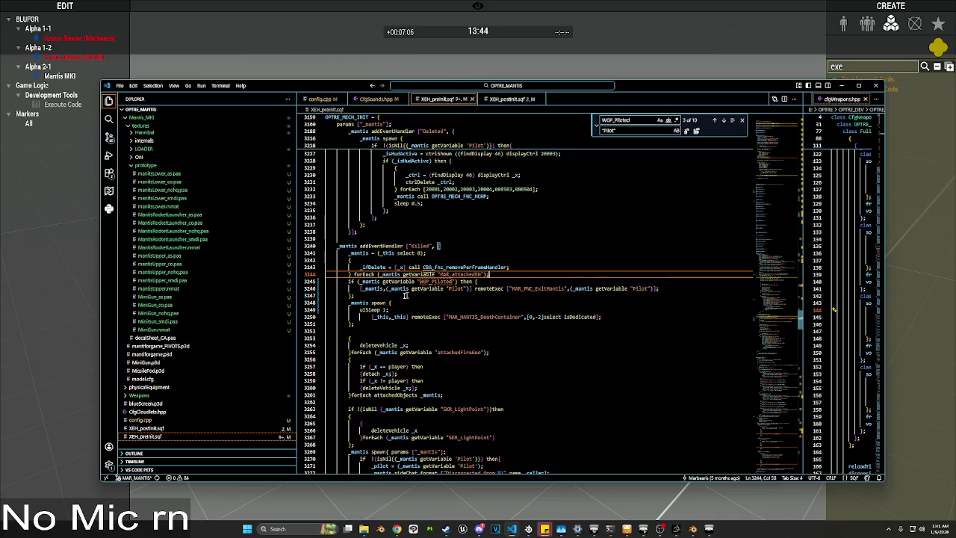
{"action": "scroll", "coordinate": [396, 294], "scroll_direction": "up", "scroll_amount": 1}
{"action": "scroll", "coordinate": [365, 292], "scroll_direction": "down", "scroll_amount": 5}
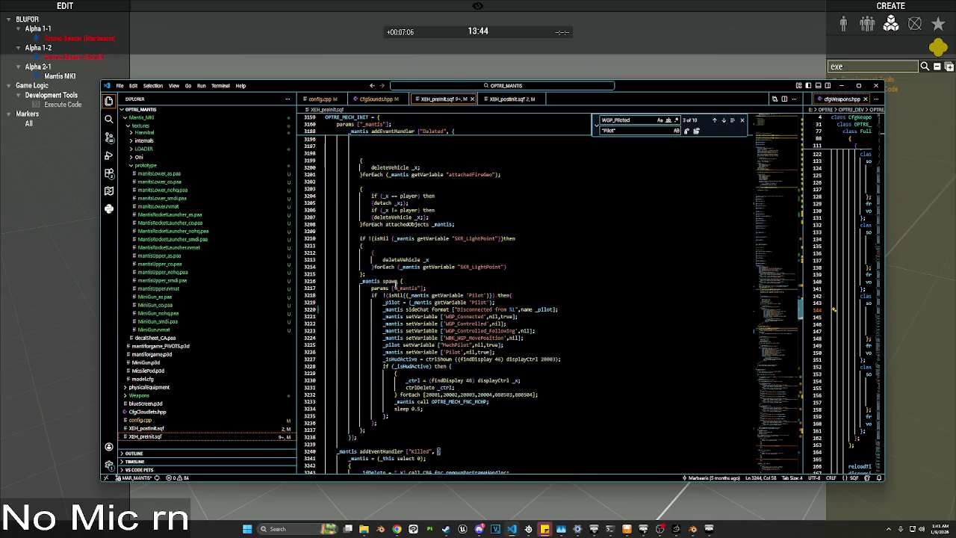
Step: Copy the OPTRE_MECH_INIT function into Zeus Execute Code and run it globally
{"action": "left_click", "coordinate": [320, 118]}
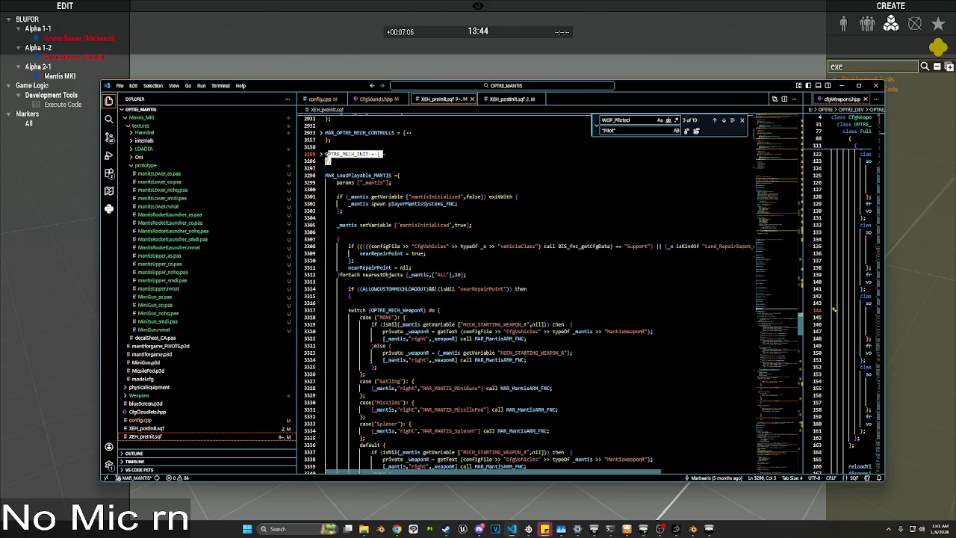
{"action": "key", "text": "alt+Tab"}
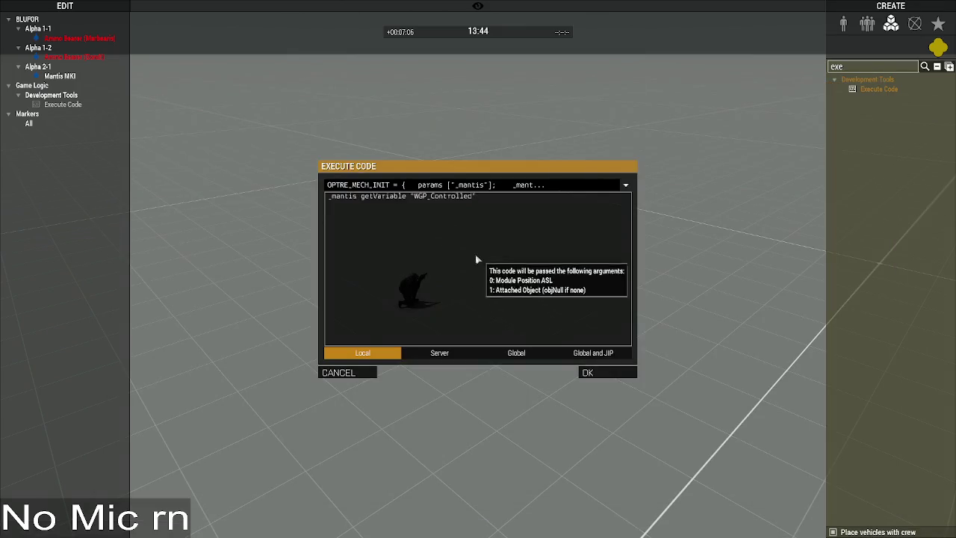
{"action": "key", "text": "ctrl+a"}
{"action": "key", "text": "ctrl+v"}
{"action": "left_click", "coordinate": [517, 354]}
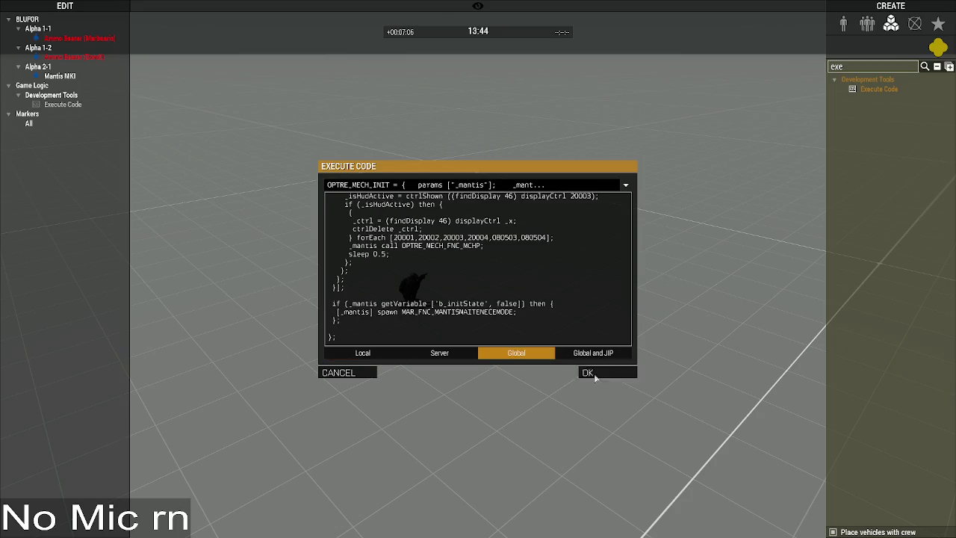
{"action": "left_click", "coordinate": [587, 372]}
Step: Clear the asset search and switch the Create panel to placeable units
{"action": "double_click", "coordinate": [837, 66]}
{"action": "key", "text": "BackSpace"}
{"action": "left_click", "coordinate": [846, 24]}
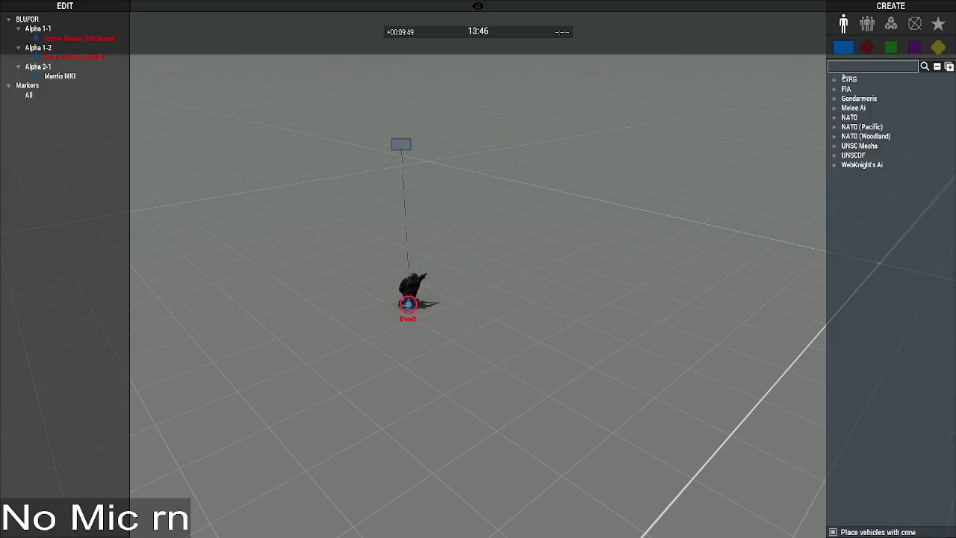
Step: Filter units by 'mantis' and place a Mantis MKI beside the existing unit
{"action": "type", "text": "mantis"}
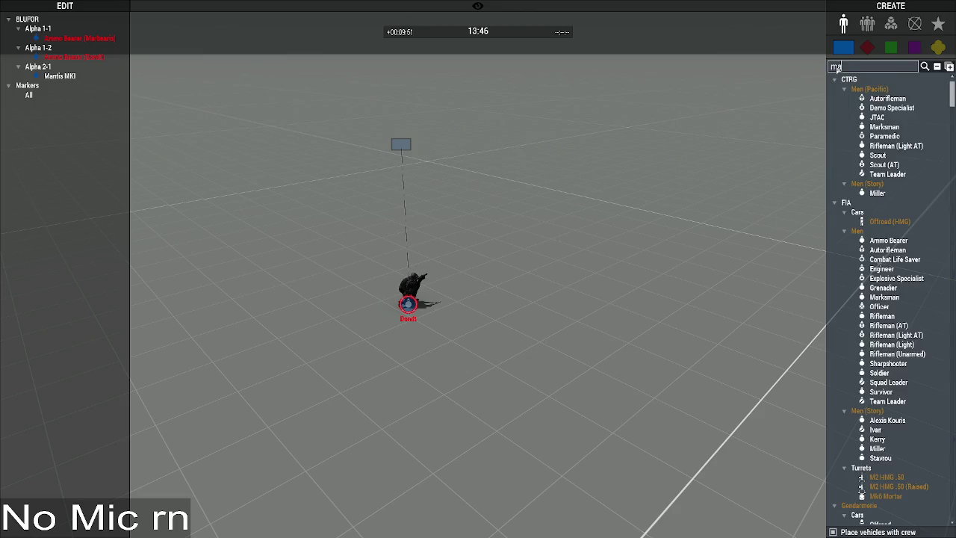
{"action": "left_click", "coordinate": [901, 103]}
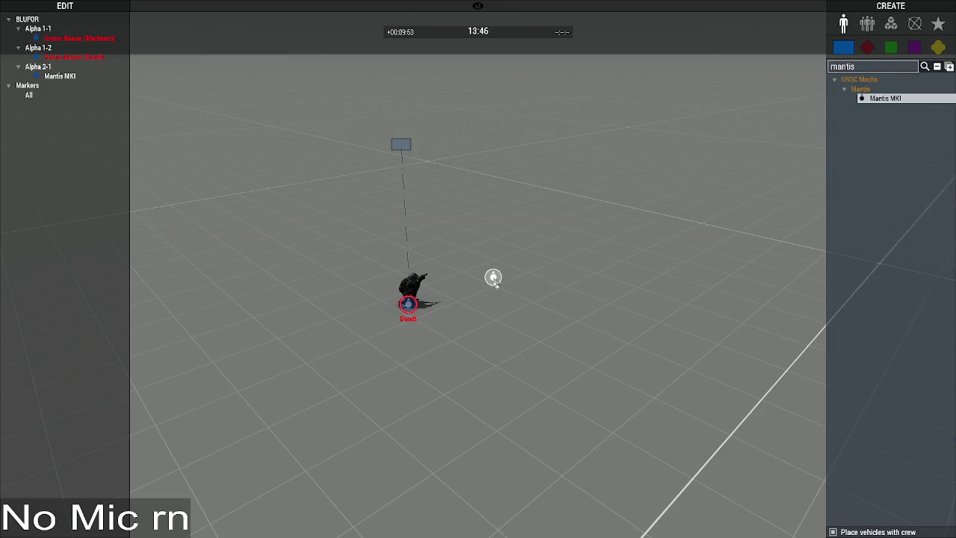
{"action": "left_click", "coordinate": [493, 276]}
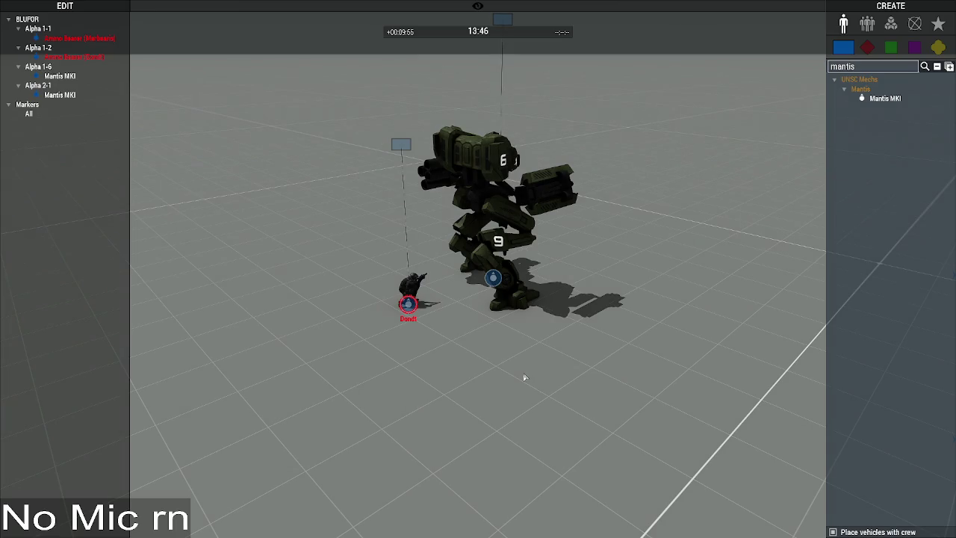
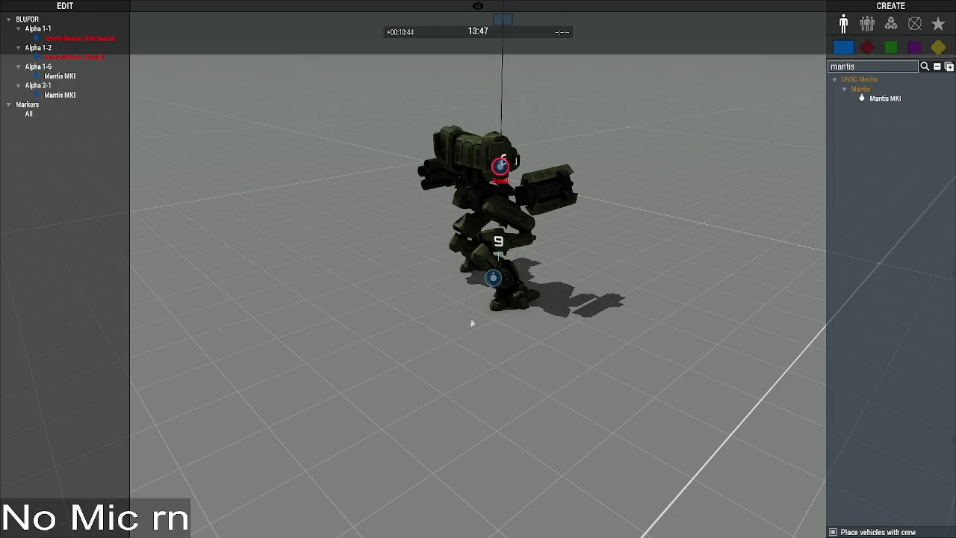
Step: Destroy the Alpha 1-6 Mantis MKI by applying its 0% Health/Armor attributes
{"action": "double_click", "coordinate": [493, 278]}
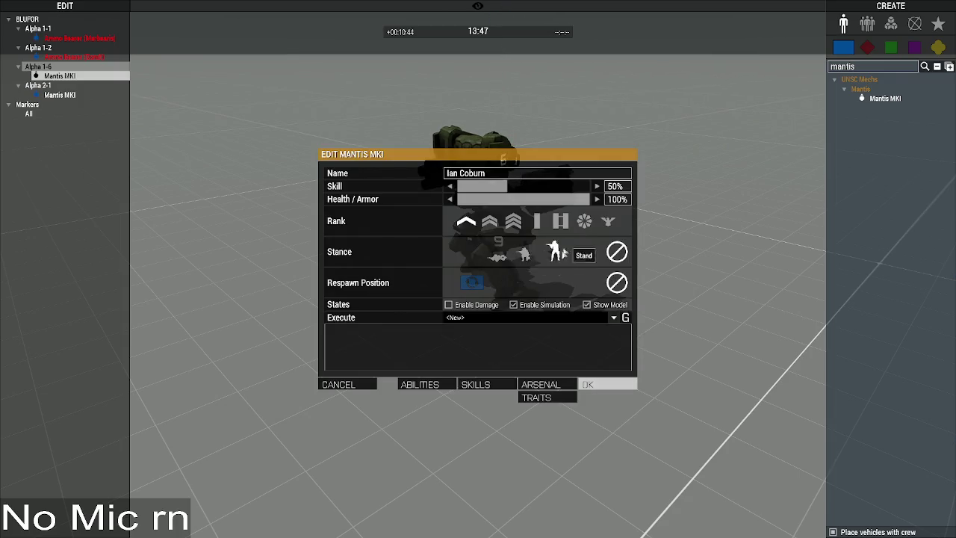
{"action": "left_click", "coordinate": [588, 383]}
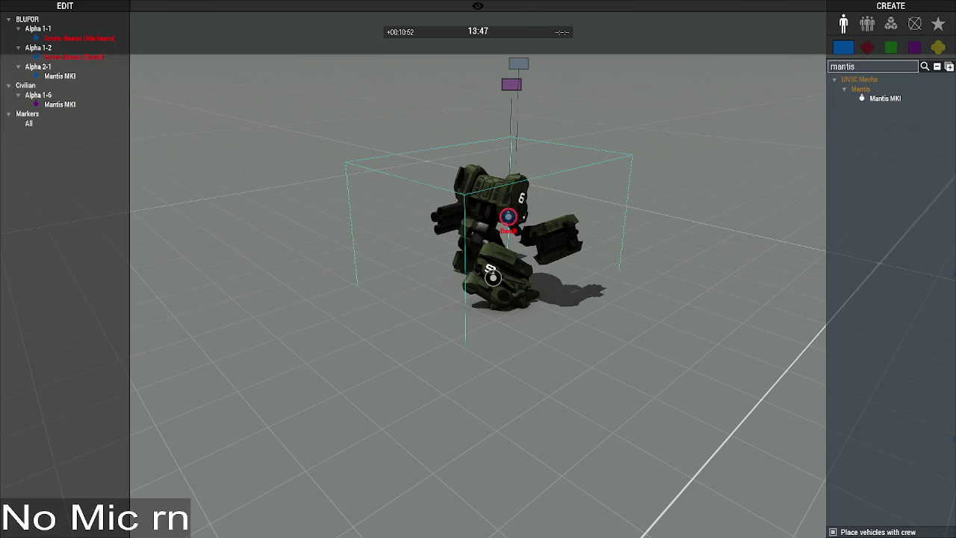
{"action": "key", "text": "alt+Tab"}
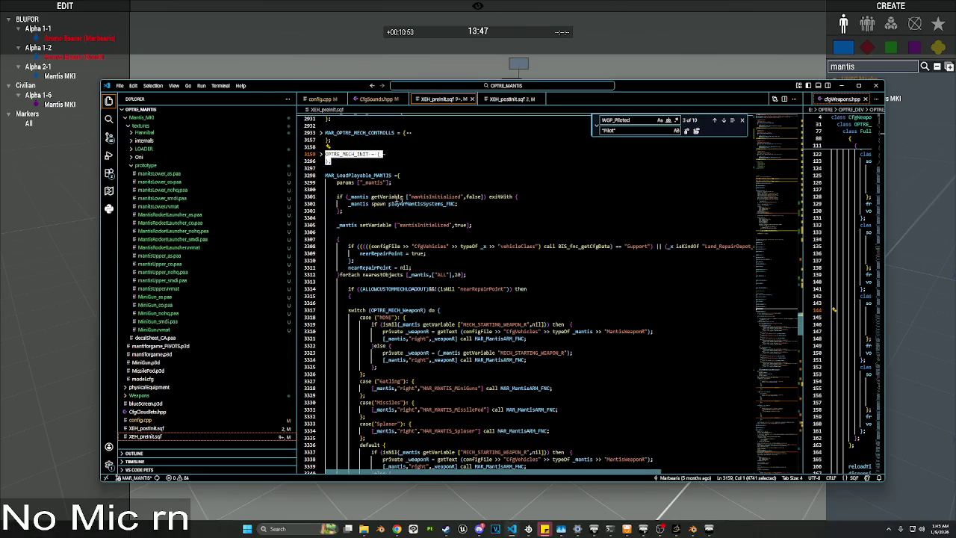
Step: Add systemChat "dead eject"; to the WGP_Piloted branch of OPTRE_MECH_INIT and save XEH_preInit.sqf
{"action": "left_click", "coordinate": [322, 154]}
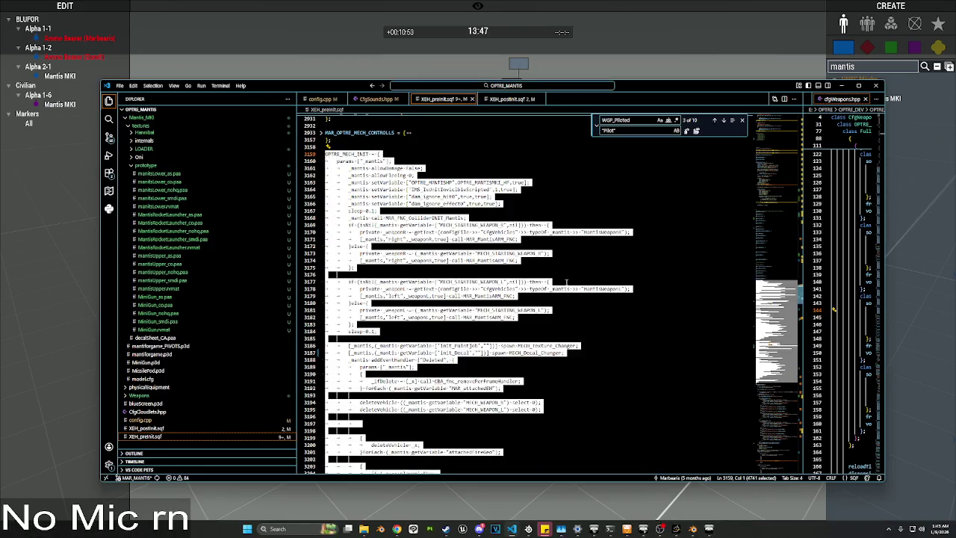
{"action": "left_click", "coordinate": [567, 281]}
{"action": "scroll", "coordinate": [560, 297], "scroll_direction": "down", "scroll_amount": 20}
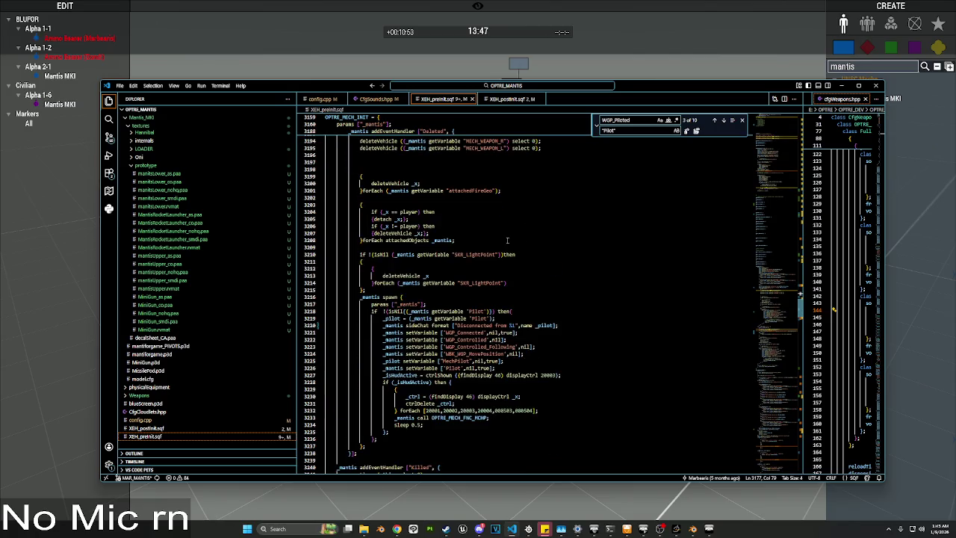
{"action": "left_click", "coordinate": [489, 316]}
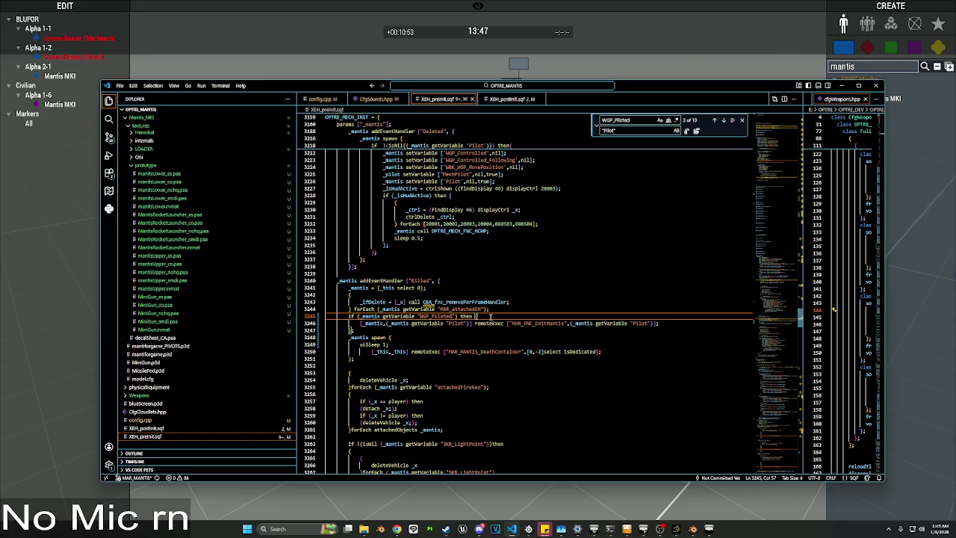
{"action": "key", "text": "Return"}
{"action": "type", "text": "system"}
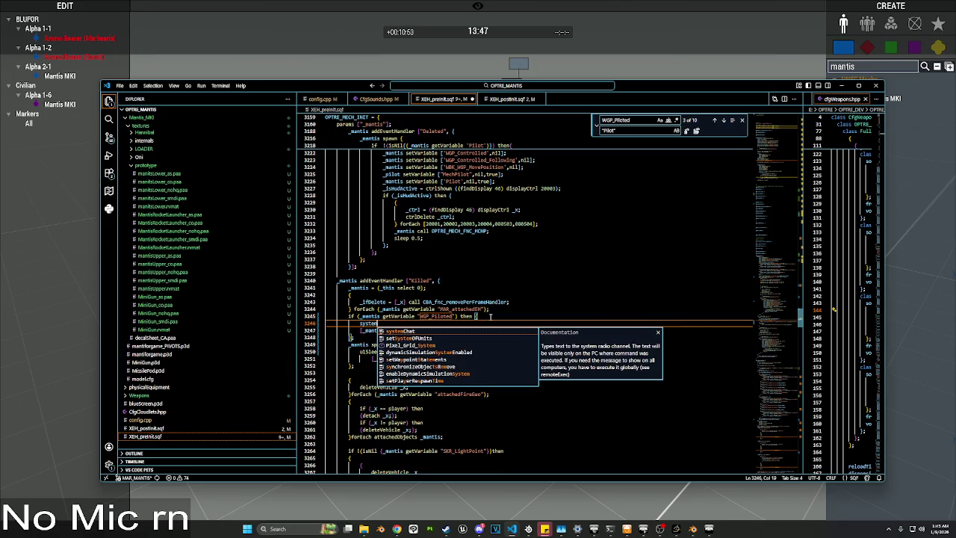
{"action": "type", "text": "Chat str"}
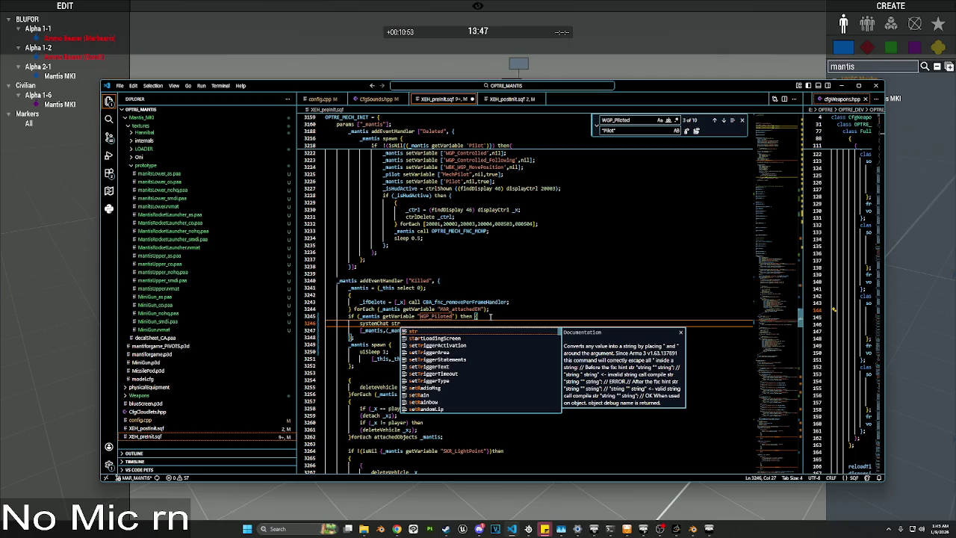
{"action": "key", "text": "BackSpace"}
{"action": "key", "text": "BackSpace"}
{"action": "key", "text": "BackSpace"}
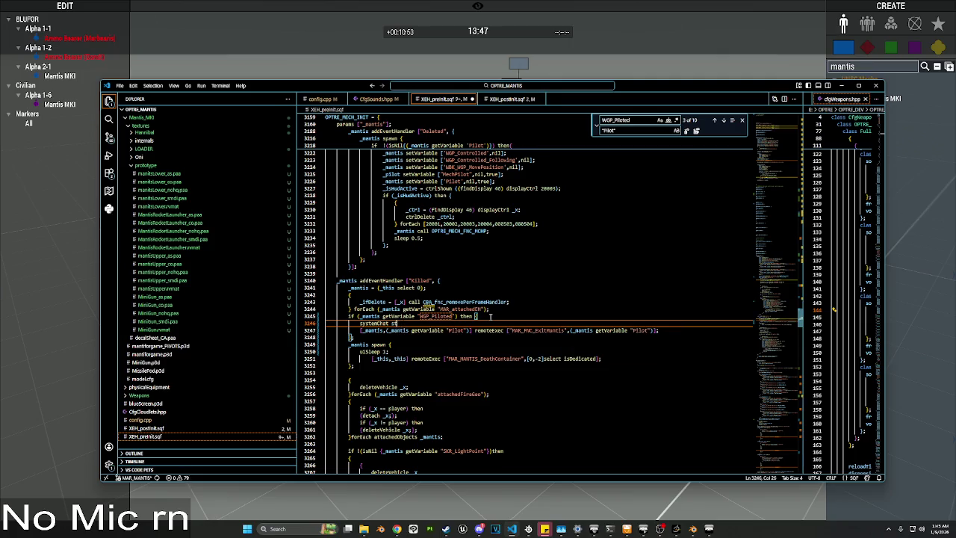
{"action": "type", "text": "\"de"}
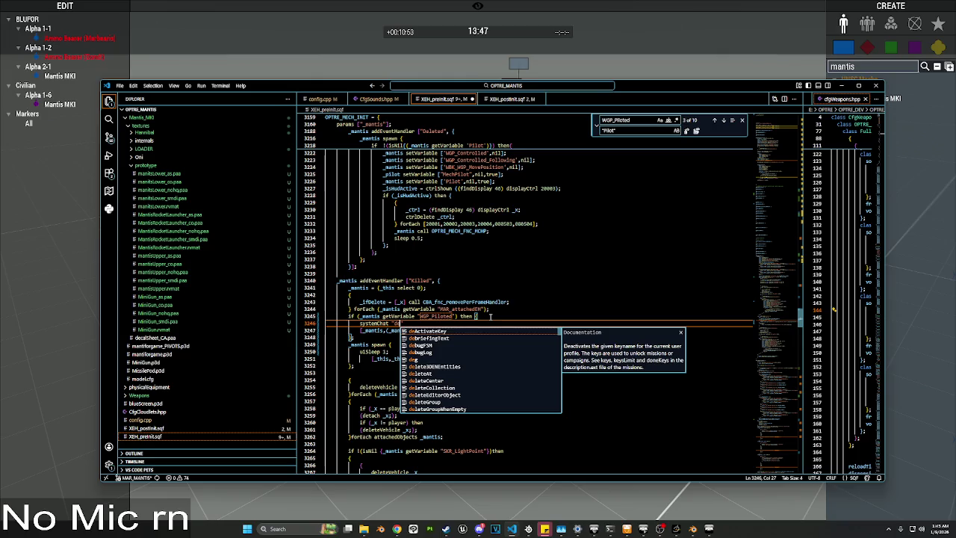
{"action": "type", "text": "ad eject\""}
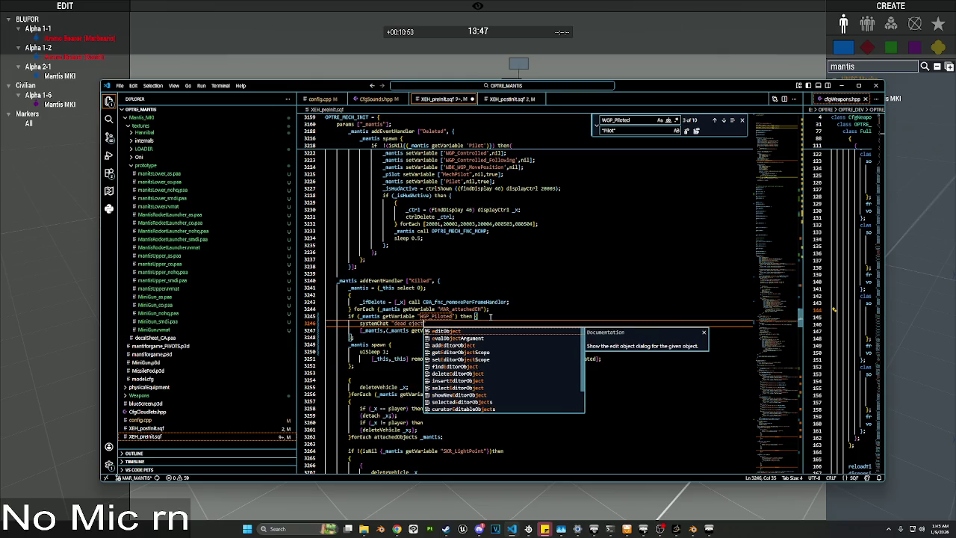
{"action": "type", "text": ";"}
{"action": "key", "text": "ctrl+s"}
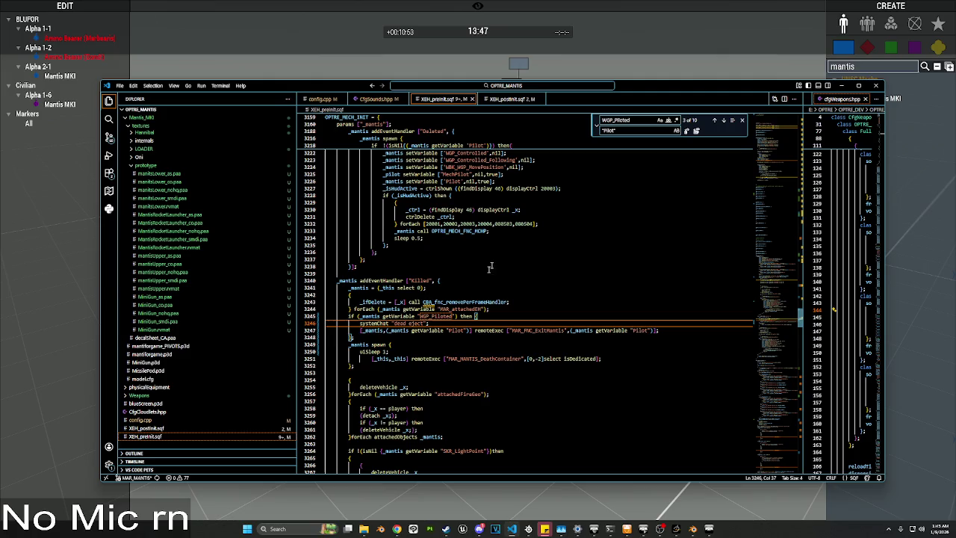
Step: Collapse OPTRE_MECH_INIT again and return to the Eden editor
{"action": "scroll", "coordinate": [473, 278], "scroll_direction": "up", "scroll_amount": 1}
{"action": "scroll", "coordinate": [471, 277], "scroll_direction": "up", "scroll_amount": 5}
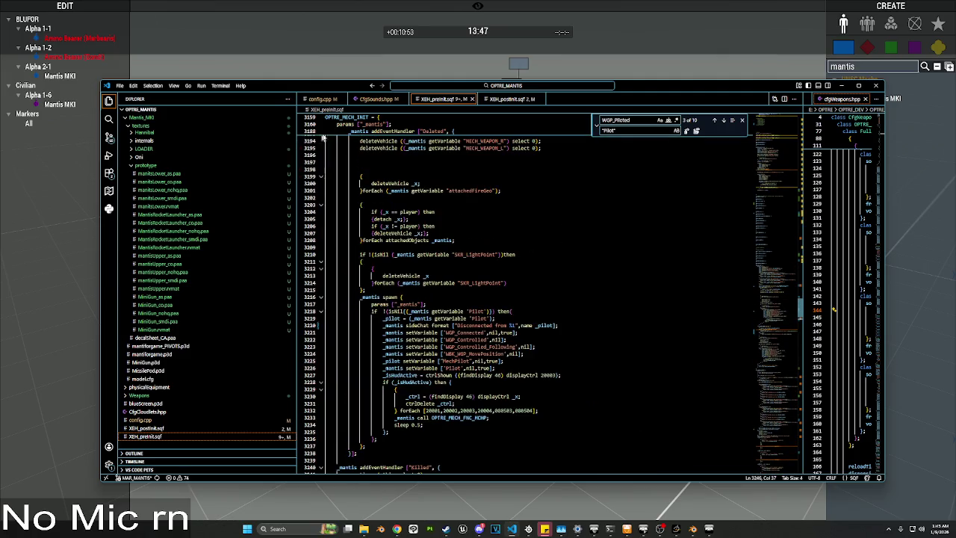
{"action": "left_click", "coordinate": [320, 118]}
{"action": "scroll", "coordinate": [326, 120], "scroll_direction": "up", "scroll_amount": 1}
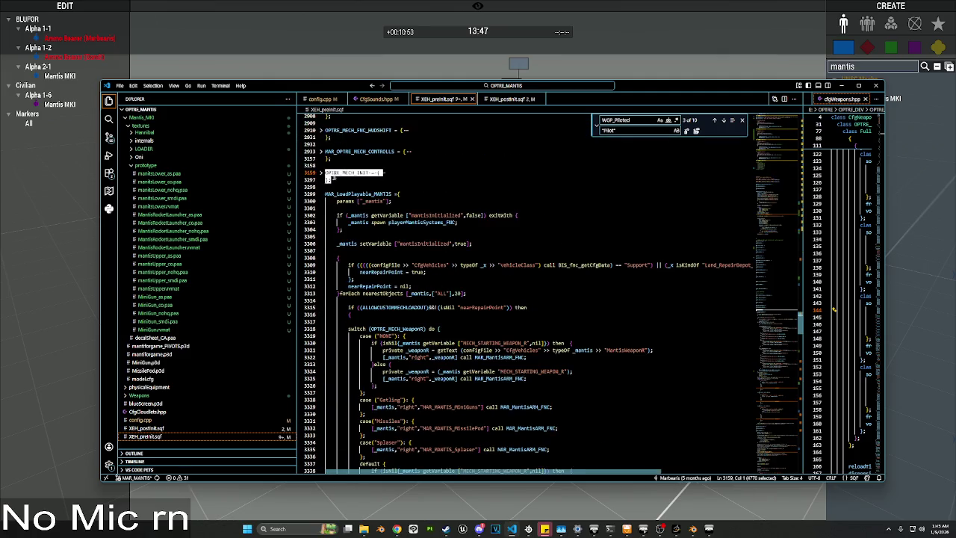
{"action": "key", "text": "alt+Tab"}
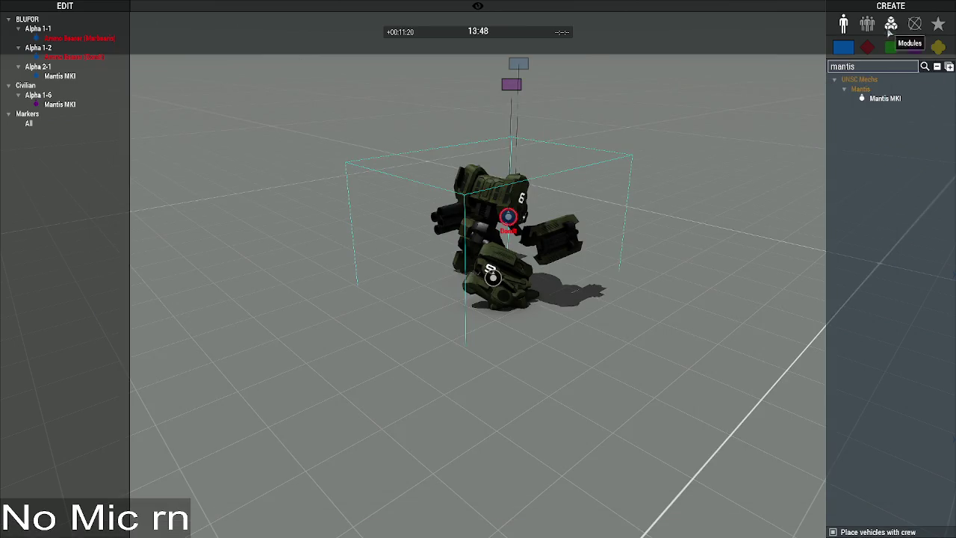
Step: Place an Execute Code module and run the mech init code Global
{"action": "left_click", "coordinate": [890, 24]}
{"action": "type", "text": "xe"}
{"action": "left_click", "coordinate": [879, 89]}
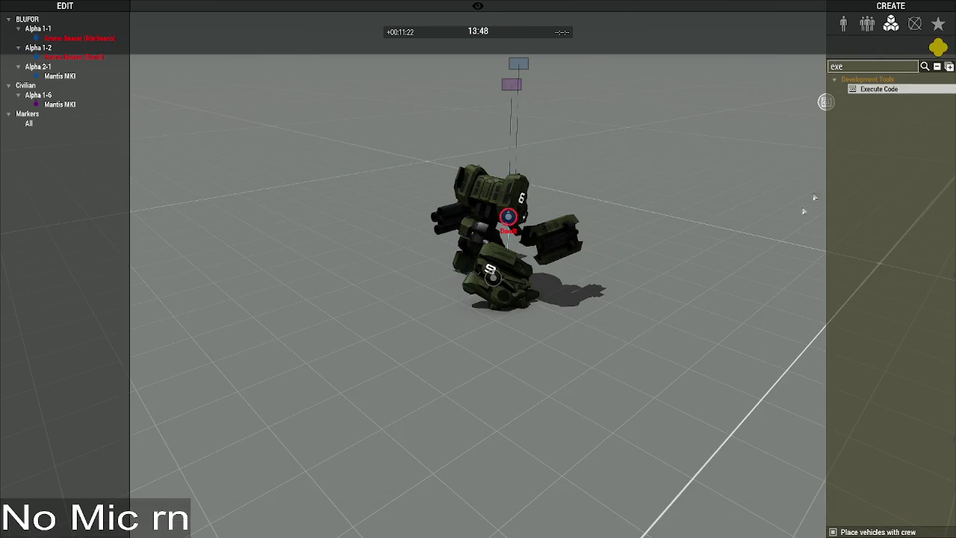
{"action": "left_click", "coordinate": [672, 342]}
{"action": "scroll", "coordinate": [533, 338], "scroll_direction": "down", "scroll_amount": 3}
{"action": "left_click", "coordinate": [525, 353]}
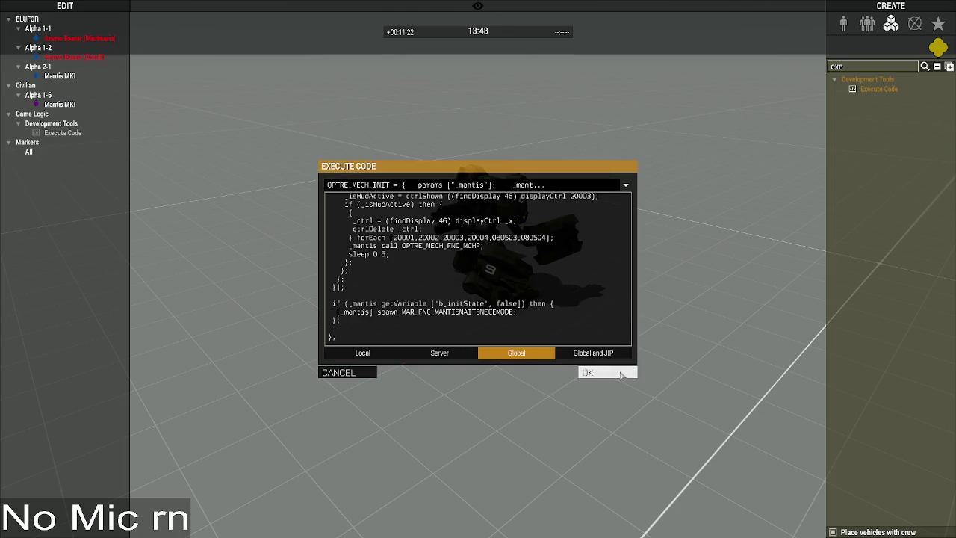
{"action": "left_click", "coordinate": [607, 372]}
Step: Place a new Mantis MKI from the units list as Alpha 2-2
{"action": "left_click", "coordinate": [853, 32]}
{"action": "type", "text": "mantis"}
{"action": "left_click", "coordinate": [926, 100]}
{"action": "left_click", "coordinate": [746, 297]}
{"action": "double_click", "coordinate": [508, 216]}
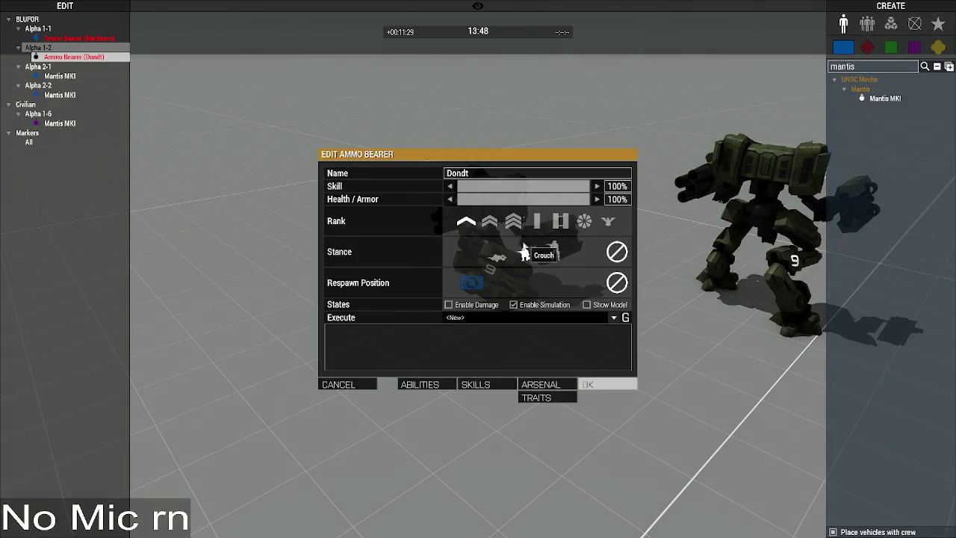
{"action": "left_click", "coordinate": [608, 383]}
Step: Load a previous execute snippet into the old Alpha 1-6 Mantis, then delete the wreck
{"action": "double_click", "coordinate": [499, 270]}
{"action": "left_click", "coordinate": [619, 272]}
{"action": "left_click", "coordinate": [609, 285]}
{"action": "key", "text": "Return"}
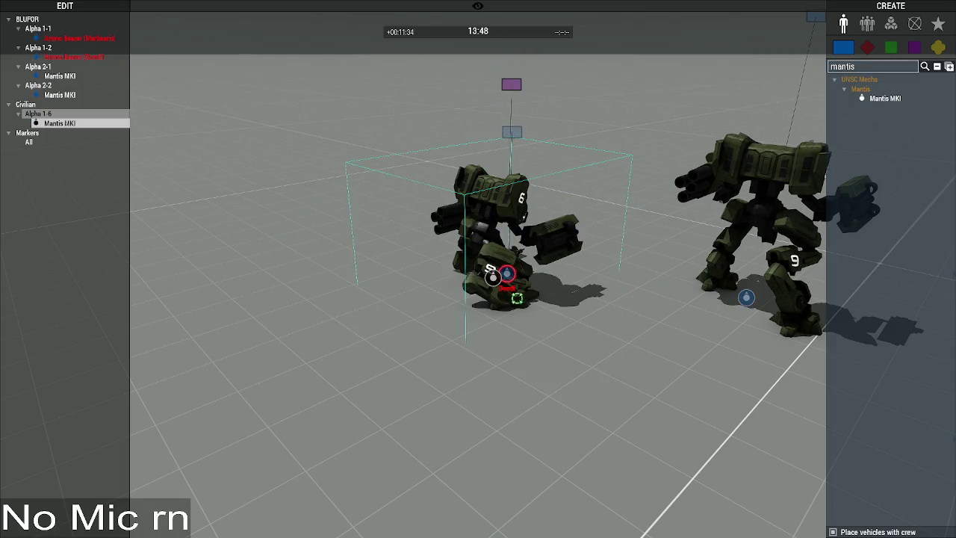
{"action": "key", "text": "Delete"}
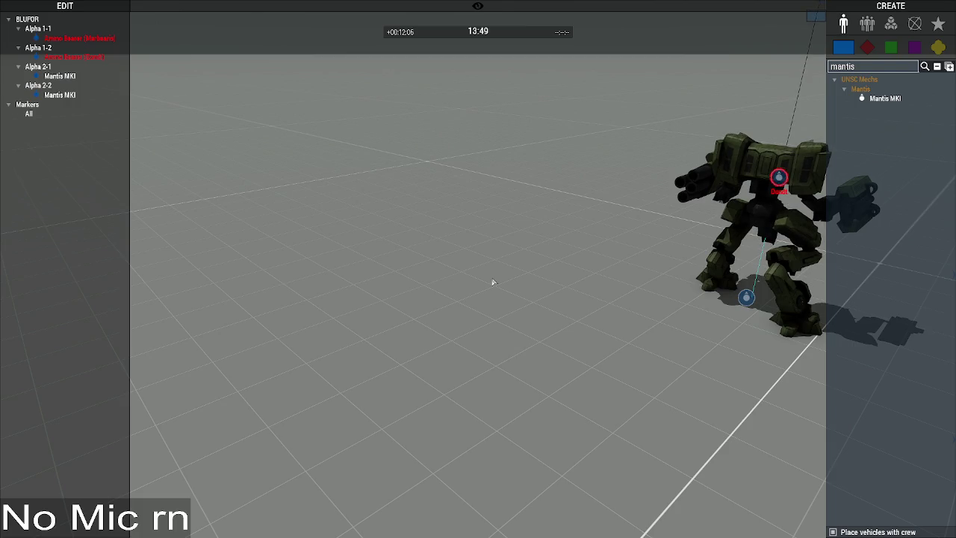
Step: Kill the Alpha 2-2 Mantis MKI with 0% Health/Armor and focus the camera on it
{"action": "double_click", "coordinate": [746, 298]}
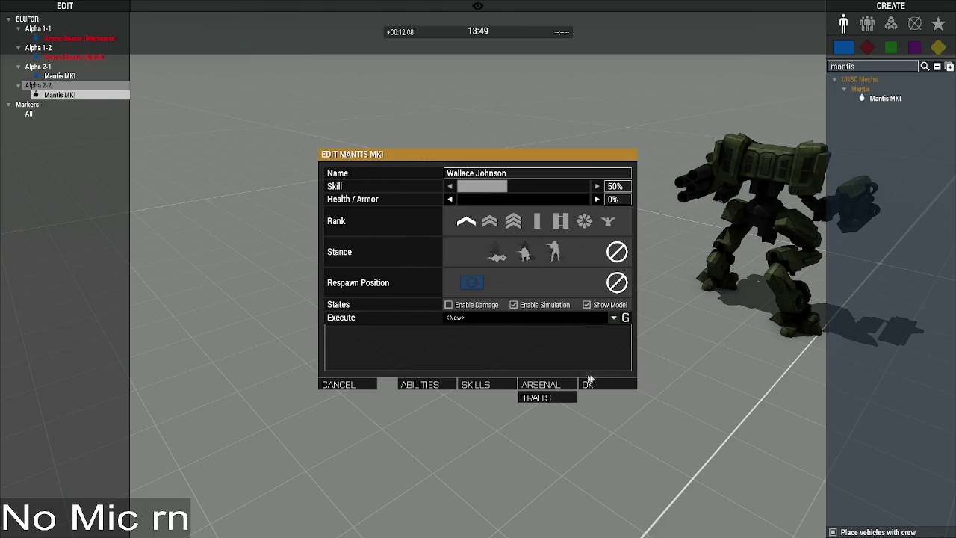
{"action": "left_click", "coordinate": [589, 383]}
{"action": "key", "text": "w"}
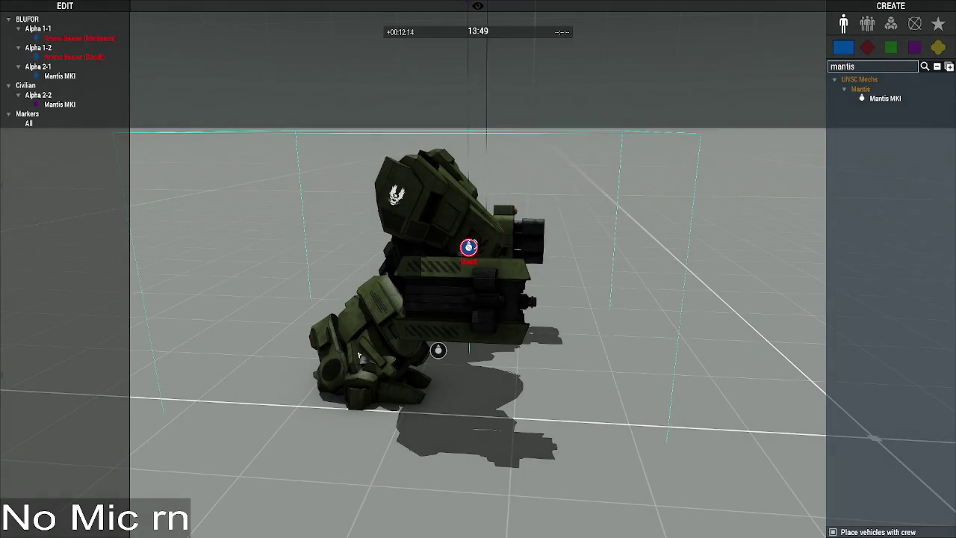
{"action": "key", "text": "alt+Tab"}
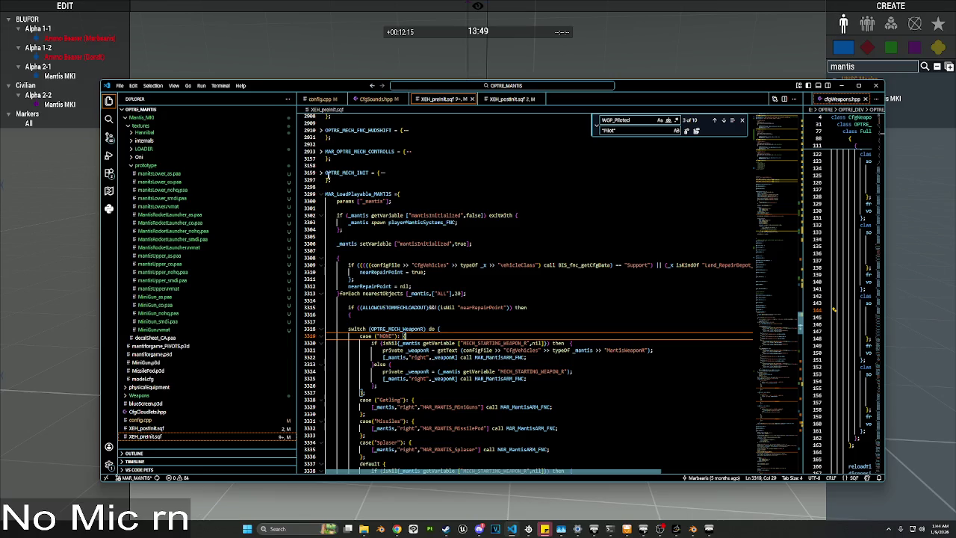
Step: Scroll through XEH_preInit.sqf to review the Mantis scripts
{"action": "scroll", "coordinate": [336, 174], "scroll_direction": "up", "scroll_amount": 5}
{"action": "scroll", "coordinate": [336, 174], "scroll_direction": "up", "scroll_amount": 3}
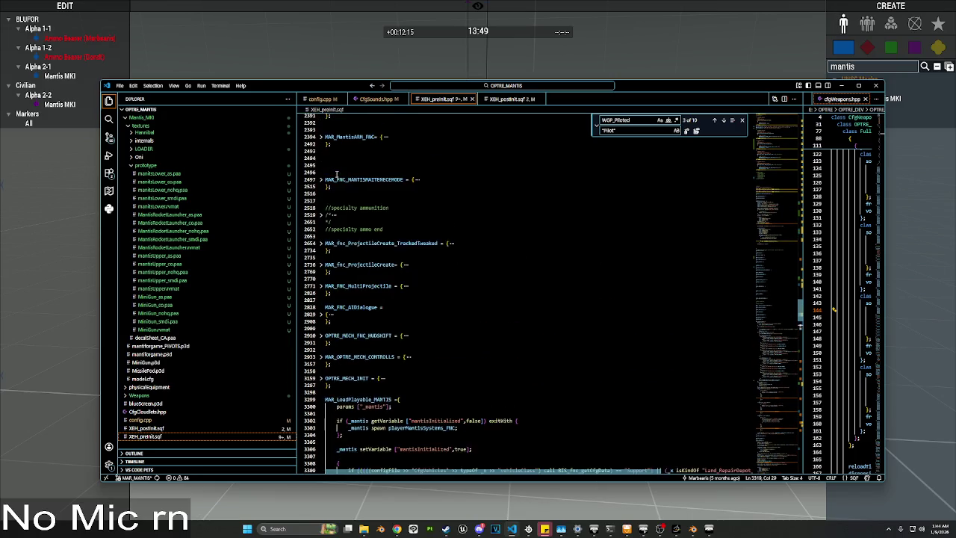
{"action": "mouse_move", "coordinate": [325, 90]}
{"action": "left_mouse_down"}
{"action": "mouse_move", "coordinate": [284, 322]}
{"action": "mouse_move", "coordinate": [284, 102]}
{"action": "left_mouse_up"}
{"action": "scroll", "coordinate": [333, 213], "scroll_direction": "up", "scroll_amount": 1}
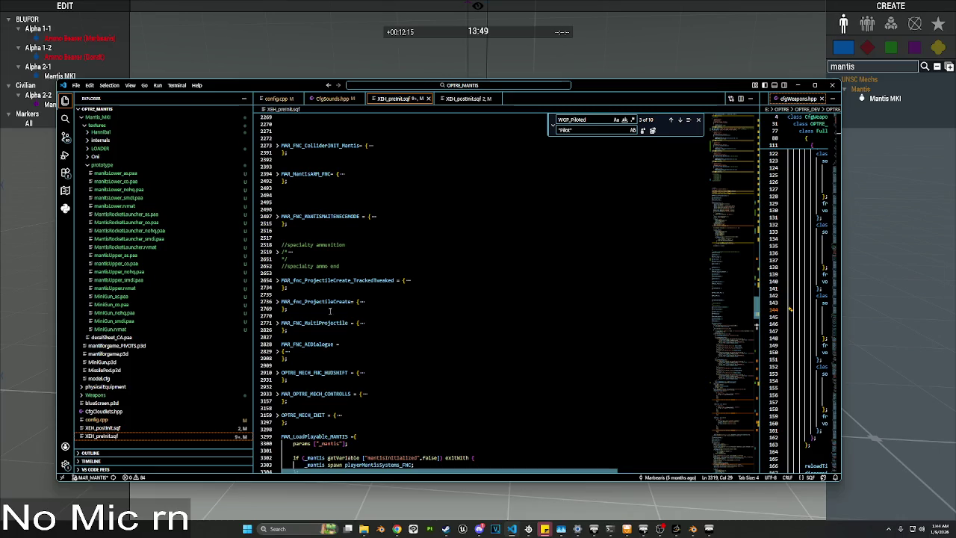
{"action": "scroll", "coordinate": [304, 349], "scroll_direction": "down", "scroll_amount": 2}
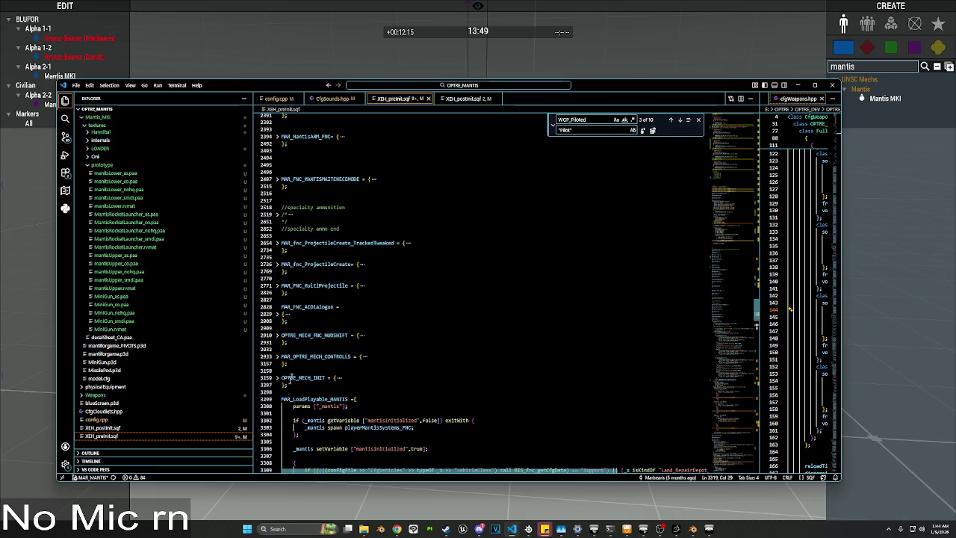
{"action": "scroll", "coordinate": [280, 402], "scroll_direction": "down", "scroll_amount": 8}
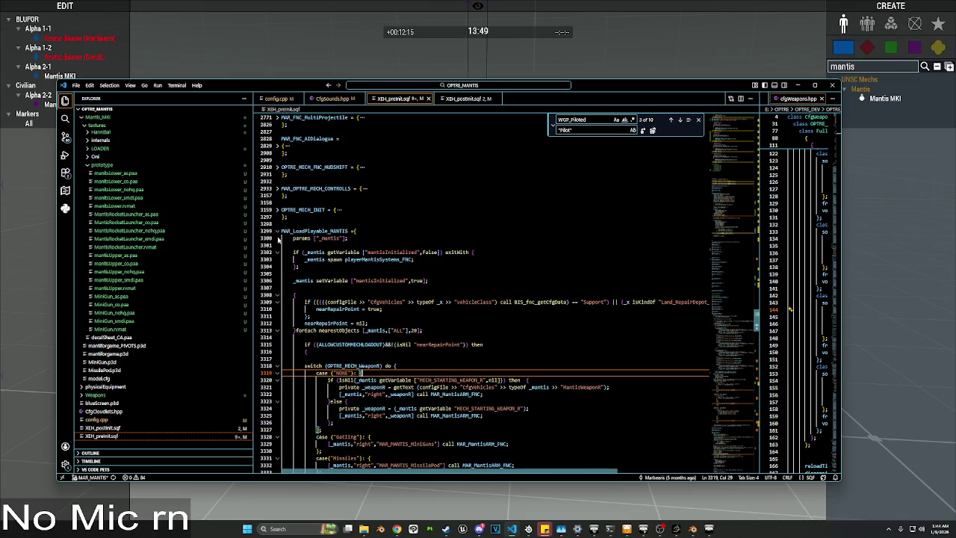
{"action": "scroll", "coordinate": [278, 239], "scroll_direction": "down", "scroll_amount": 3}
{"action": "scroll", "coordinate": [349, 332], "scroll_direction": "down", "scroll_amount": 8}
{"action": "scroll", "coordinate": [347, 331], "scroll_direction": "down", "scroll_amount": 6}
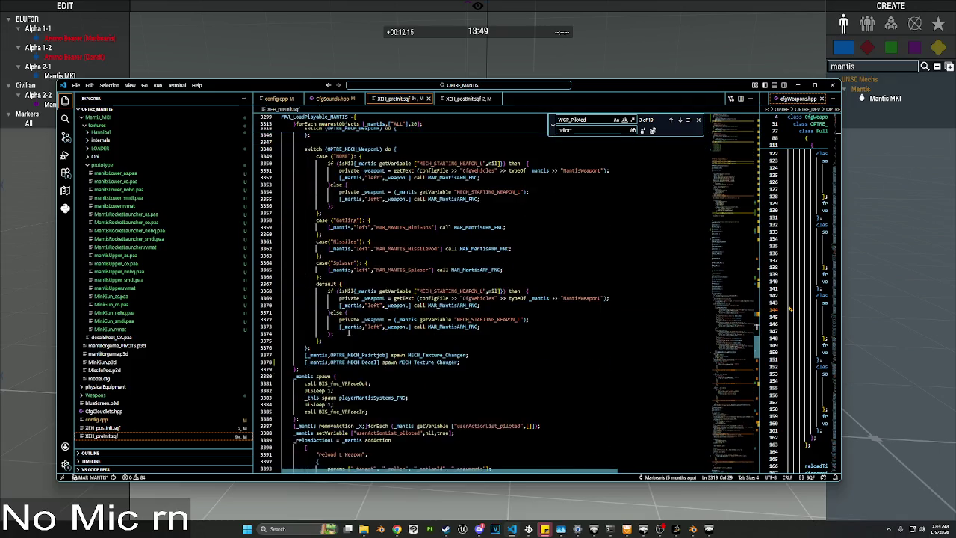
{"action": "scroll", "coordinate": [348, 334], "scroll_direction": "down", "scroll_amount": 1}
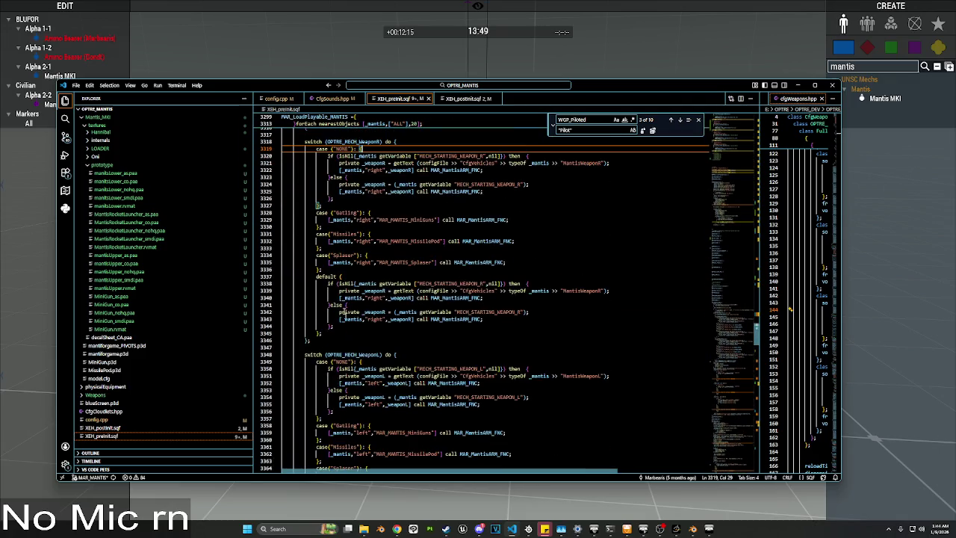
{"action": "scroll", "coordinate": [328, 298], "scroll_direction": "up", "scroll_amount": 3}
{"action": "scroll", "coordinate": [317, 286], "scroll_direction": "down", "scroll_amount": 3}
{"action": "scroll", "coordinate": [317, 286], "scroll_direction": "down", "scroll_amount": 20}
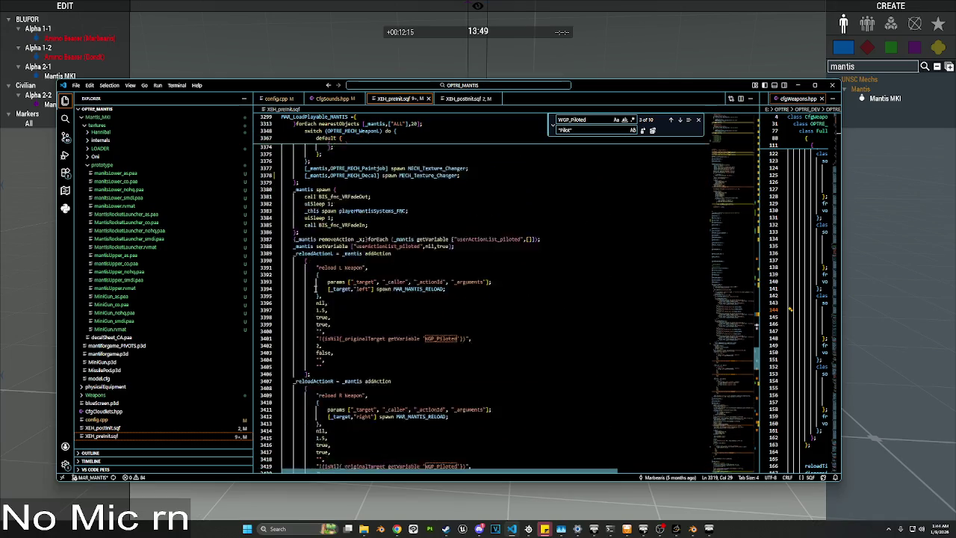
{"action": "scroll", "coordinate": [305, 306], "scroll_direction": "down", "scroll_amount": 7}
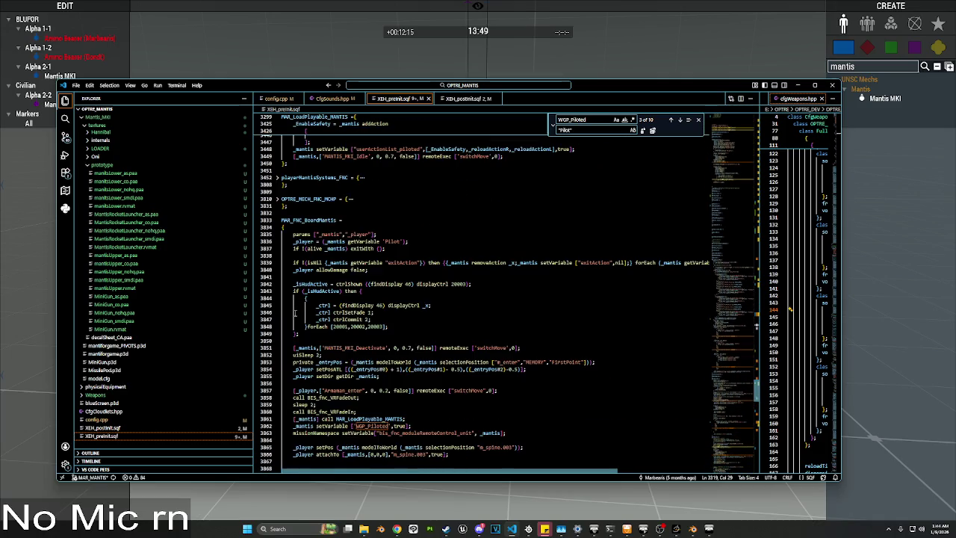
{"action": "scroll", "coordinate": [296, 309], "scroll_direction": "up", "scroll_amount": 10}
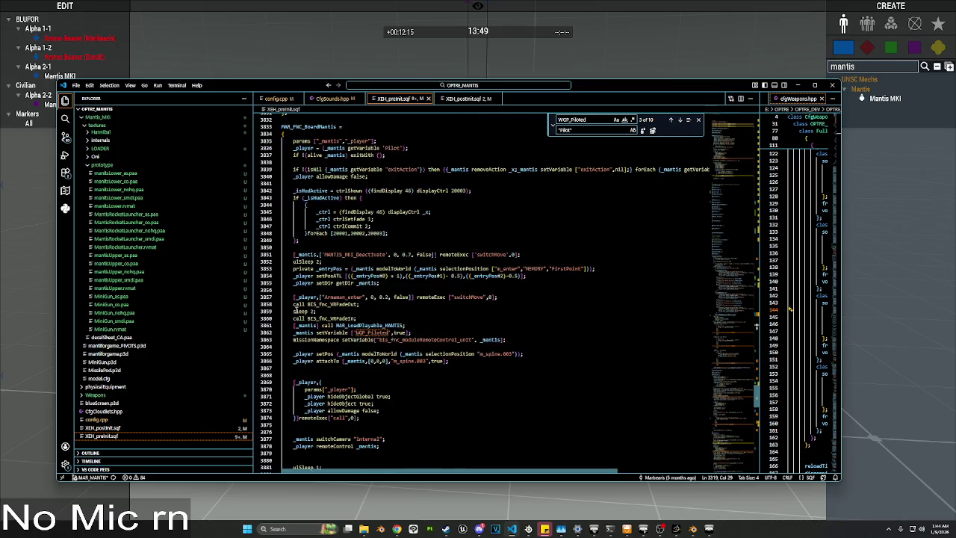
Step: Fold MAR_LoadPlayable_MANTIS and expand OPTRE_MECH_INIT to reach the Killed handler
{"action": "left_click", "coordinate": [282, 118]}
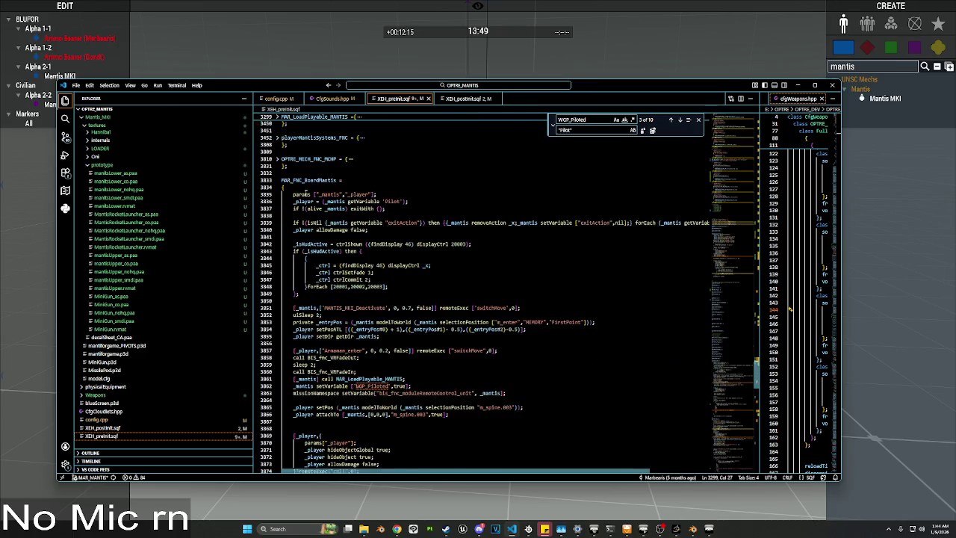
{"action": "scroll", "coordinate": [286, 247], "scroll_direction": "up", "scroll_amount": 4}
{"action": "left_click", "coordinate": [276, 412]}
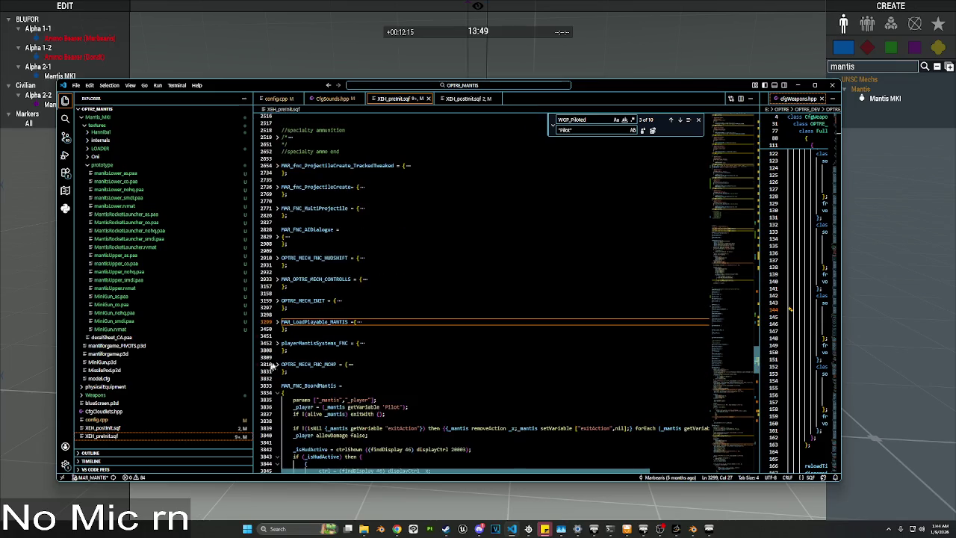
{"action": "left_click", "coordinate": [278, 308]}
{"action": "scroll", "coordinate": [299, 316], "scroll_direction": "down", "scroll_amount": 5}
{"action": "scroll", "coordinate": [300, 315], "scroll_direction": "down", "scroll_amount": 6}
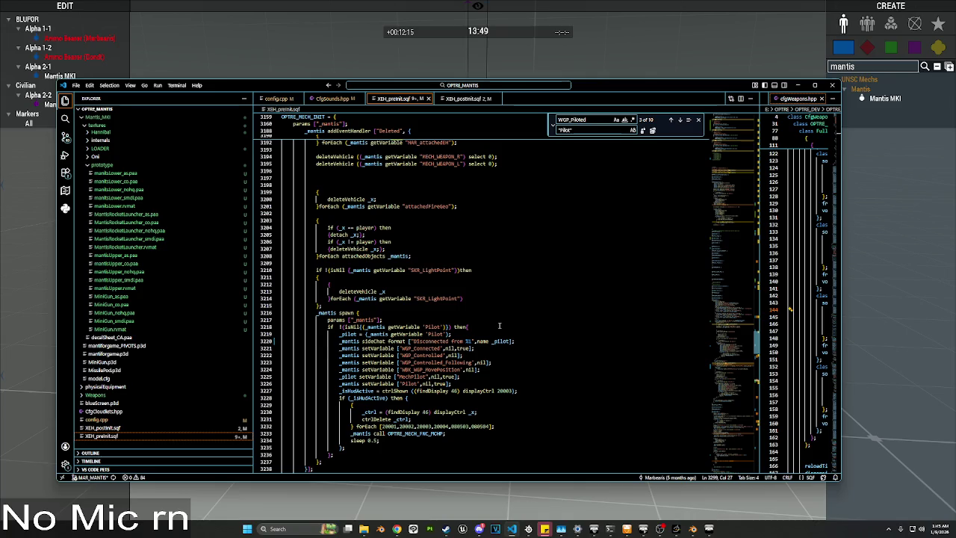
{"action": "scroll", "coordinate": [499, 326], "scroll_direction": "up", "scroll_amount": 1}
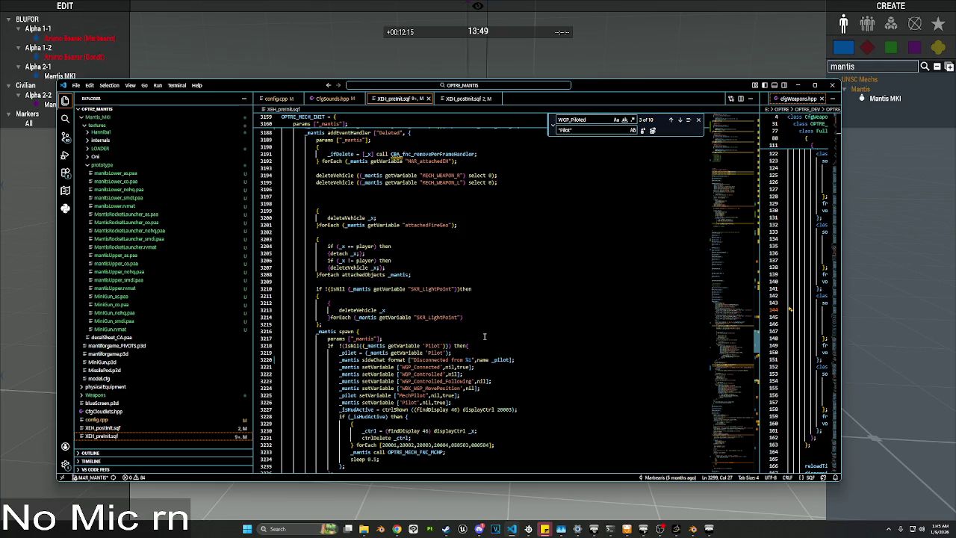
{"action": "scroll", "coordinate": [484, 336], "scroll_direction": "down", "scroll_amount": 1}
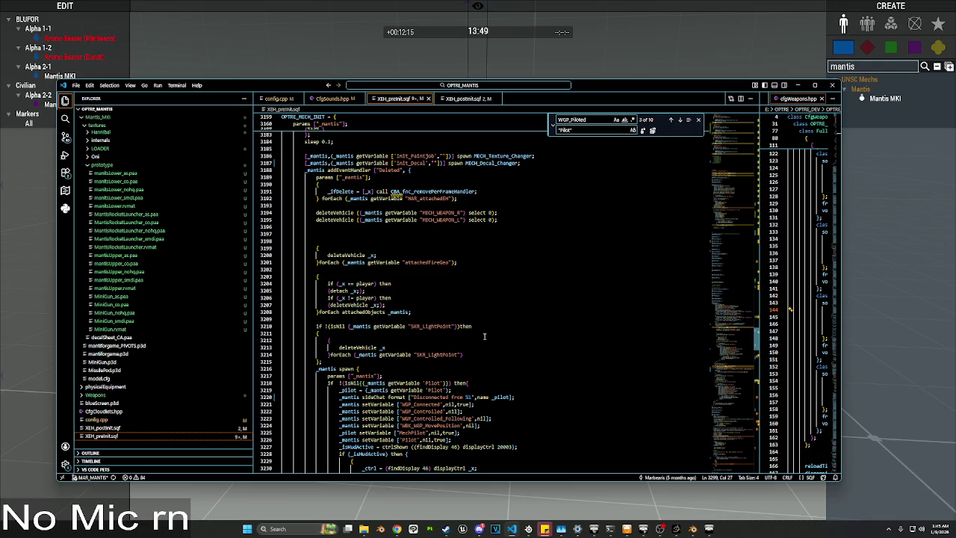
{"action": "scroll", "coordinate": [482, 345], "scroll_direction": "down", "scroll_amount": 7}
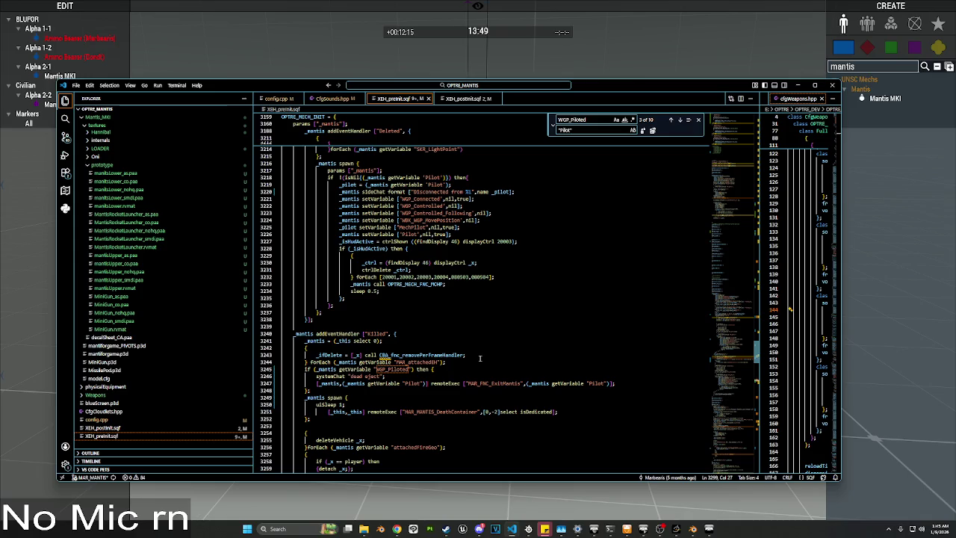
Step: Insert systemChat "dead" right after _mantis = (_this select 0) in the Killed handler
{"action": "left_click", "coordinate": [430, 376]}
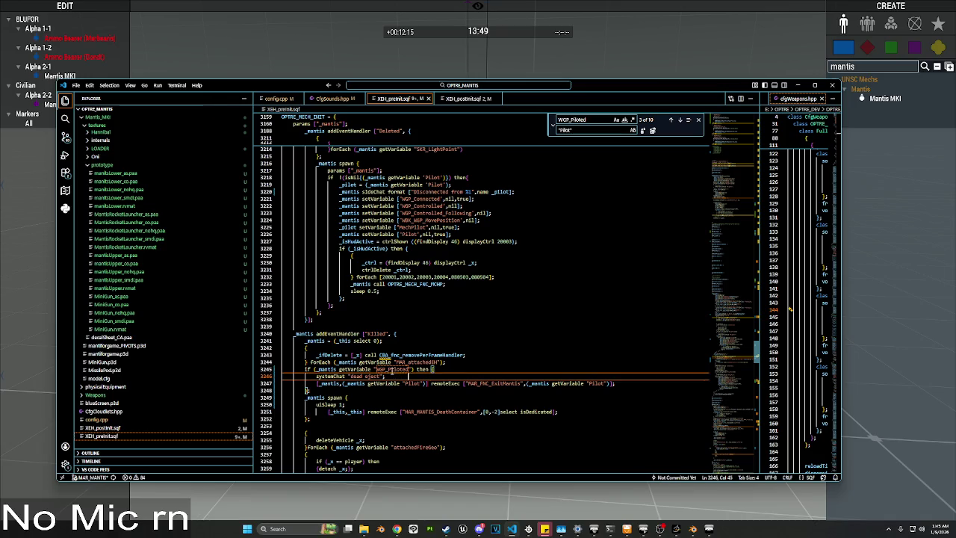
{"action": "left_click_drag", "start_coordinate": [389, 376], "coordinate": [316, 377]}
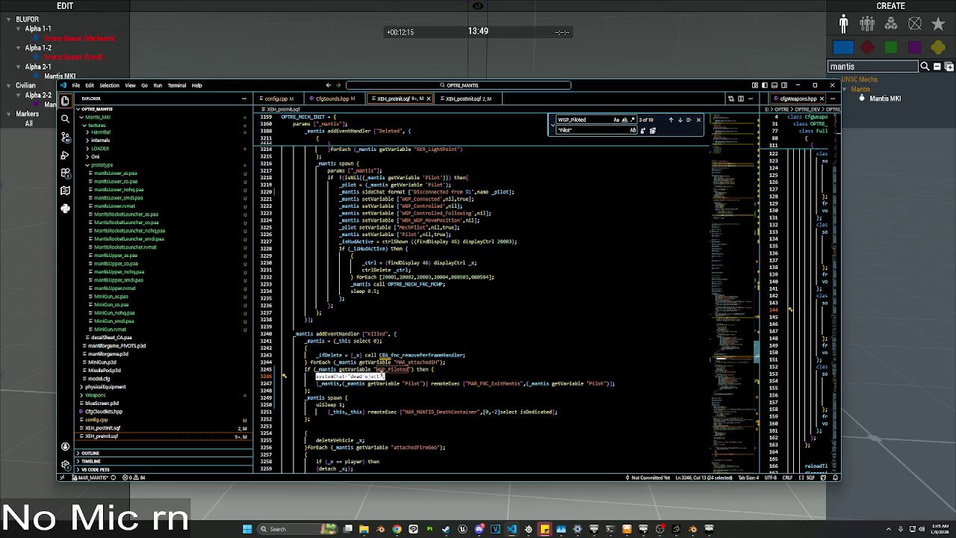
{"action": "left_click", "coordinate": [383, 341]}
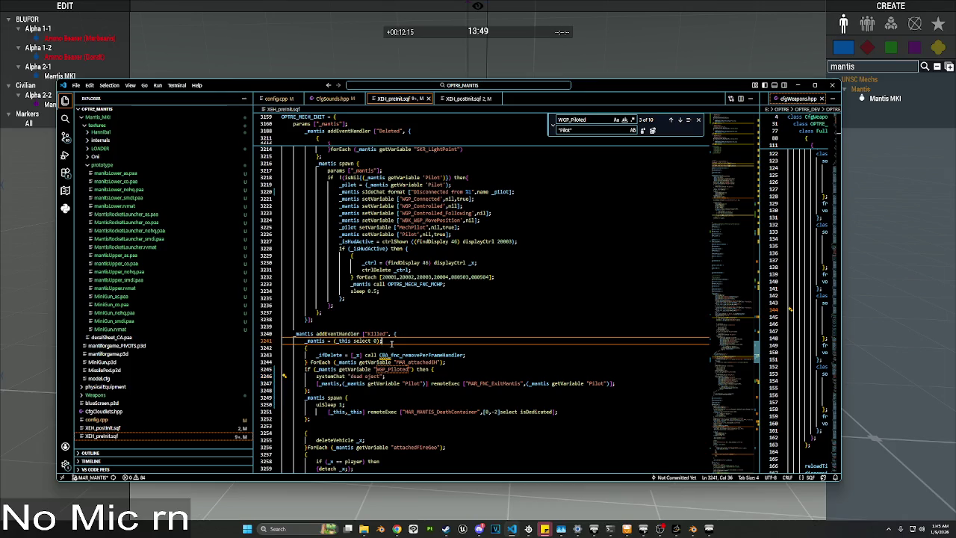
{"action": "key", "text": "Return"}
{"action": "type", "text": "systemChat \"dead\";"}
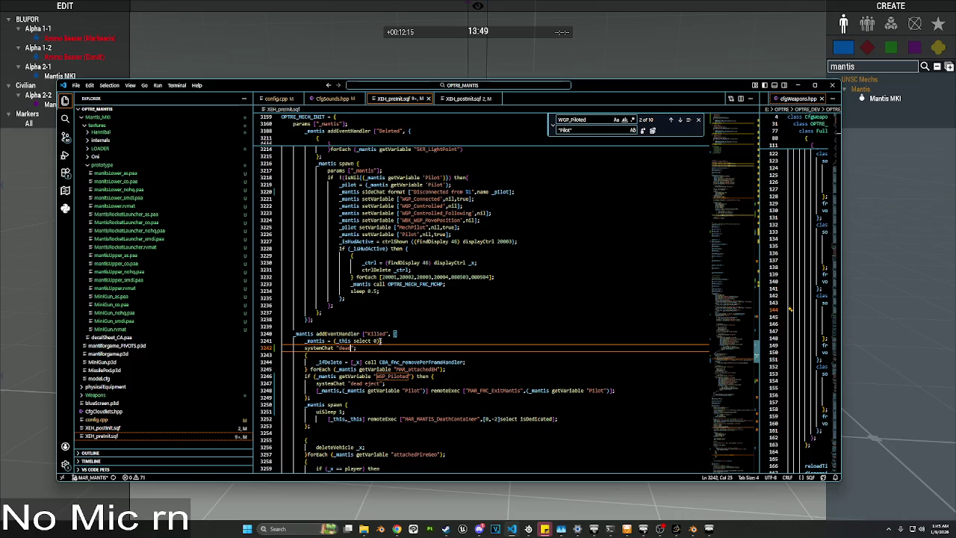
{"action": "left_click", "coordinate": [312, 319]}
Step: Fold OPTRE_MECH_INIT, return to Eden and select the module search text
{"action": "scroll", "coordinate": [301, 377], "scroll_direction": "up", "scroll_amount": 10}
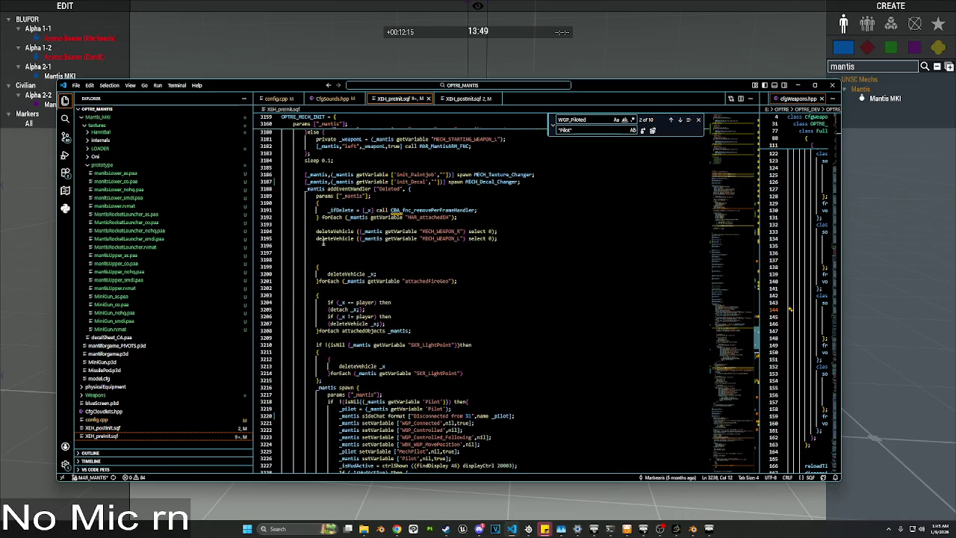
{"action": "left_click", "coordinate": [278, 127]}
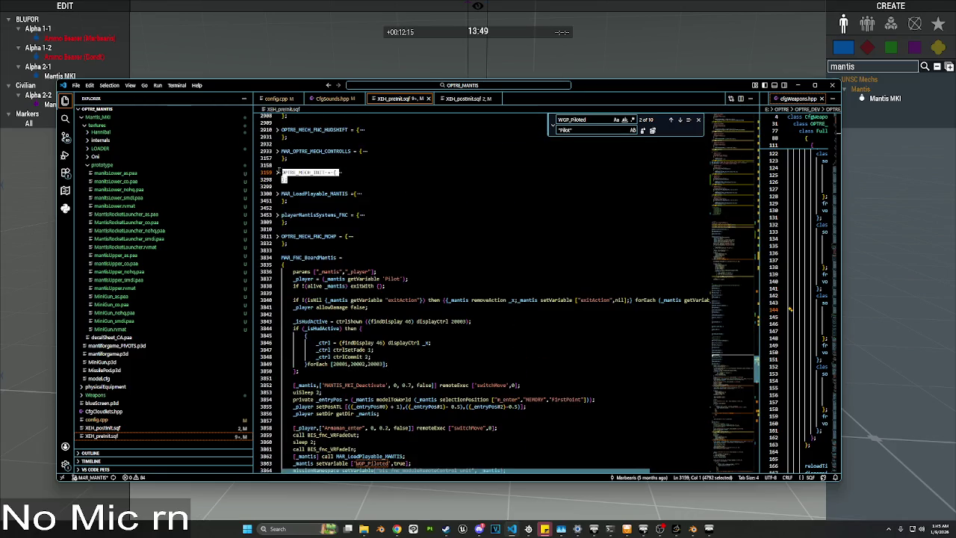
{"action": "key", "text": "alt+Tab"}
{"action": "scroll", "coordinate": [728, 321], "scroll_direction": "down", "scroll_amount": 5}
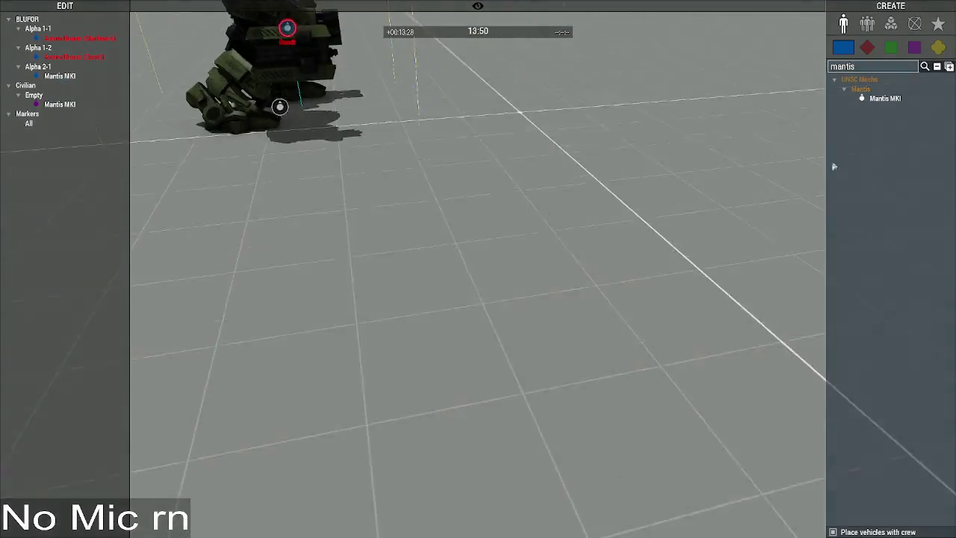
{"action": "left_click", "coordinate": [891, 25]}
{"action": "double_click", "coordinate": [870, 67]}
Step: Drop an Execute Code module and run the revised OPTRE_MECH_INIT code Global
{"action": "type", "text": "exe"}
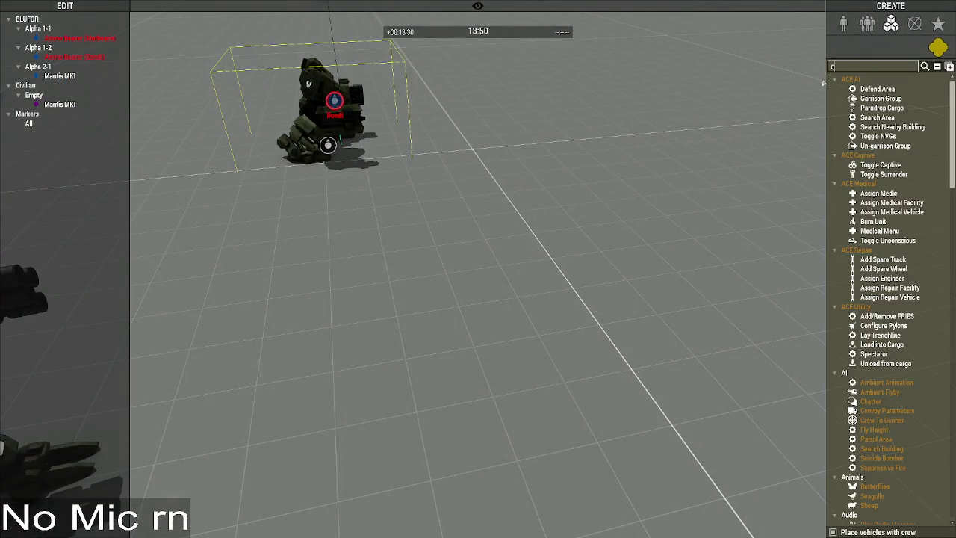
{"action": "left_click_drag", "start_coordinate": [660, 176], "coordinate": [661, 178]}
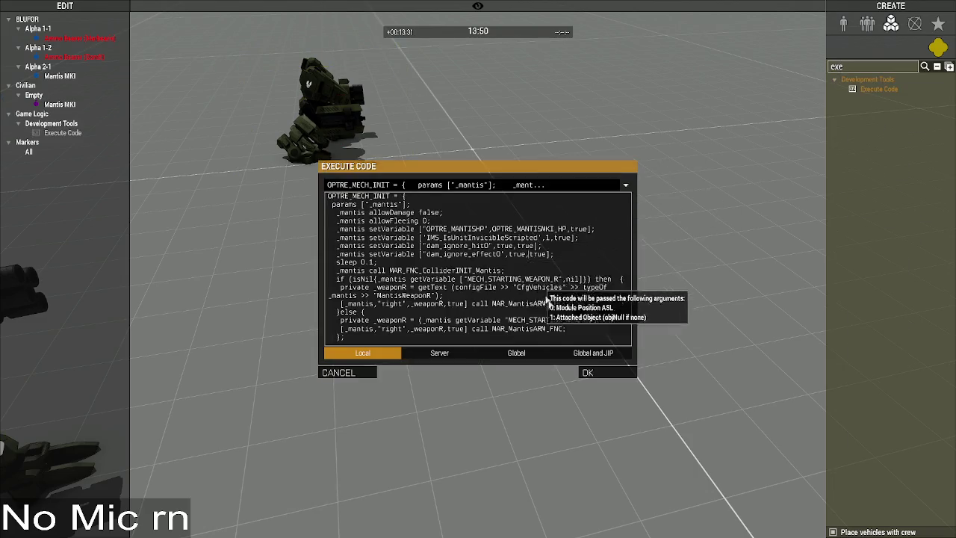
{"action": "scroll", "coordinate": [553, 261], "scroll_direction": "down", "scroll_amount": 10}
{"action": "left_click", "coordinate": [517, 353]}
{"action": "left_click", "coordinate": [599, 371]}
Step: Place a new Mantis MKI from UNSC Mechs > Mantis on the ground
{"action": "double_click", "coordinate": [841, 66]}
{"action": "key", "text": "BackSpace"}
{"action": "left_click", "coordinate": [846, 24]}
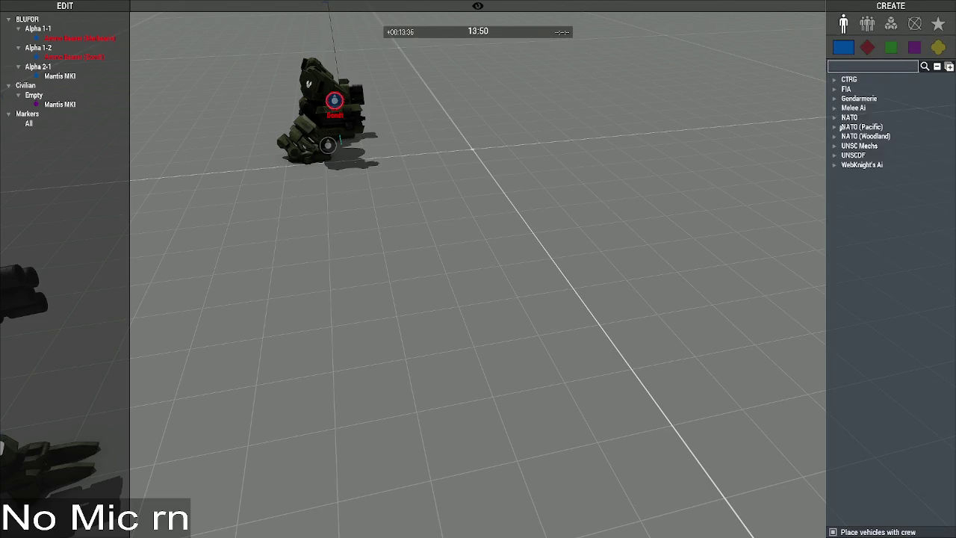
{"action": "left_click", "coordinate": [835, 146]}
{"action": "left_click", "coordinate": [845, 156]}
{"action": "left_click", "coordinate": [886, 164]}
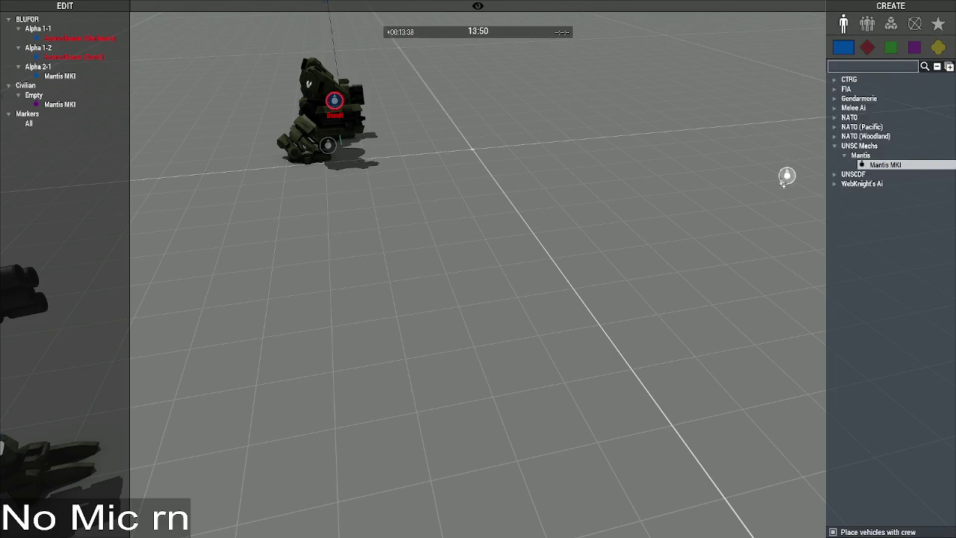
{"action": "left_click", "coordinate": [715, 187]}
Step: Kill the new Mantis MKI through its attributes and swing the view to see both mechs
{"action": "double_click", "coordinate": [420, 210]}
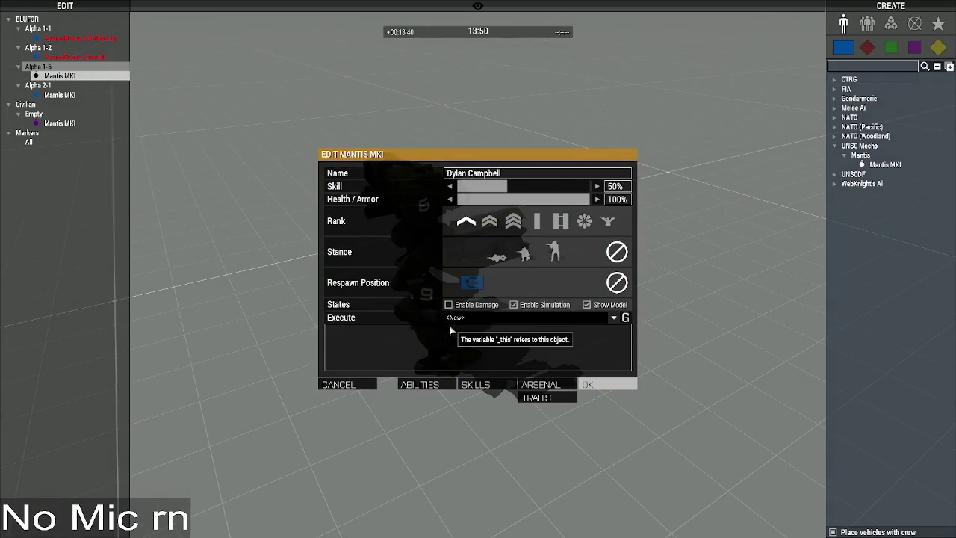
{"action": "left_click", "coordinate": [588, 384]}
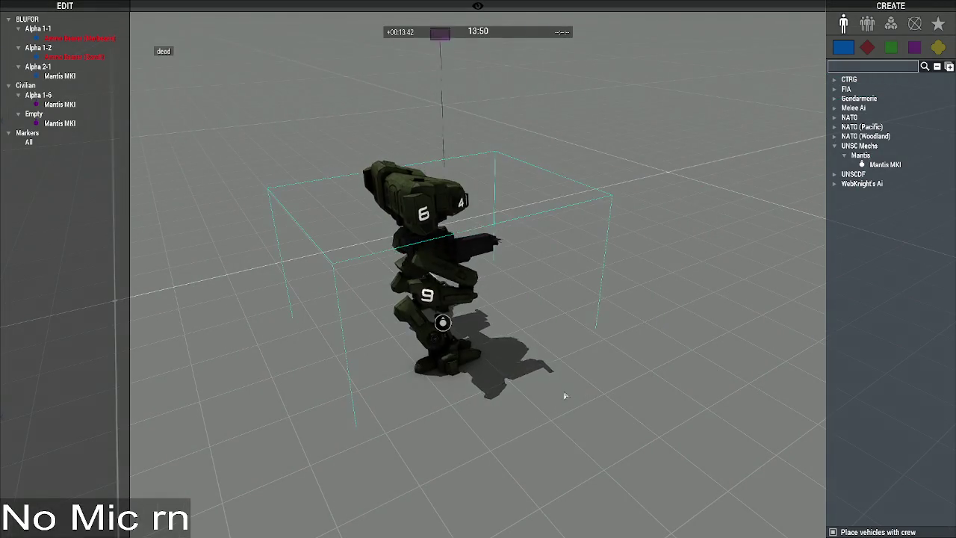
{"action": "left_click_drag", "start_coordinate": [672, 410], "coordinate": [503, 386]}
{"action": "key", "text": "alt+Tab"}
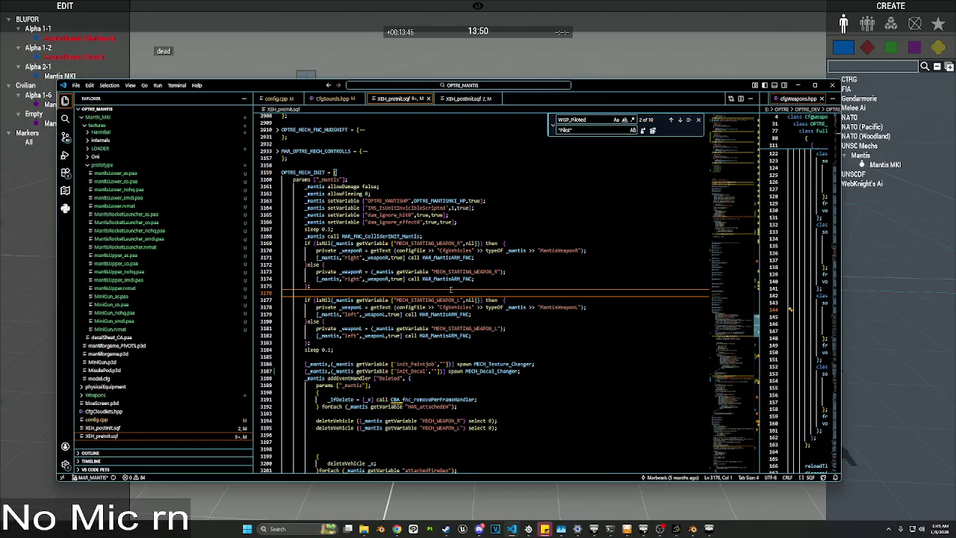
{"action": "scroll", "coordinate": [456, 289], "scroll_direction": "down", "scroll_amount": 15}
{"action": "scroll", "coordinate": [453, 286], "scroll_direction": "down", "scroll_amount": 2}
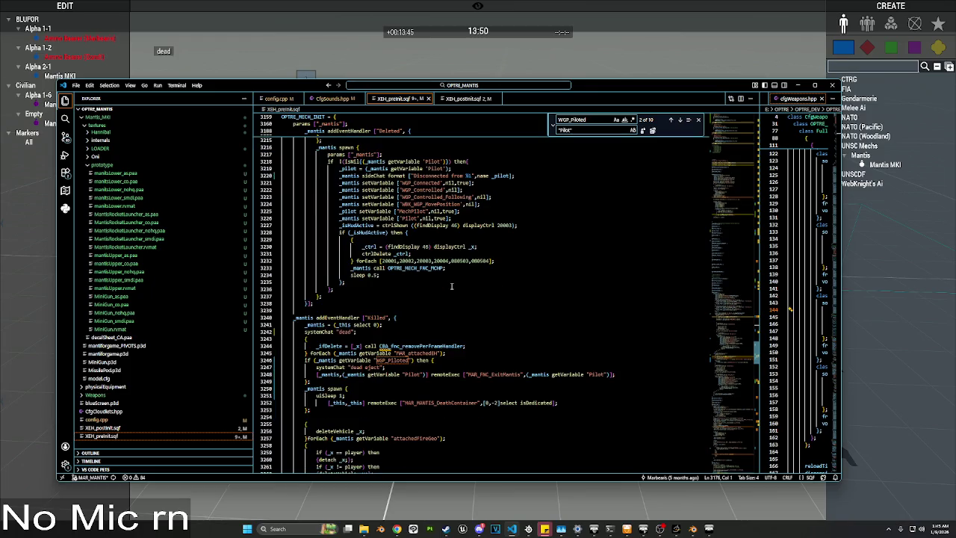
{"action": "double_click", "coordinate": [384, 359]}
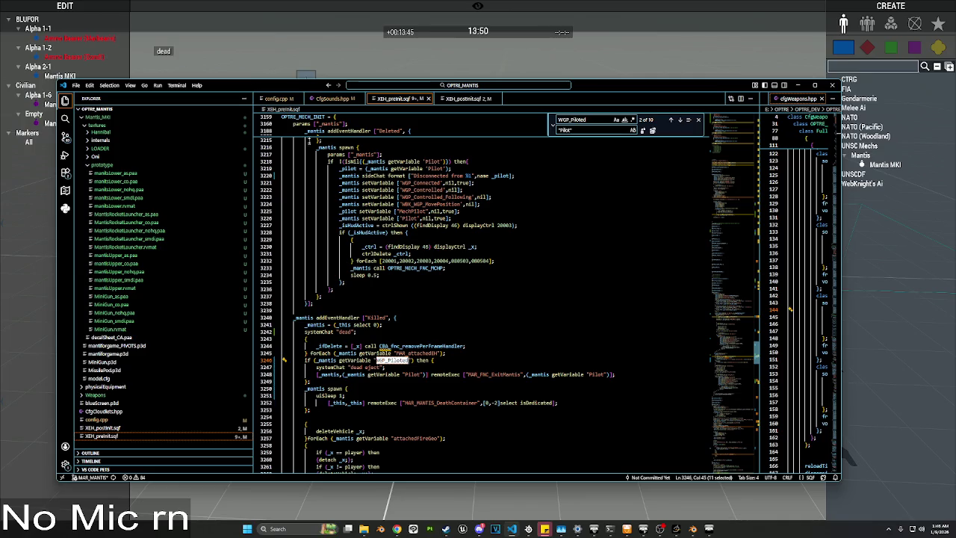
{"action": "key", "text": "alt+Tab"}
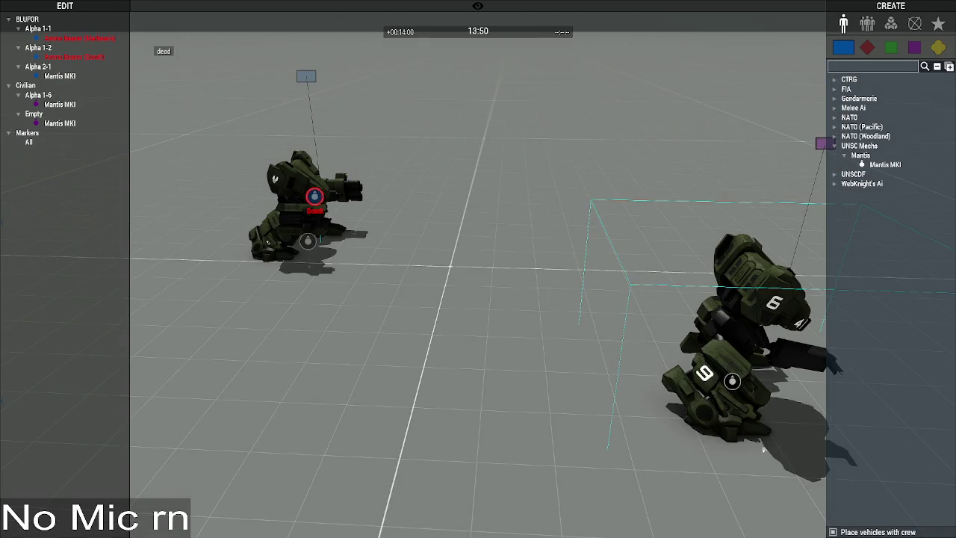
Step: Delete the dead test mech and load a saved init script into the remaining Mantis
{"action": "left_click", "coordinate": [650, 324]}
{"action": "key", "text": "Delete"}
{"action": "double_click", "coordinate": [308, 241]}
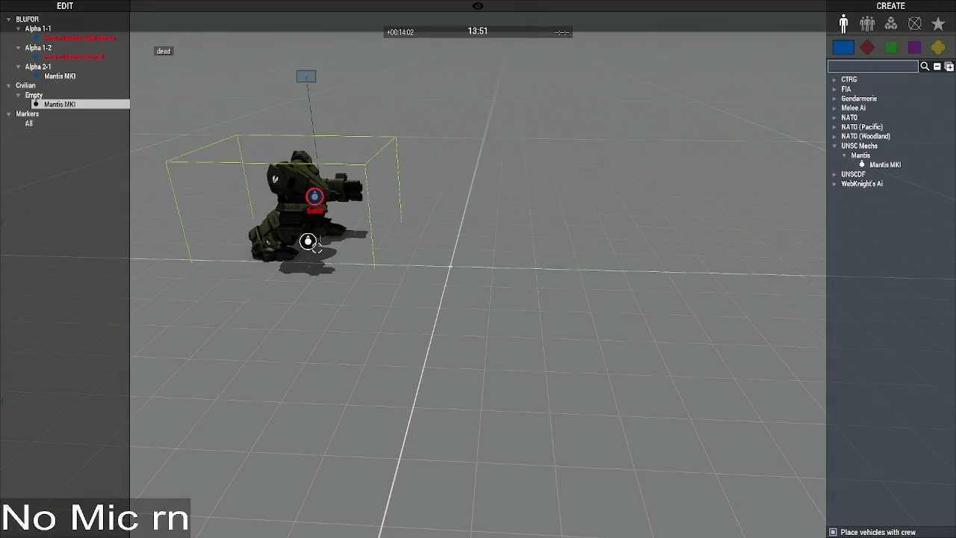
{"action": "left_click", "coordinate": [614, 271]}
{"action": "left_click", "coordinate": [512, 291]}
{"action": "left_click", "coordinate": [590, 337]}
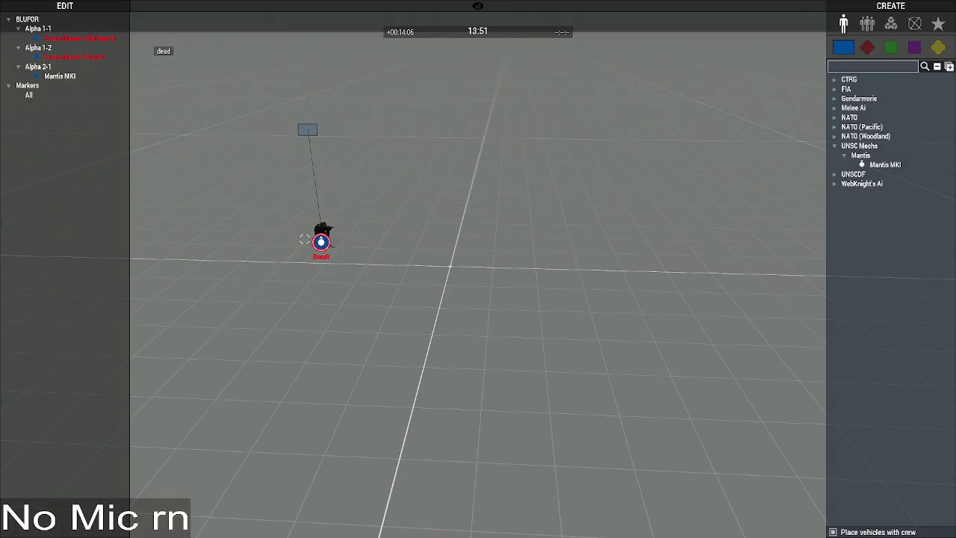
Step: Place another Mantis MKI and destroy it by setting its health to zero
{"action": "left_click", "coordinate": [885, 164]}
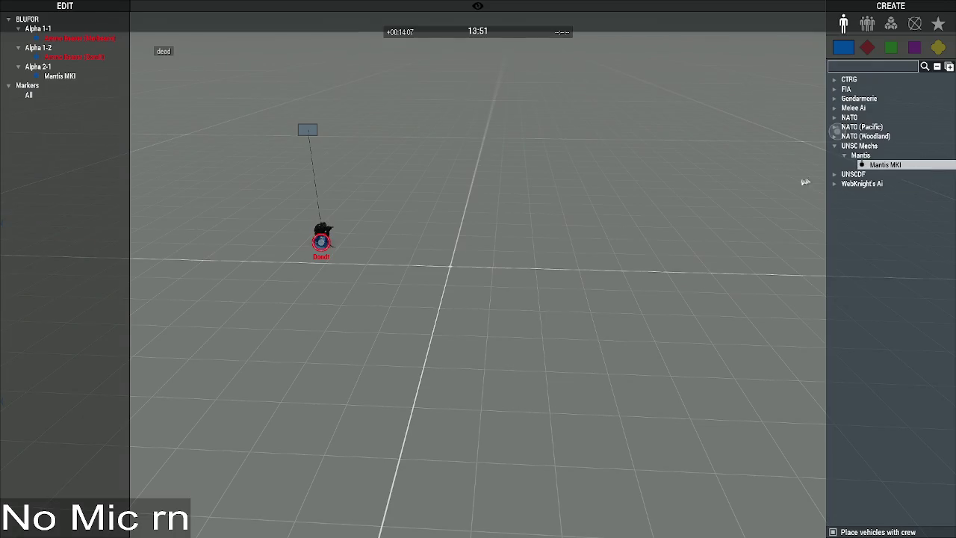
{"action": "left_click", "coordinate": [384, 243]}
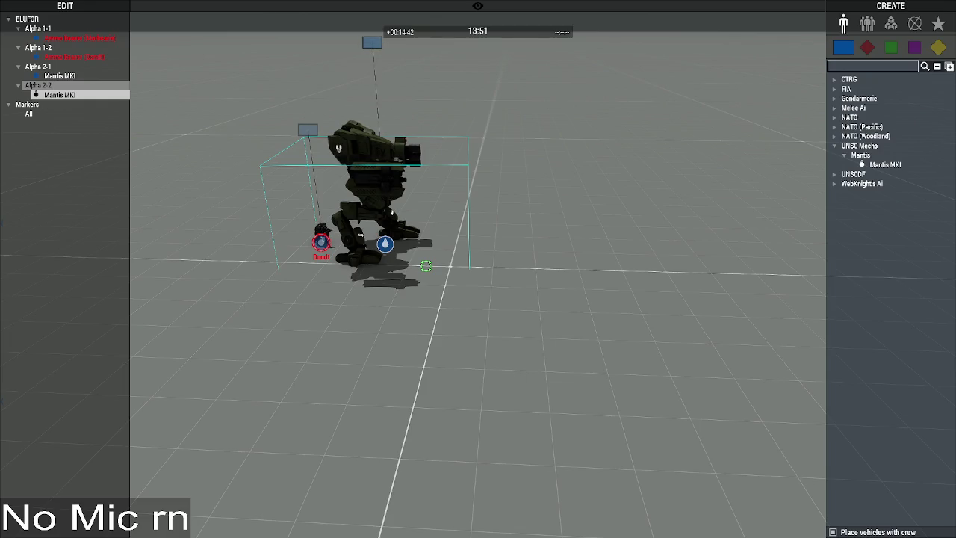
{"action": "double_click", "coordinate": [386, 243]}
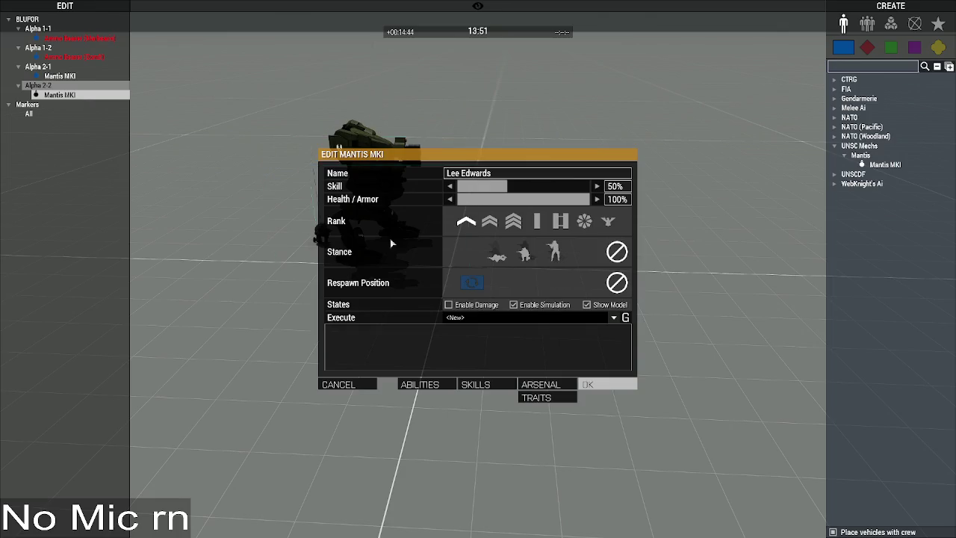
{"action": "left_click", "coordinate": [455, 317]}
{"action": "left_click", "coordinate": [476, 317]}
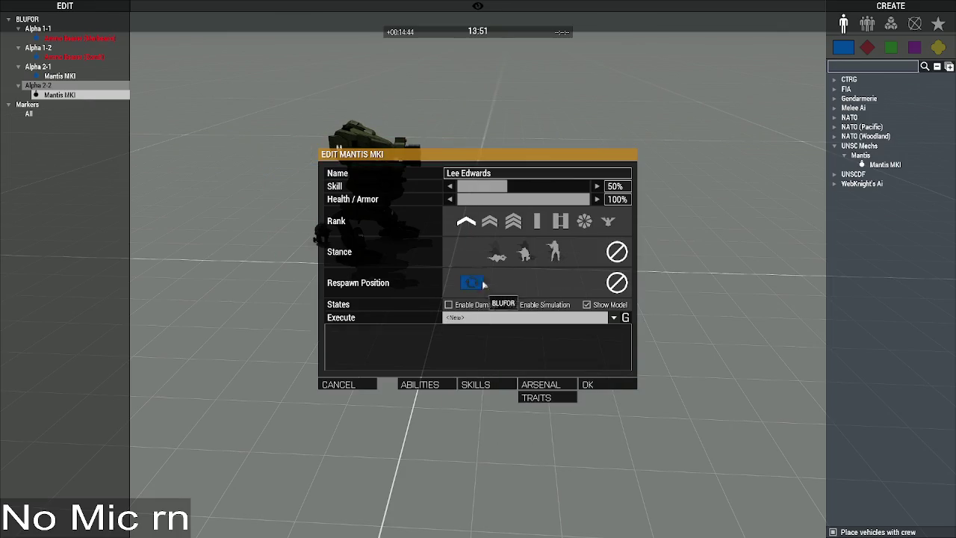
{"action": "left_click", "coordinate": [588, 385]}
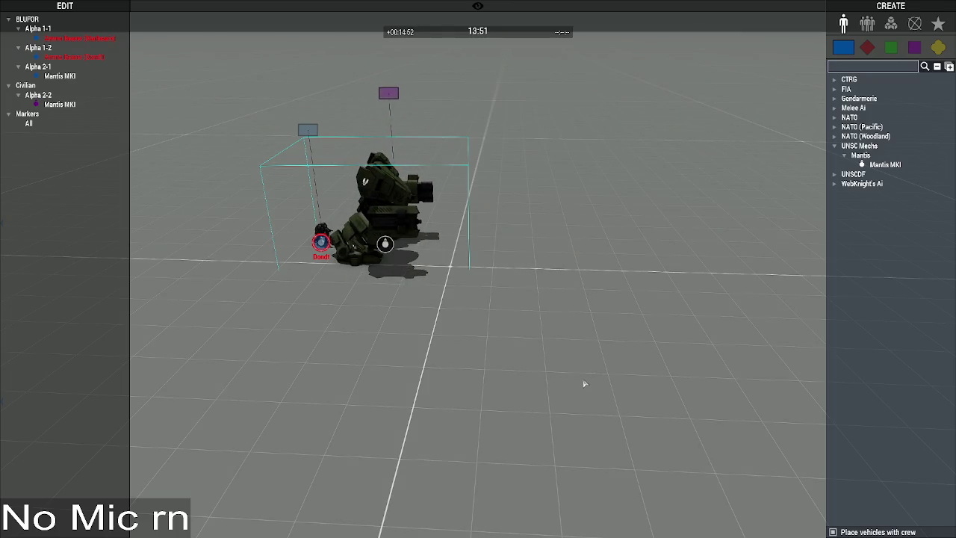
{"action": "key", "text": "alt+Tab"}
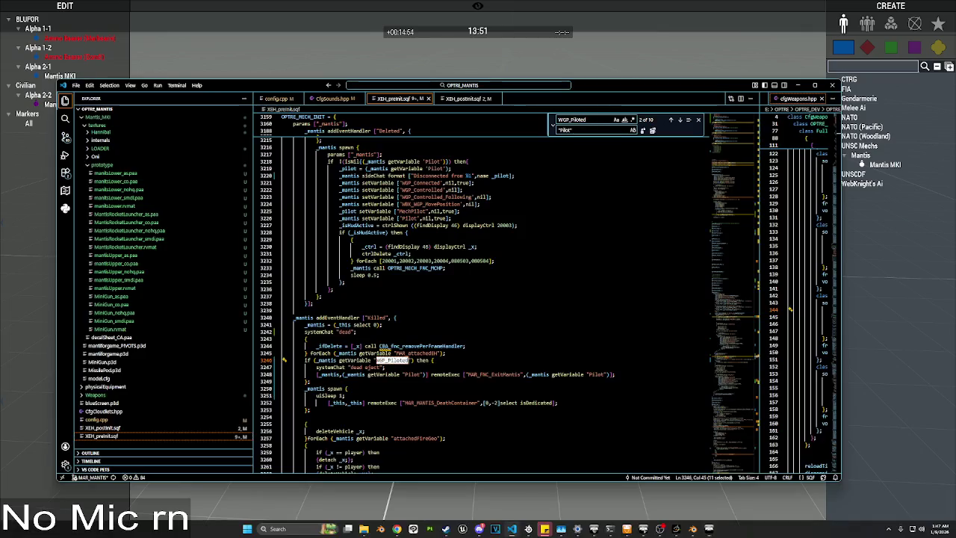
Step: Collapse MAR_FNC_BoardMantis and inspect OPTRE_MECH_FNC_MCHP's hp_micro_hud condition and exitWith line
{"action": "scroll", "coordinate": [412, 335], "scroll_direction": "down", "scroll_amount": 5}
{"action": "scroll", "coordinate": [411, 335], "scroll_direction": "down", "scroll_amount": 5}
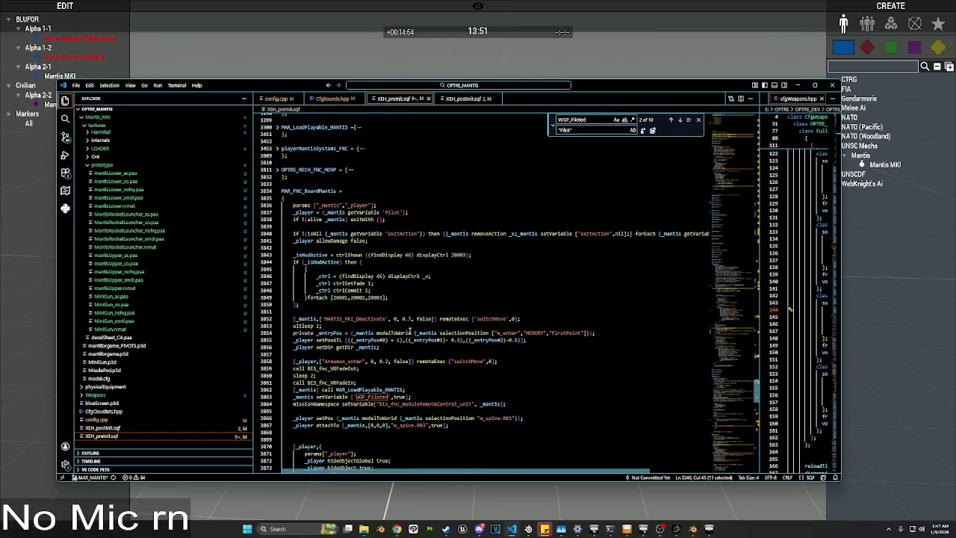
{"action": "left_click", "coordinate": [277, 197]}
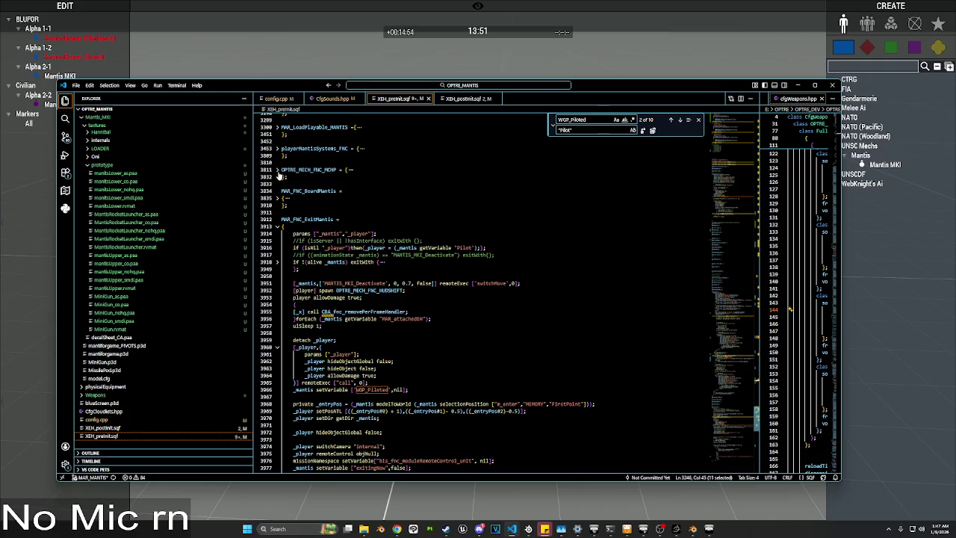
{"action": "left_click", "coordinate": [278, 169]}
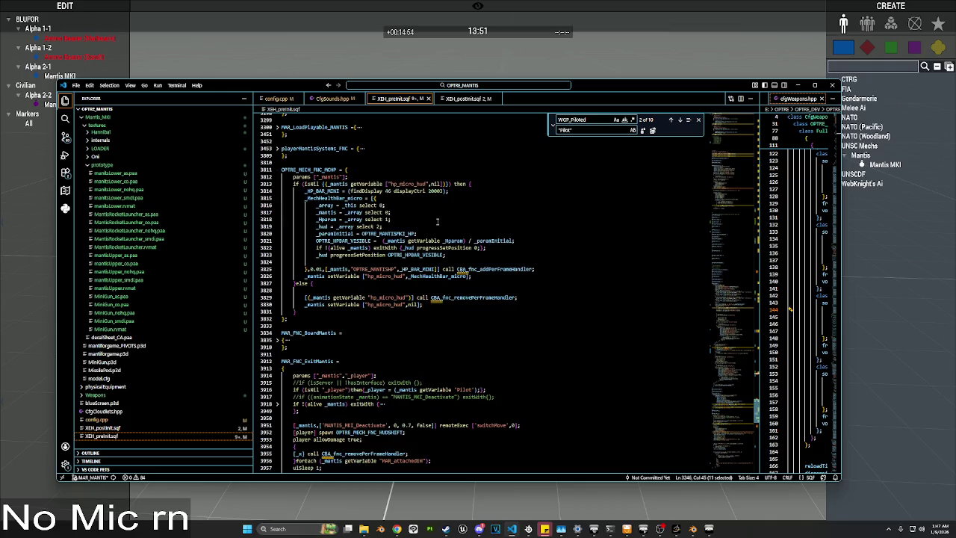
{"action": "left_click", "coordinate": [462, 254]}
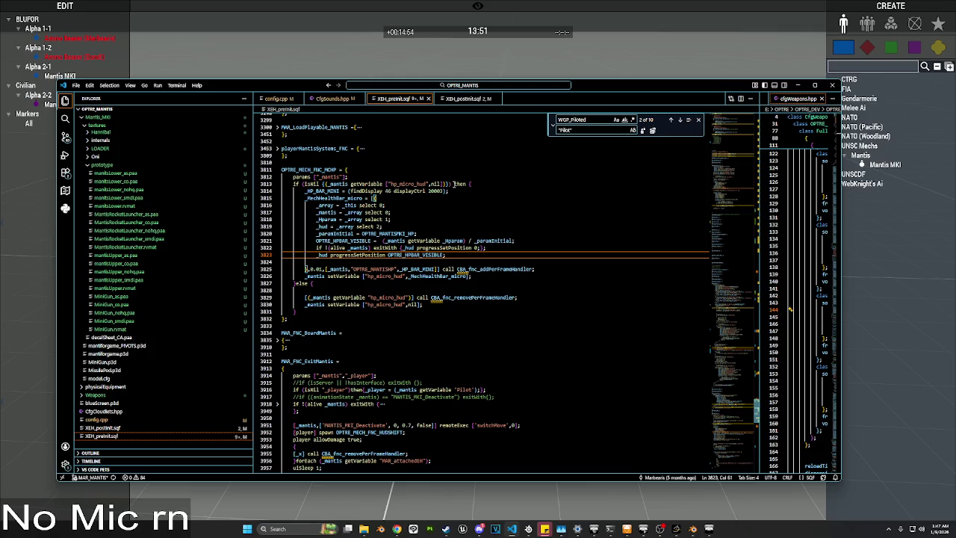
{"action": "left_click", "coordinate": [453, 184]}
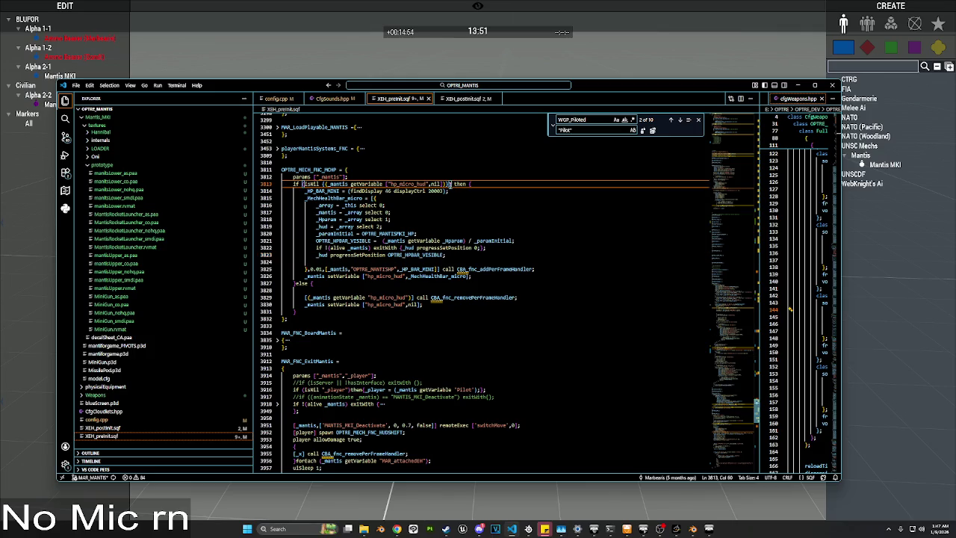
{"action": "left_click_drag", "start_coordinate": [450, 184], "coordinate": [305, 185]}
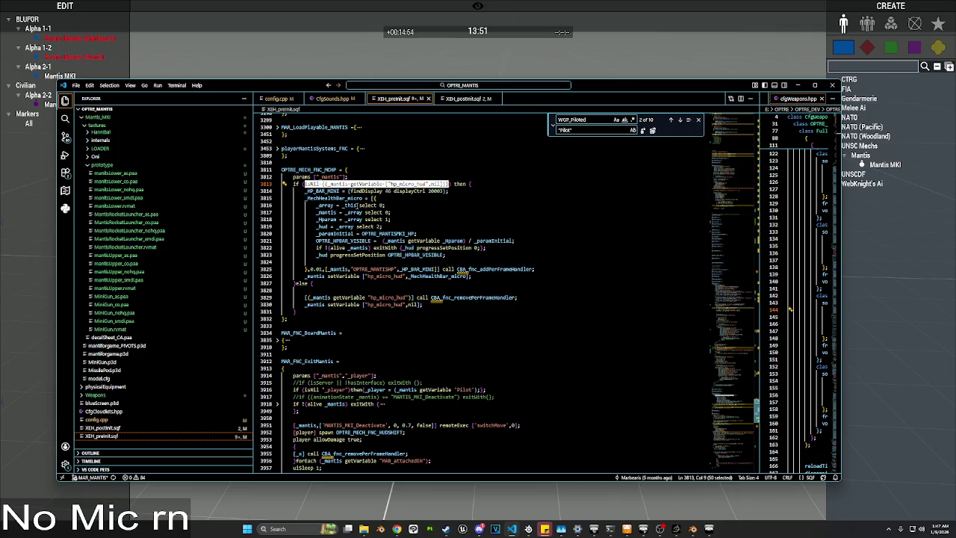
{"action": "left_click", "coordinate": [398, 212]}
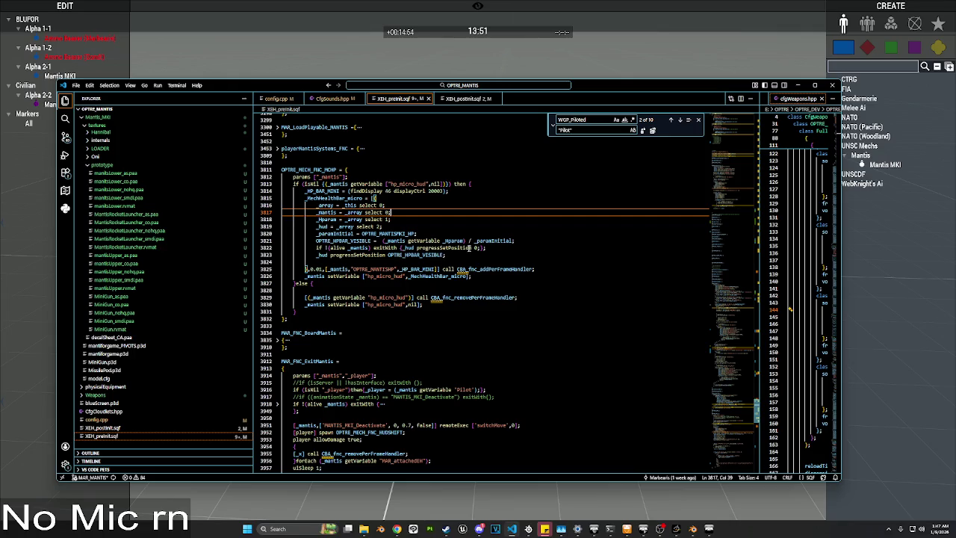
{"action": "left_click", "coordinate": [482, 248]}
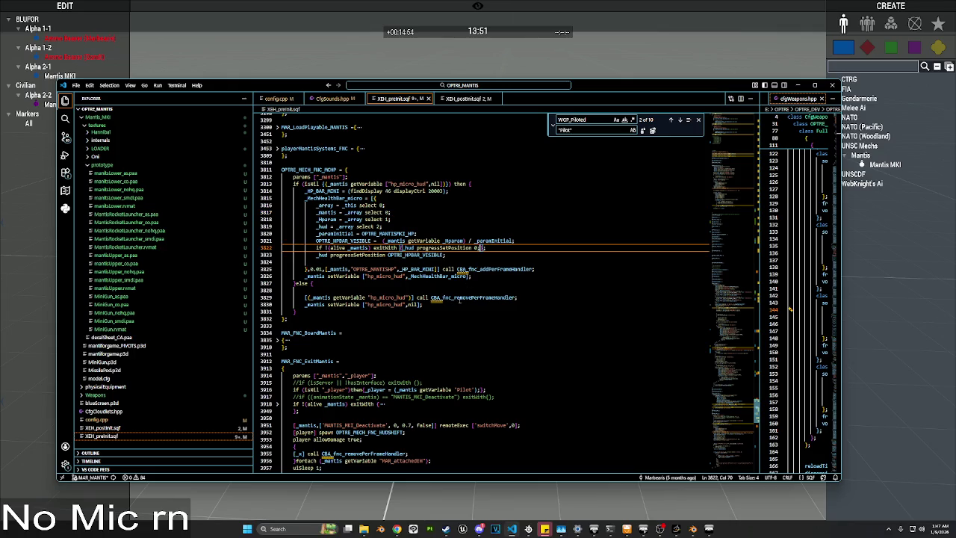
Step: Move the removePerFrameHandler and hp_micro_hud nil lines into the !alive exitWith block
{"action": "mouse_move", "coordinate": [517, 297]}
{"action": "left_mouse_down"}
{"action": "mouse_move", "coordinate": [284, 297]}
{"action": "mouse_move", "coordinate": [303, 298]}
{"action": "left_mouse_up"}
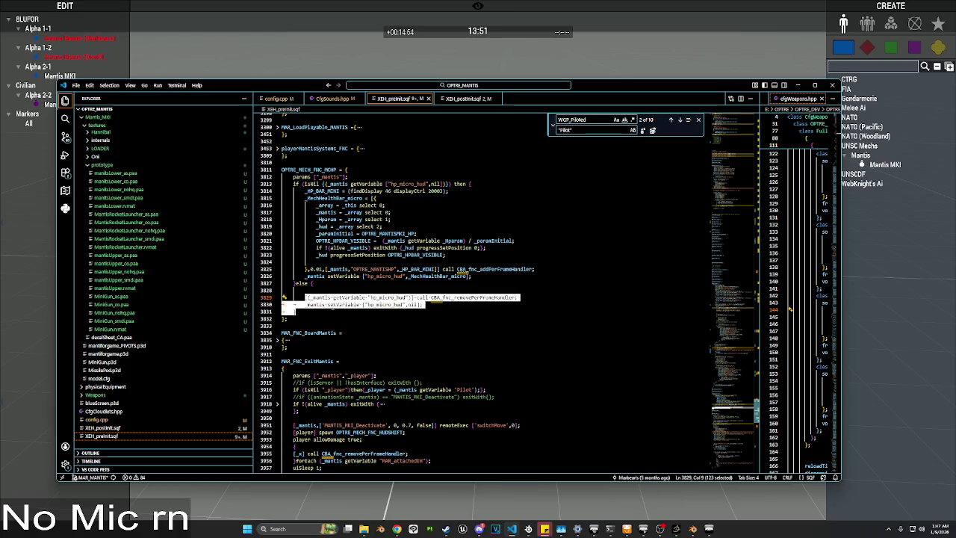
{"action": "left_click", "coordinate": [304, 302]}
{"action": "left_click", "coordinate": [332, 310]}
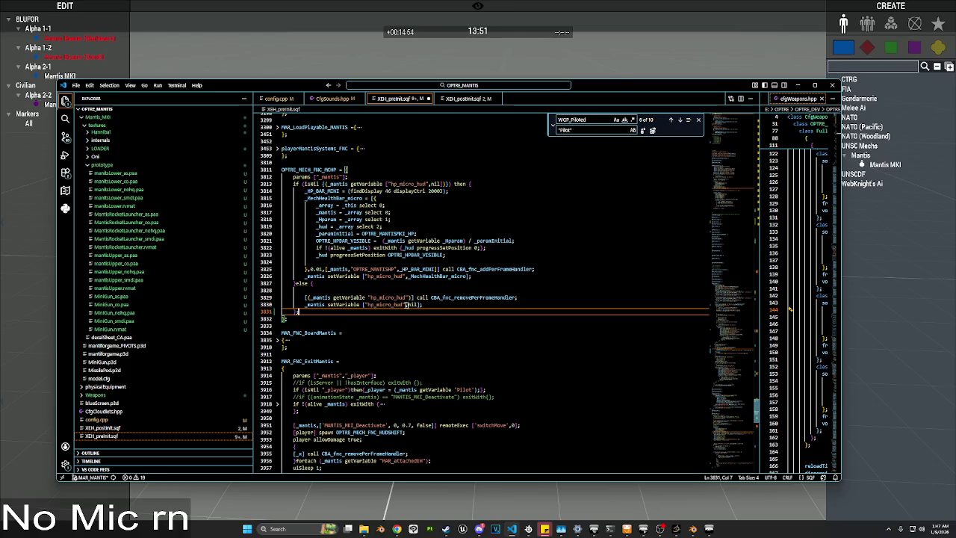
{"action": "left_click_drag", "start_coordinate": [424, 304], "coordinate": [303, 304]}
{"action": "key", "text": "shift+Up"}
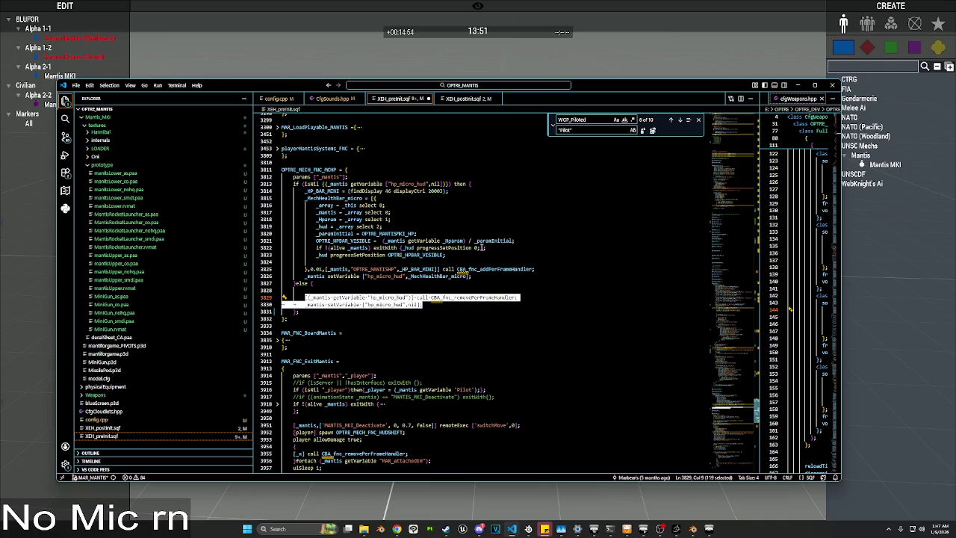
{"action": "left_click", "coordinate": [484, 247]}
{"action": "key", "text": "ctrl+v"}
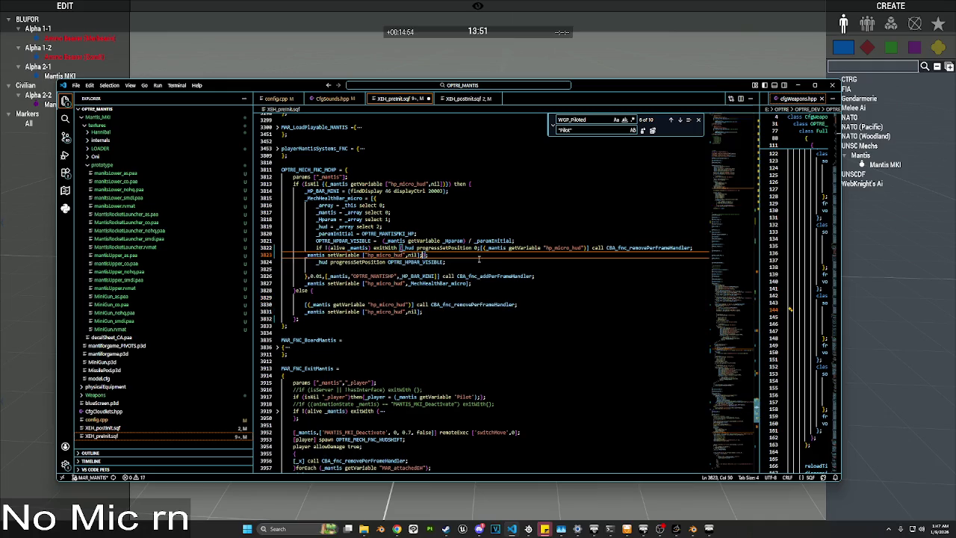
{"action": "key", "text": "BackSpace"}
{"action": "key", "text": "BackSpace"}
{"action": "key", "text": "BackSpace"}
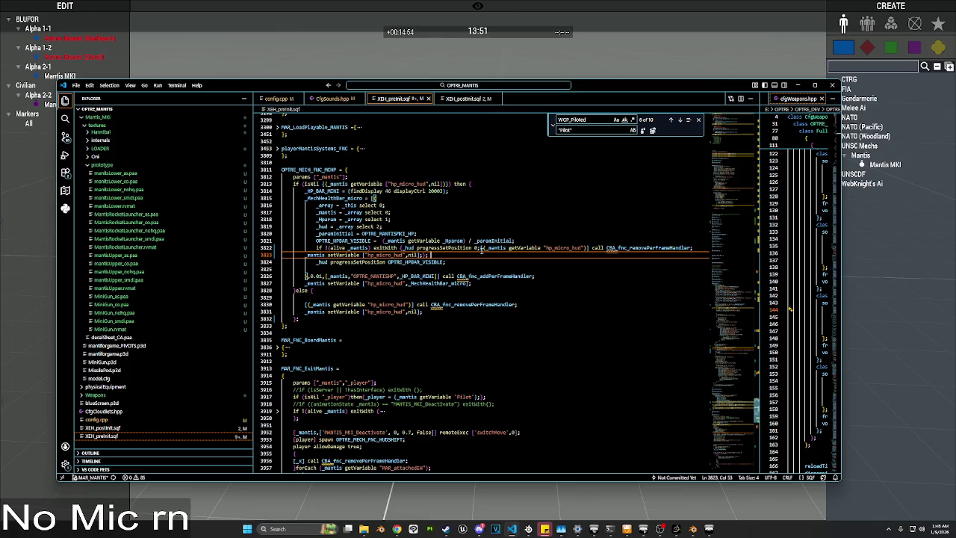
Step: Split the exitWith block onto separate lines and fix its indentation
{"action": "left_click", "coordinate": [403, 248]}
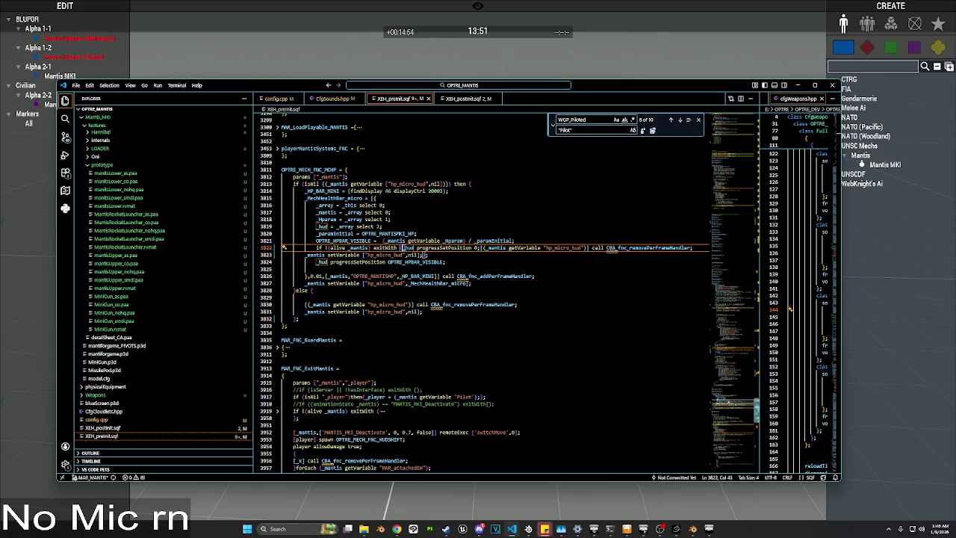
{"action": "key", "text": "Return"}
{"action": "left_click", "coordinate": [405, 254]}
{"action": "key", "text": "Return"}
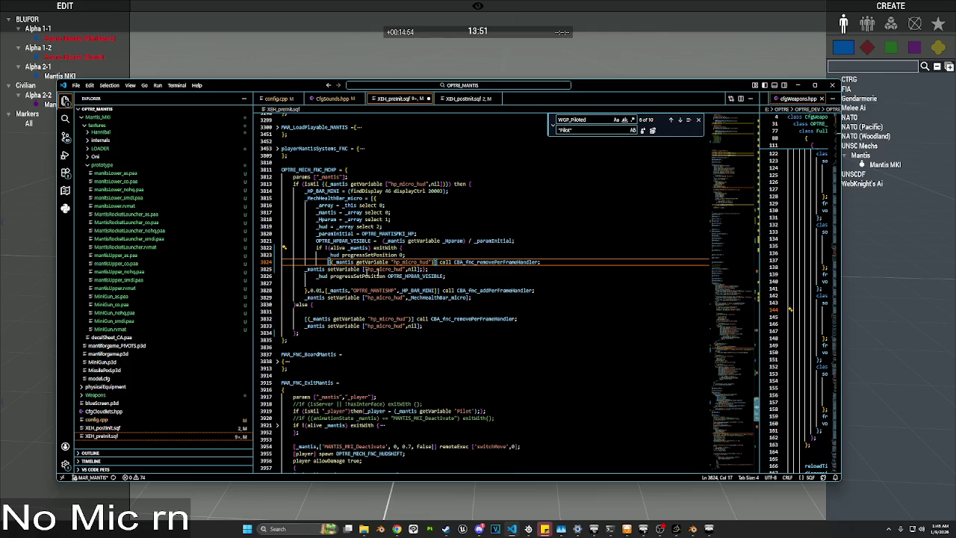
{"action": "left_click", "coordinate": [424, 270]}
{"action": "type", "text": "};"}
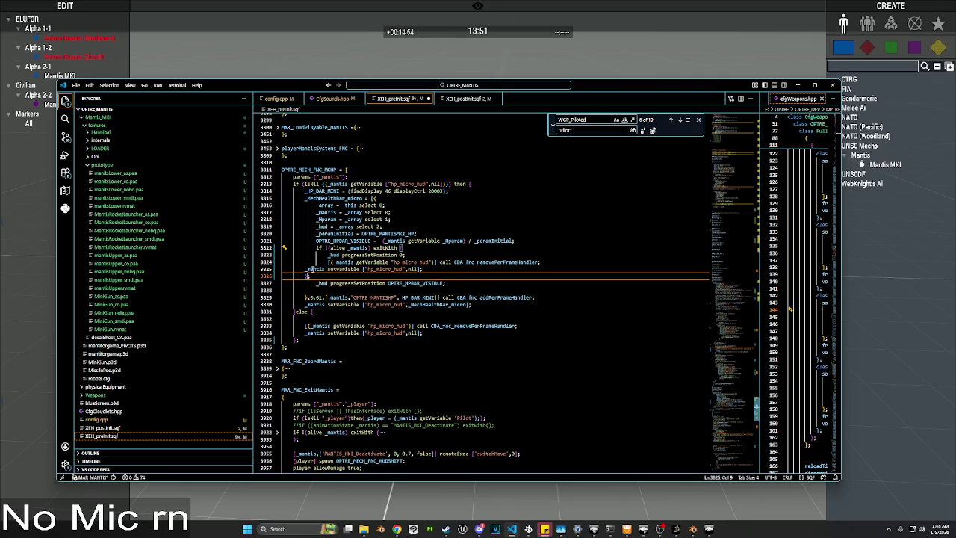
{"action": "left_click", "coordinate": [308, 269]}
{"action": "key", "text": "Tab"}
{"action": "key", "text": "Tab"}
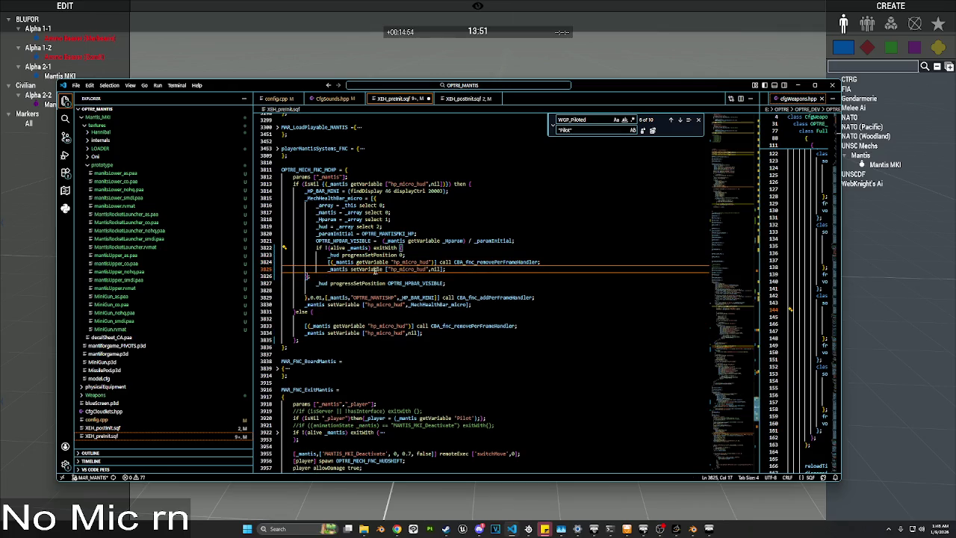
{"action": "left_click", "coordinate": [307, 276]}
{"action": "key", "text": "Tab"}
{"action": "key", "text": "Tab"}
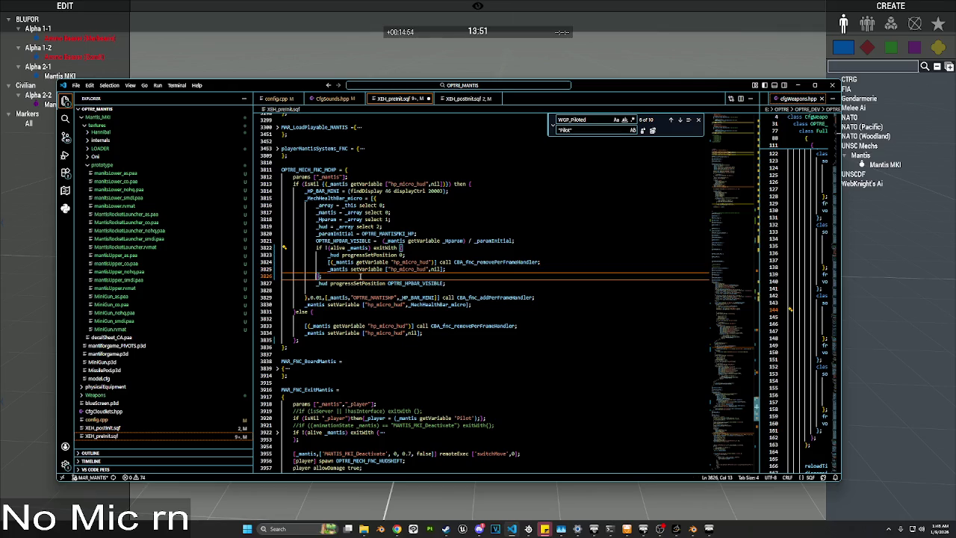
{"action": "left_click", "coordinate": [352, 283]}
Step: Collapse and select the MCHP function, then start a module search in Eden
{"action": "scroll", "coordinate": [289, 233], "scroll_direction": "up", "scroll_amount": 3}
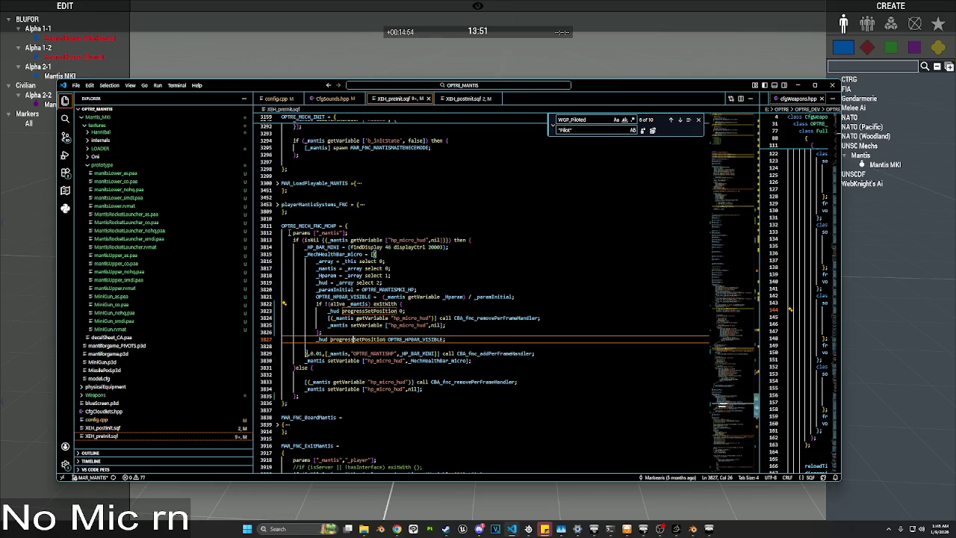
{"action": "left_click", "coordinate": [278, 225]}
{"action": "left_click_drag", "start_coordinate": [284, 270], "coordinate": [283, 257]}
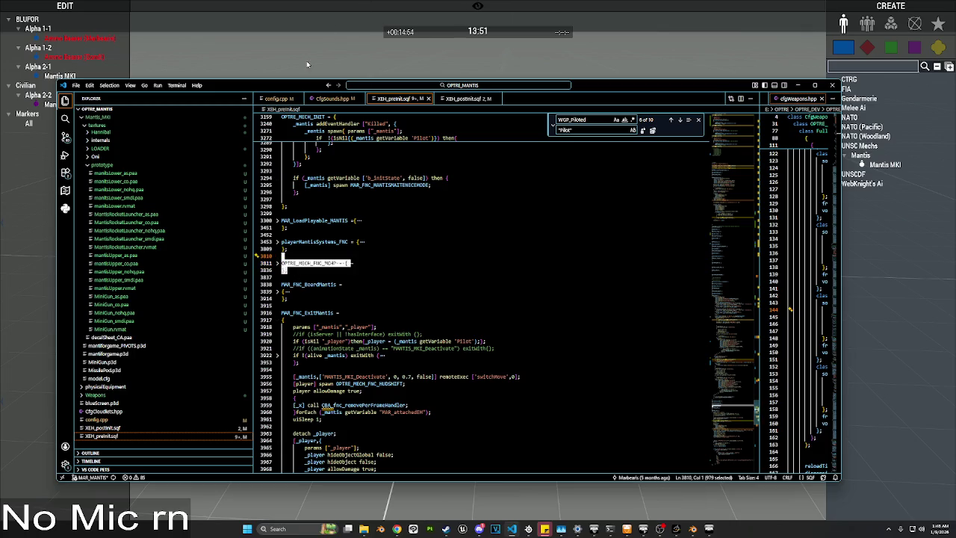
{"action": "left_click", "coordinate": [306, 61]}
{"action": "left_click", "coordinate": [892, 23]}
{"action": "left_click", "coordinate": [856, 66]}
Step: Run the revised MCHP function globally through an Execute Code module
{"action": "type", "text": "exe"}
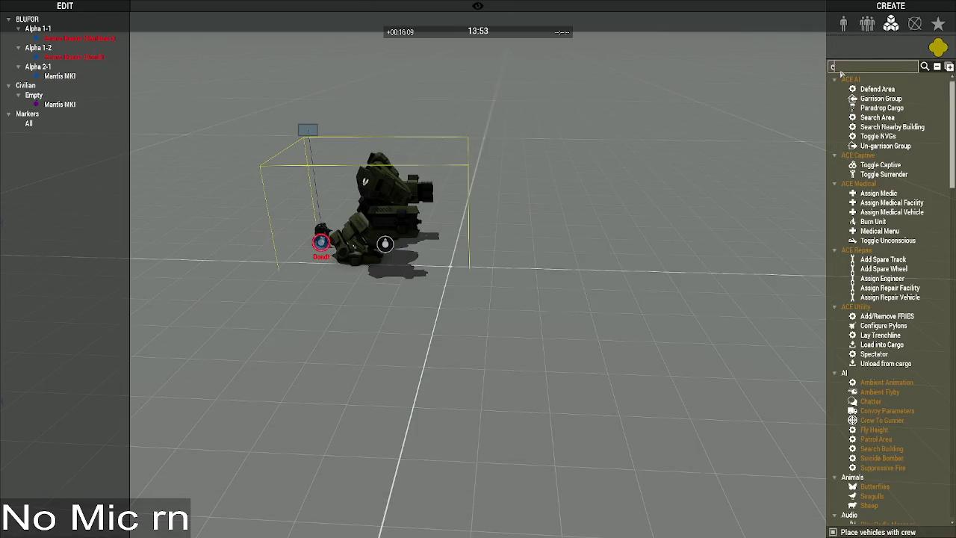
{"action": "left_click", "coordinate": [879, 89]}
{"action": "left_click", "coordinate": [665, 231]}
{"action": "key", "text": "ctrl+a"}
{"action": "key", "text": "ctrl+v"}
{"action": "left_click", "coordinate": [516, 355]}
{"action": "left_click", "coordinate": [606, 372]}
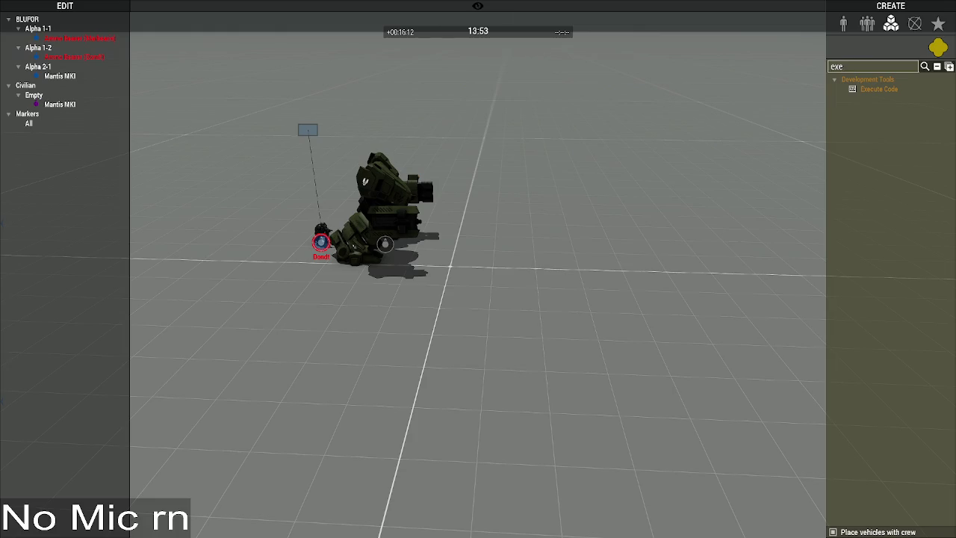
Step: Delete the empty Mantis MKI from the scene and return to the script
{"action": "left_click", "coordinate": [384, 244]}
{"action": "key", "text": "Delete"}
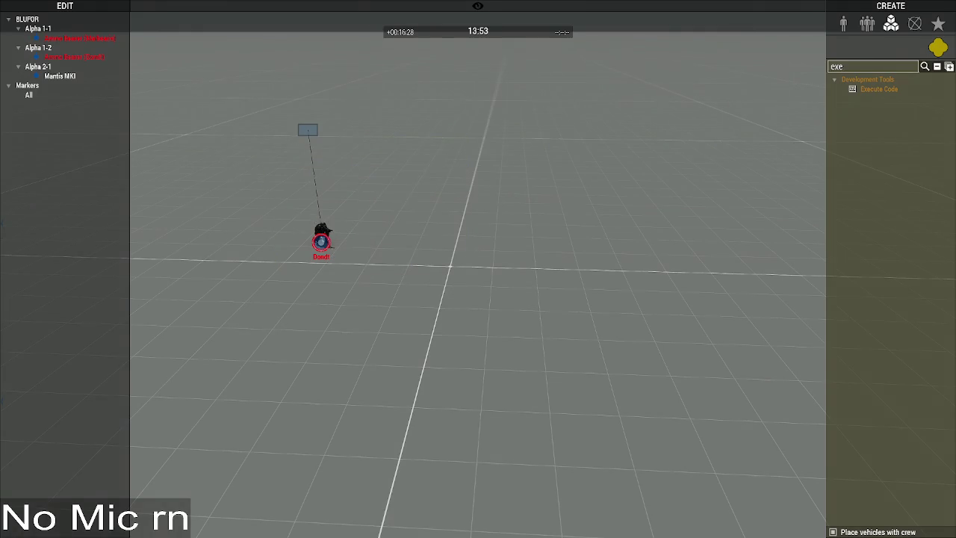
{"action": "key", "text": "alt+Tab"}
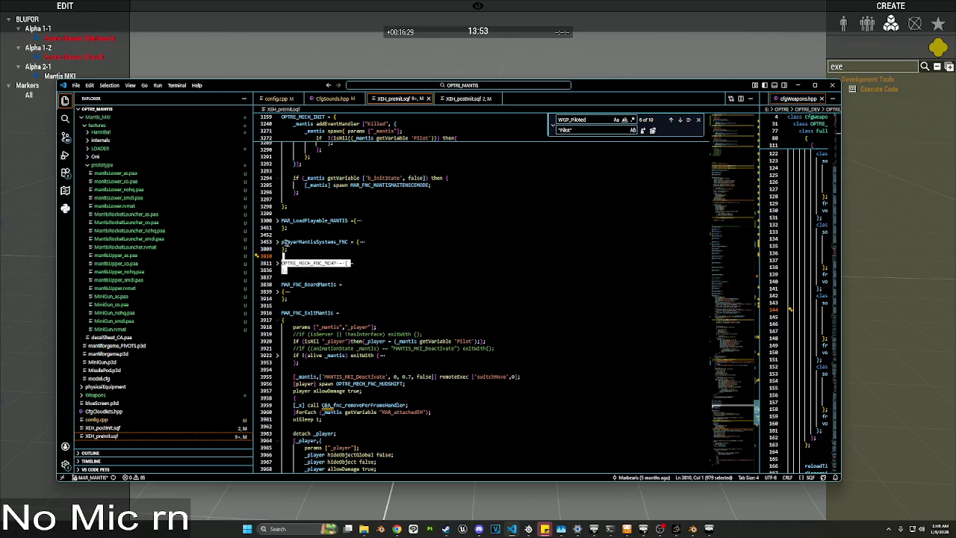
Step: Unfold playerMantisSystems_FNC and read through it around progressSetPosition 0 on line 3537
{"action": "left_click", "coordinate": [277, 242]}
{"action": "scroll", "coordinate": [353, 245], "scroll_direction": "down", "scroll_amount": 4}
{"action": "scroll", "coordinate": [353, 245], "scroll_direction": "down", "scroll_amount": 15}
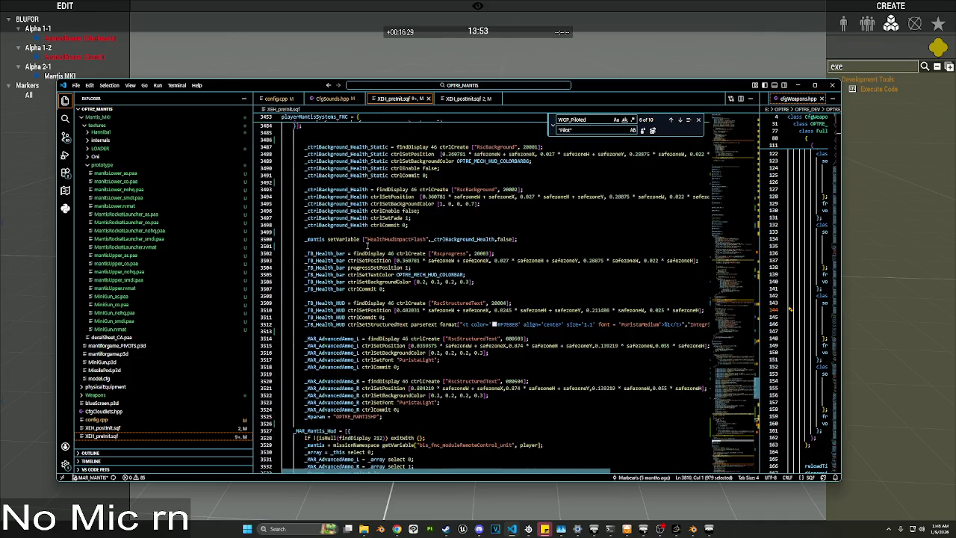
{"action": "mouse_move", "coordinate": [367, 274]}
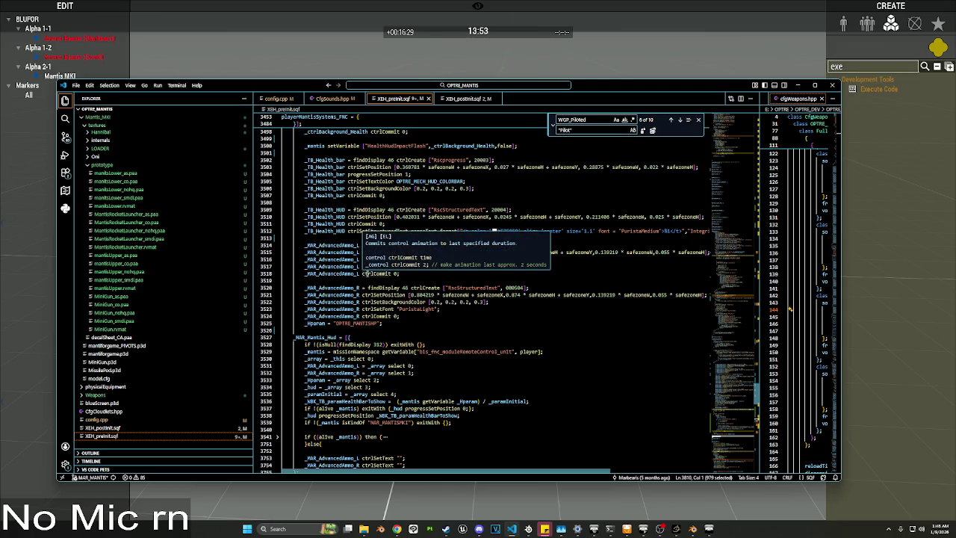
{"action": "scroll", "coordinate": [404, 332], "scroll_direction": "down", "scroll_amount": 2}
{"action": "scroll", "coordinate": [400, 332], "scroll_direction": "down", "scroll_amount": 3}
{"action": "scroll", "coordinate": [392, 333], "scroll_direction": "up", "scroll_amount": 3}
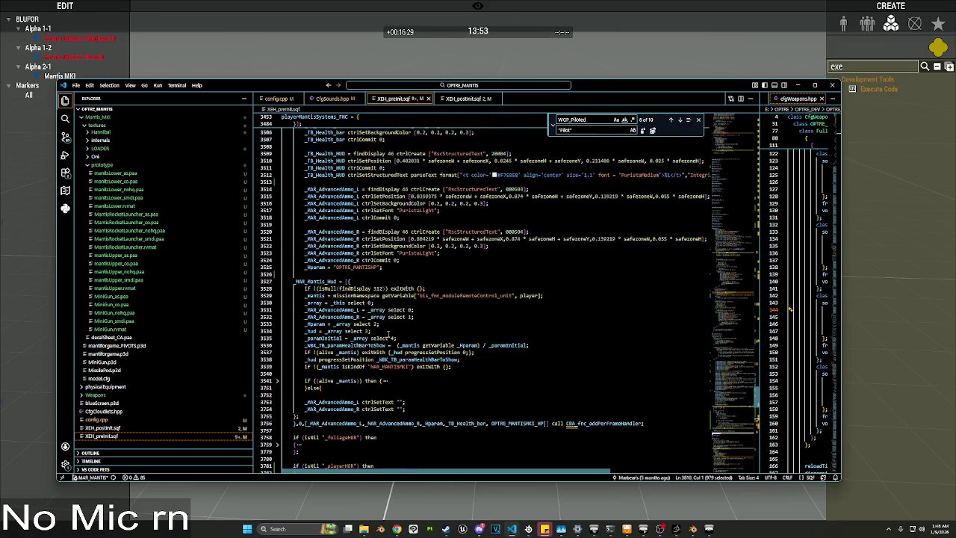
{"action": "scroll", "coordinate": [388, 333], "scroll_direction": "down", "scroll_amount": 3}
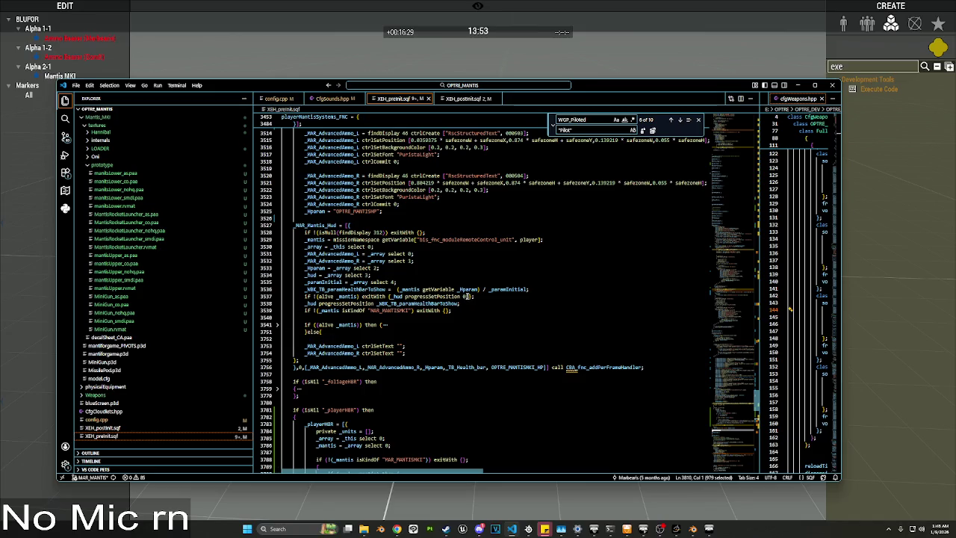
{"action": "left_click", "coordinate": [469, 296]}
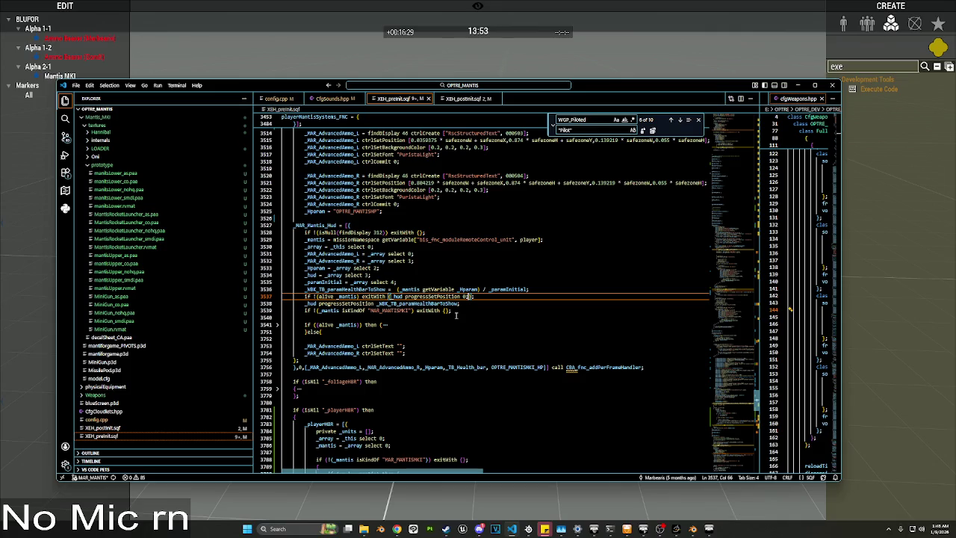
{"action": "scroll", "coordinate": [455, 314], "scroll_direction": "up", "scroll_amount": 5}
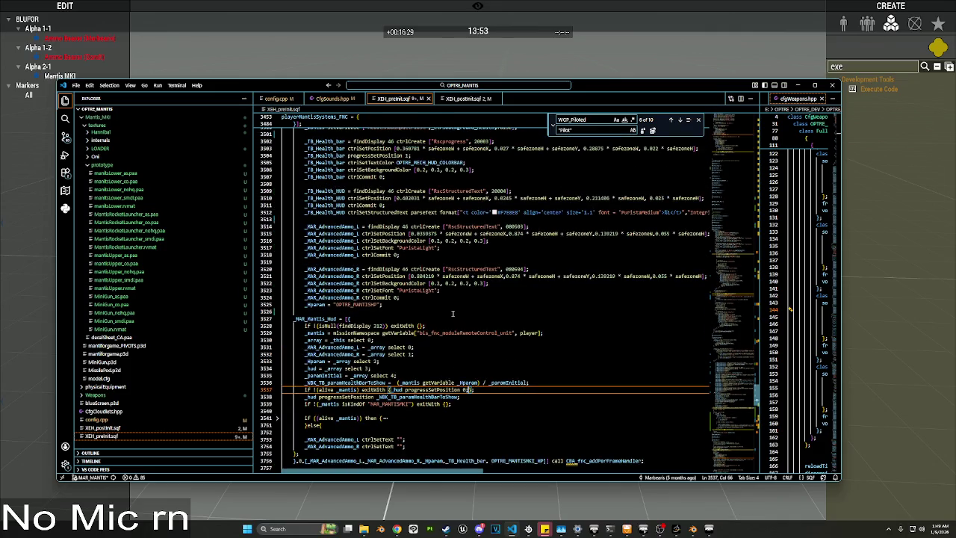
{"action": "scroll", "coordinate": [453, 314], "scroll_direction": "down", "scroll_amount": 4}
{"action": "scroll", "coordinate": [448, 314], "scroll_direction": "up", "scroll_amount": 20}
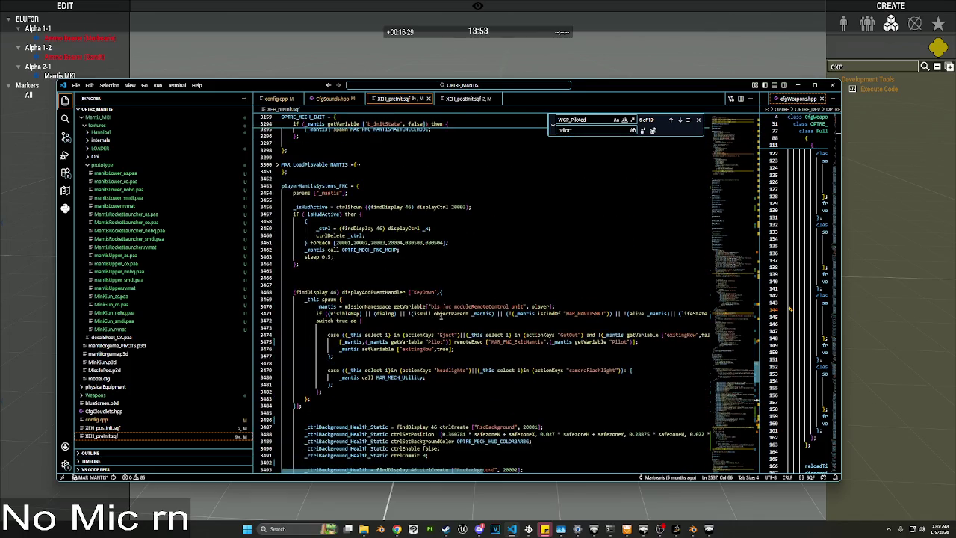
{"action": "scroll", "coordinate": [441, 315], "scroll_direction": "up", "scroll_amount": 4}
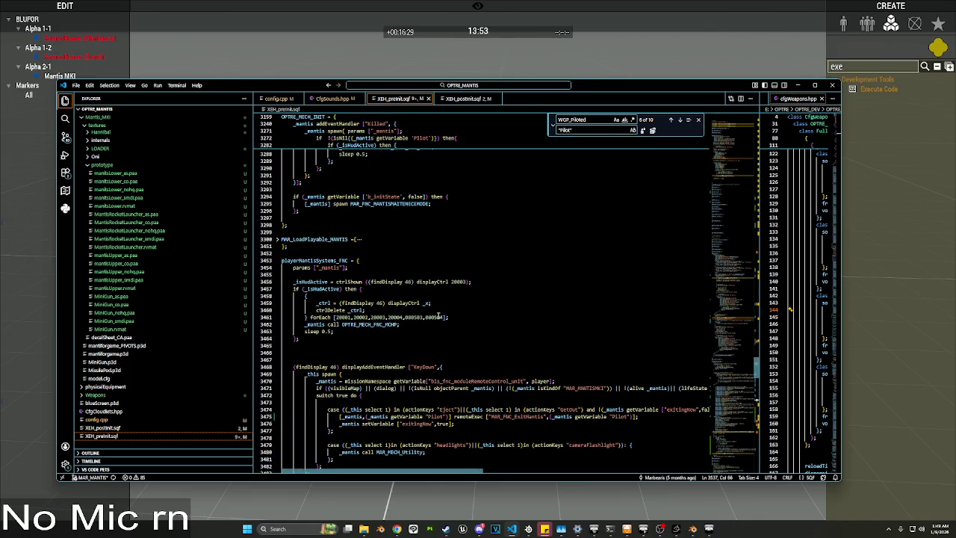
{"action": "scroll", "coordinate": [439, 316], "scroll_direction": "up", "scroll_amount": 3}
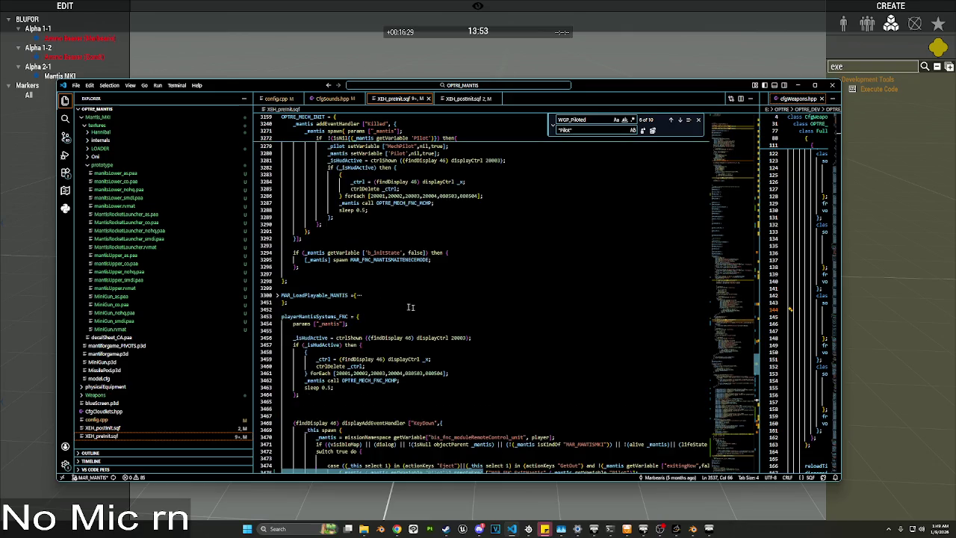
Step: Fold playerMantisSystems_FNC, unfold MAR_LoadPlayable_MANTIS, and select the Killed handler's WGP_Piloted check
{"action": "left_click", "coordinate": [277, 316]}
{"action": "left_click", "coordinate": [277, 295]}
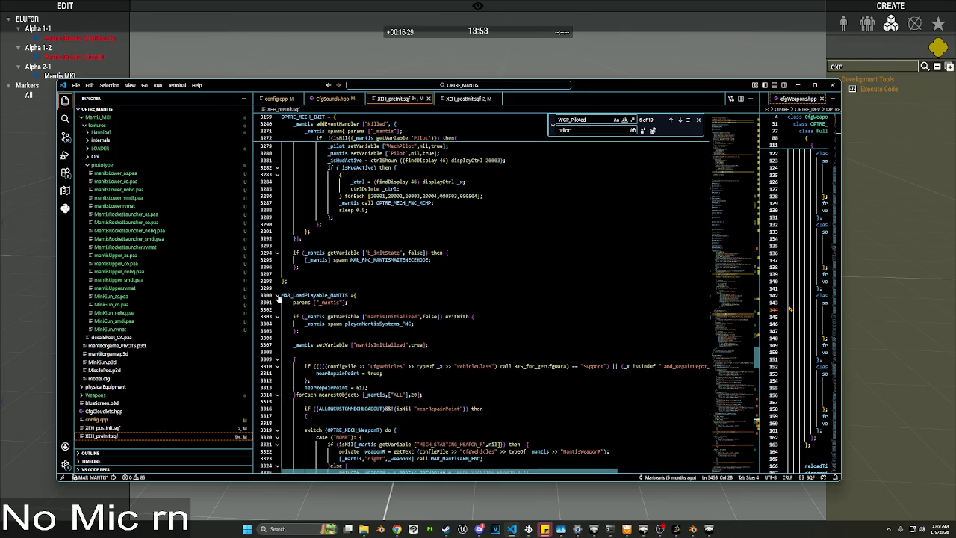
{"action": "scroll", "coordinate": [279, 297], "scroll_direction": "up", "scroll_amount": 15}
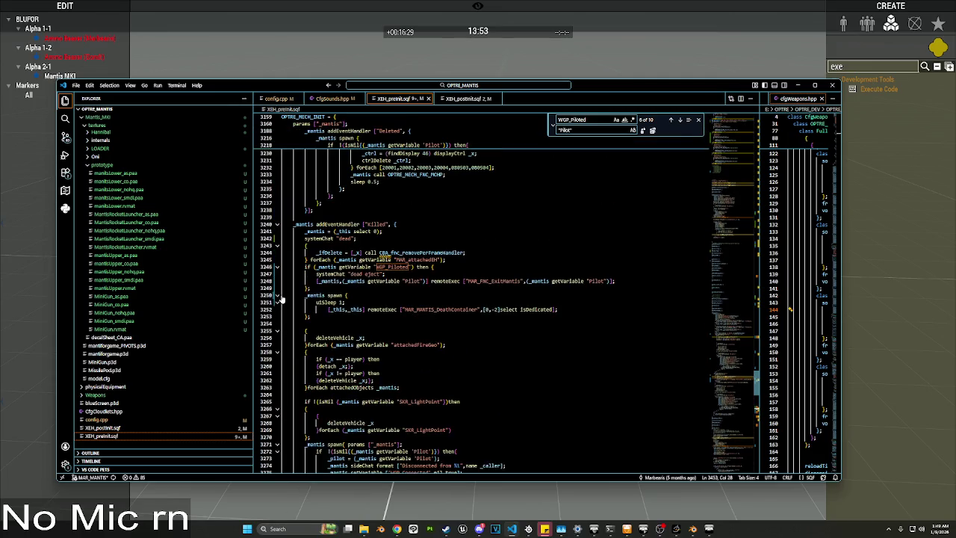
{"action": "left_click_drag", "start_coordinate": [412, 266], "coordinate": [317, 267]}
Step: Place a Mantis MKI from the 'mantis' unit search and move it right, away from the downed unit
{"action": "key", "text": "alt+Tab"}
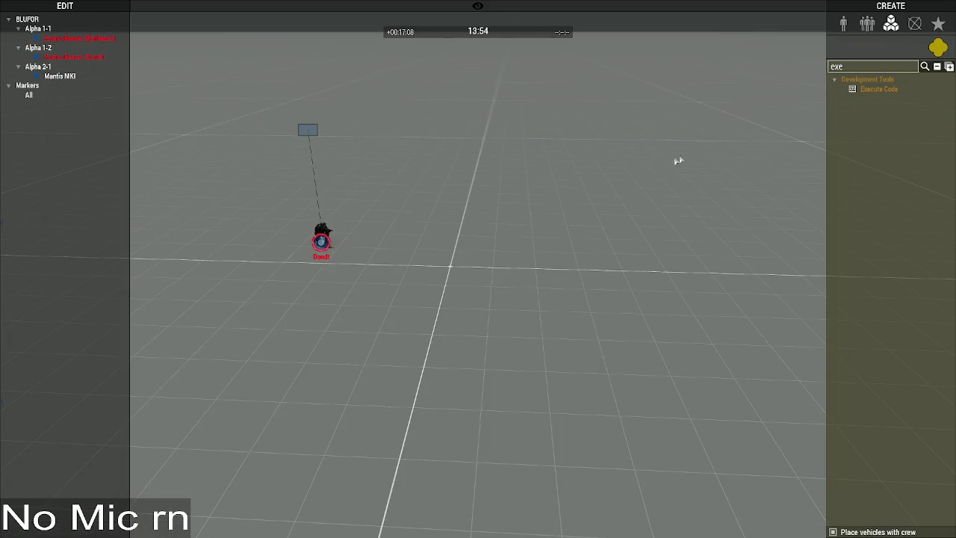
{"action": "left_click", "coordinate": [844, 23]}
{"action": "type", "text": "mant"}
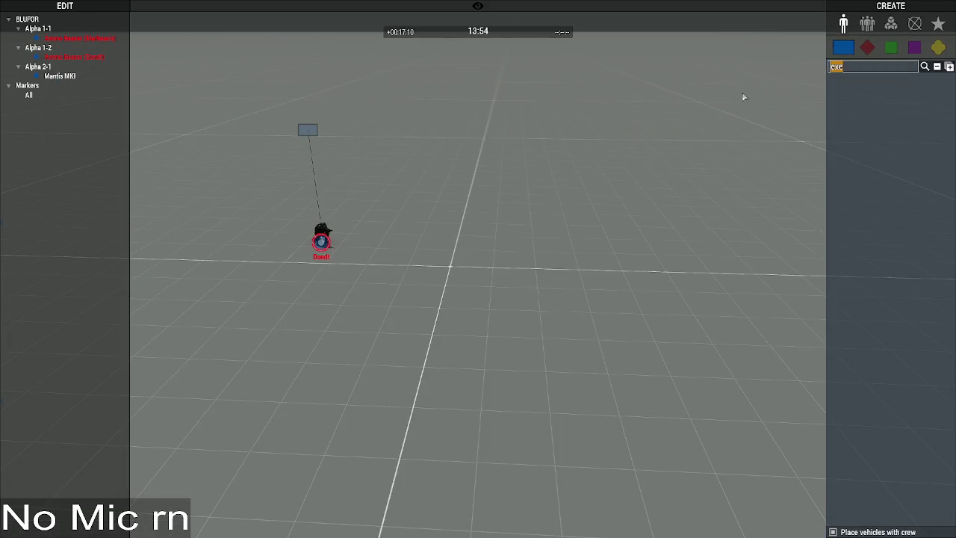
{"action": "type", "text": "is"}
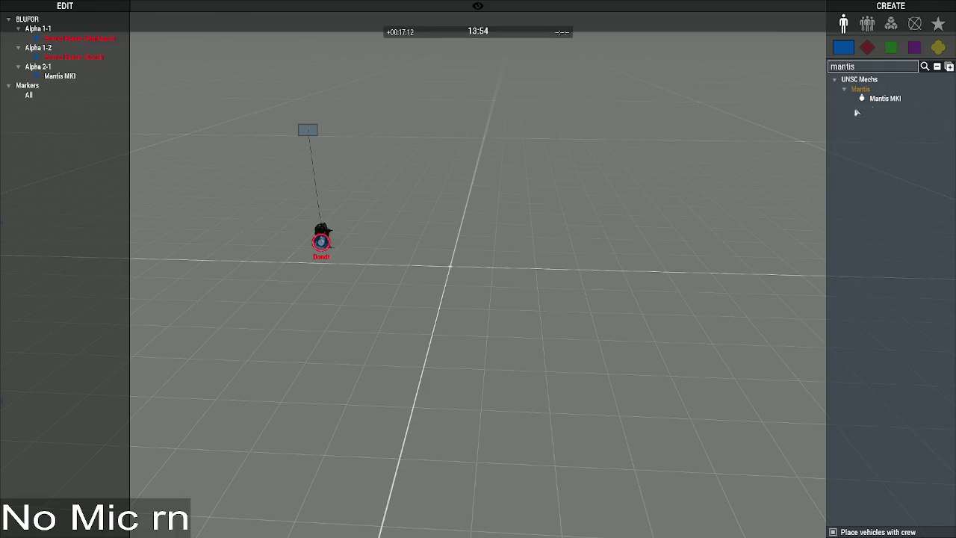
{"action": "left_click", "coordinate": [886, 97]}
{"action": "left_click", "coordinate": [404, 240]}
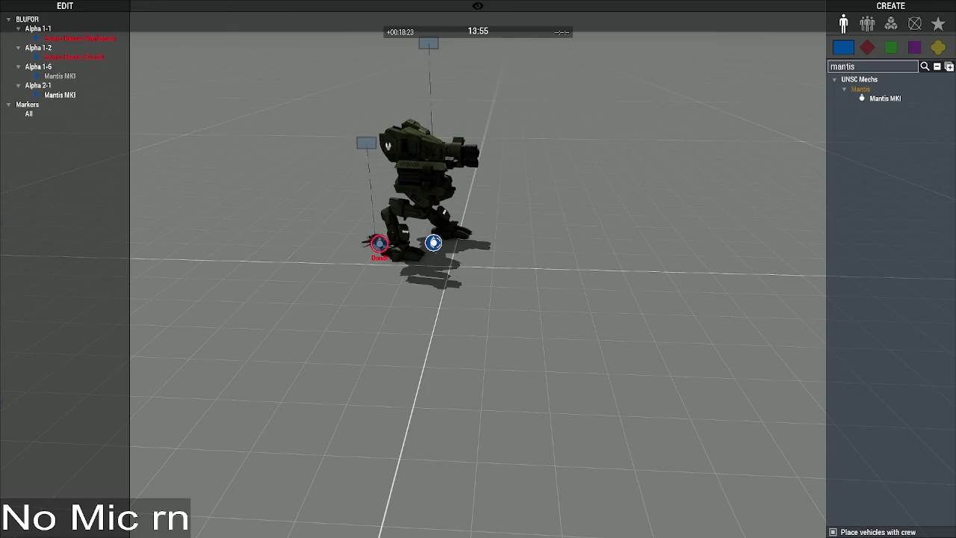
{"action": "left_click_drag", "start_coordinate": [433, 242], "coordinate": [735, 224]}
{"action": "left_click", "coordinate": [446, 363]}
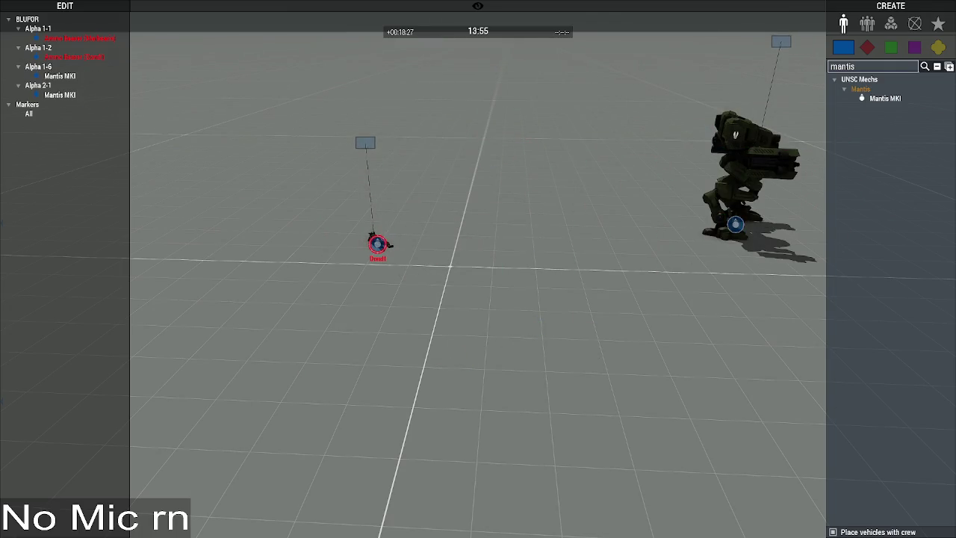
{"action": "key", "text": "alt+Tab"}
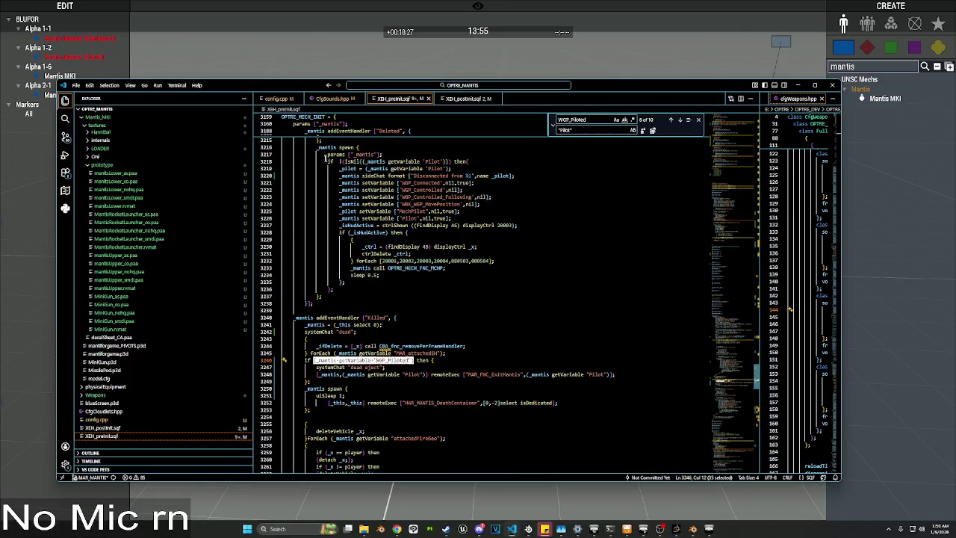
Step: Fold OPTRE_MECH_INIT and MAR_LoadPlayable_MANTIS to reach the playerMHR handler
{"action": "left_click", "coordinate": [278, 118]}
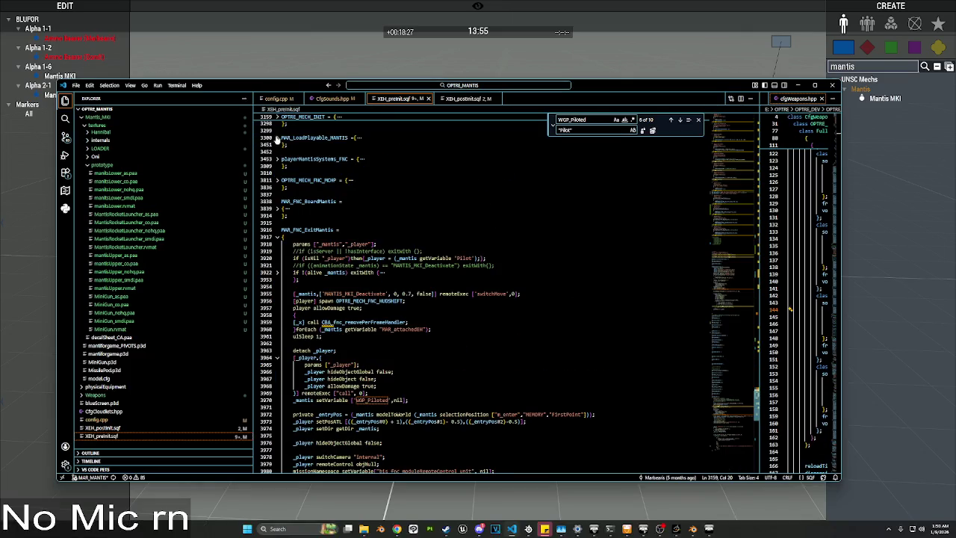
{"action": "scroll", "coordinate": [277, 149], "scroll_direction": "up", "scroll_amount": 5}
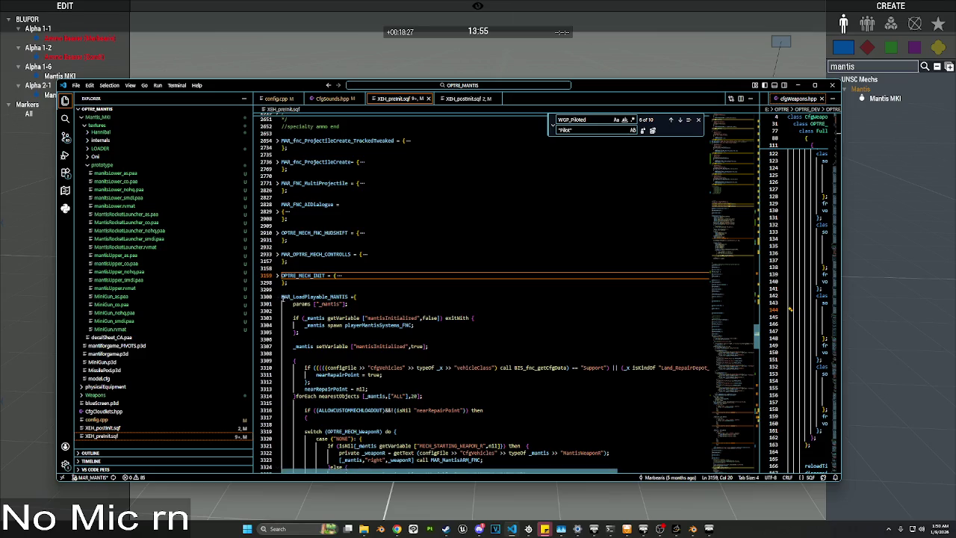
{"action": "left_click", "coordinate": [278, 296]}
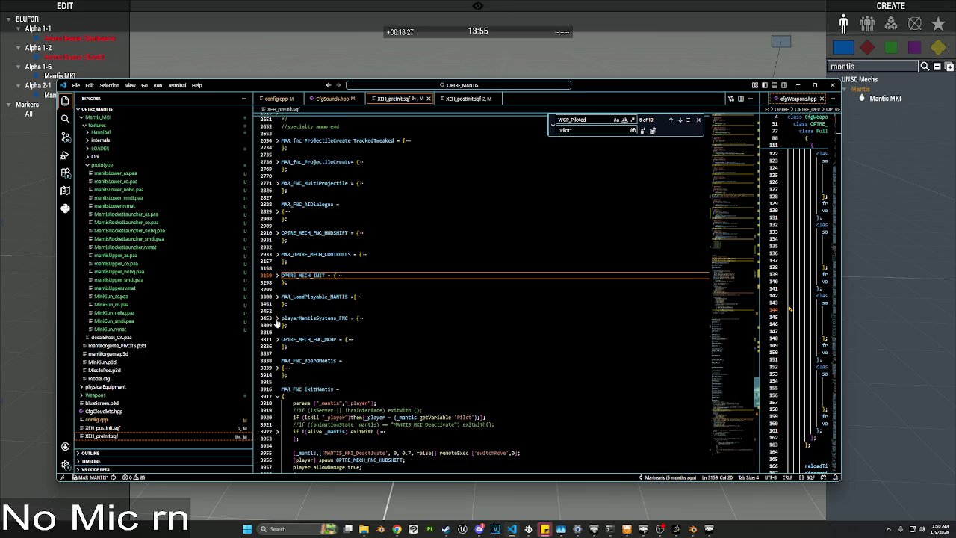
{"action": "scroll", "coordinate": [351, 282], "scroll_direction": "down", "scroll_amount": 10}
{"action": "scroll", "coordinate": [351, 282], "scroll_direction": "down", "scroll_amount": 10}
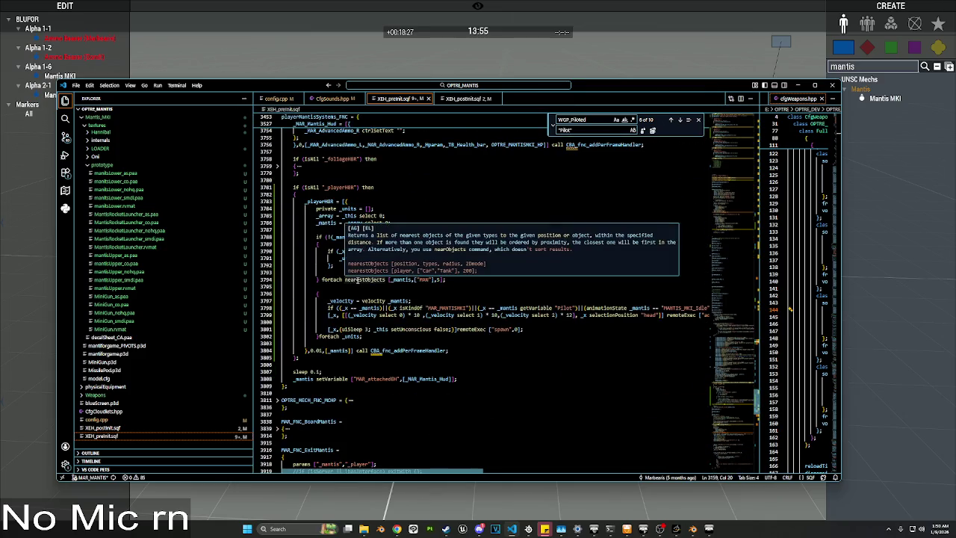
{"action": "left_click", "coordinate": [519, 364]}
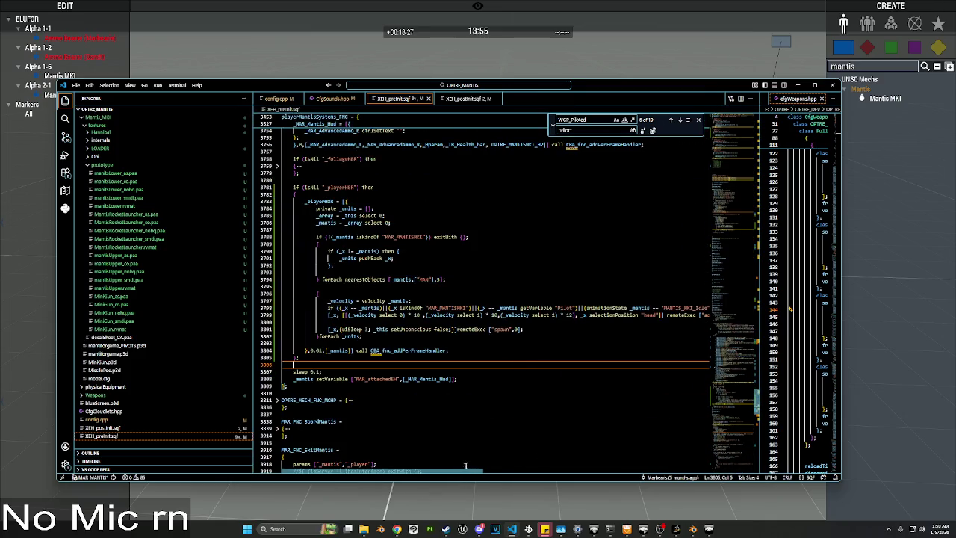
{"action": "mouse_move", "coordinate": [464, 471]}
{"action": "left_mouse_down"}
{"action": "mouse_move", "coordinate": [531, 478]}
{"action": "mouse_move", "coordinate": [635, 464]}
{"action": "left_mouse_up"}
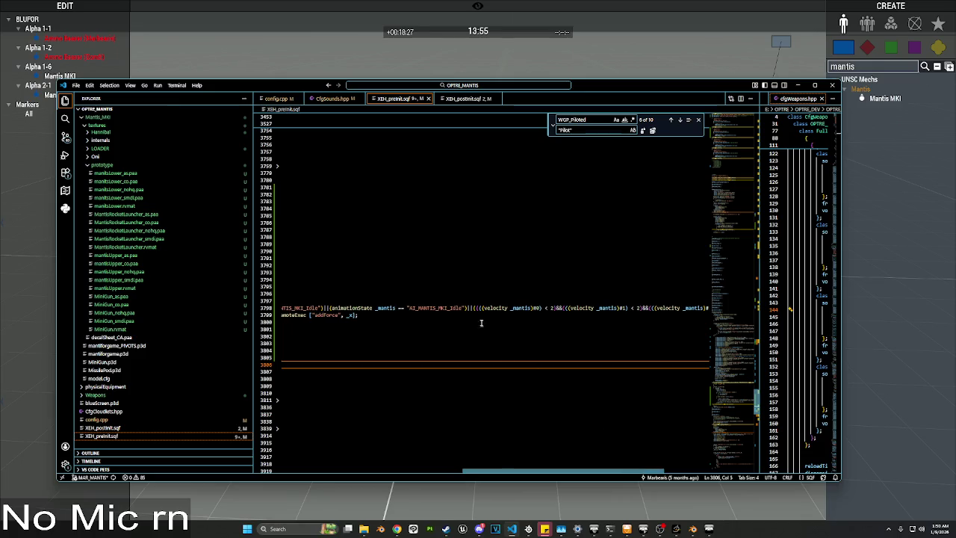
Step: Replace the unit-filter condition on line 3798 with the velocity-below-2 check
{"action": "mouse_move", "coordinate": [471, 308]}
{"action": "left_mouse_down"}
{"action": "mouse_move", "coordinate": [284, 308]}
{"action": "mouse_move", "coordinate": [475, 307]}
{"action": "left_mouse_up"}
{"action": "key", "text": "ctrl+v"}
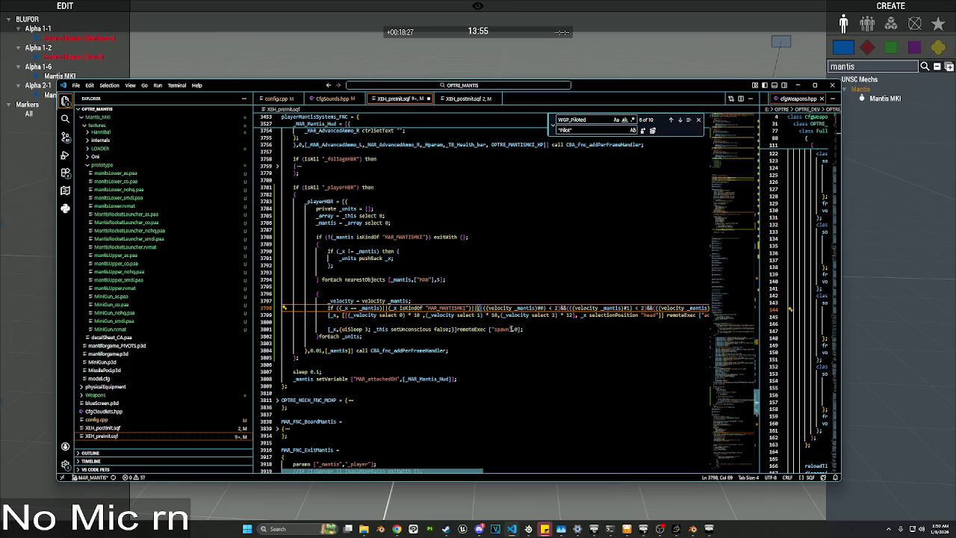
{"action": "left_click_drag", "start_coordinate": [455, 473], "coordinate": [515, 469]}
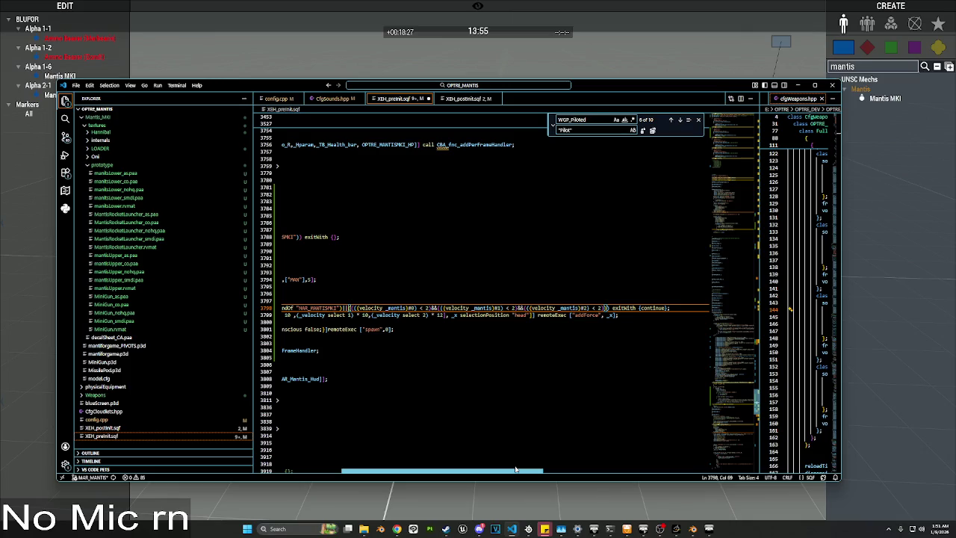
{"action": "left_click_drag", "start_coordinate": [516, 469], "coordinate": [454, 469]}
{"action": "left_click", "coordinate": [487, 350]}
{"action": "scroll", "coordinate": [489, 389], "scroll_direction": "up", "scroll_amount": 3}
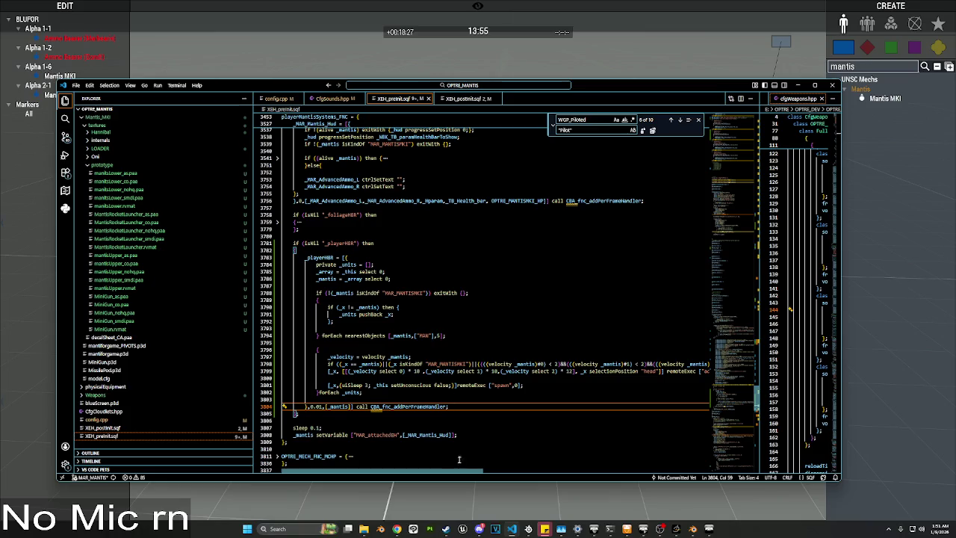
{"action": "mouse_move", "coordinate": [445, 471]}
{"action": "left_mouse_down"}
{"action": "mouse_move", "coordinate": [497, 473]}
{"action": "mouse_move", "coordinate": [329, 474]}
{"action": "left_mouse_up"}
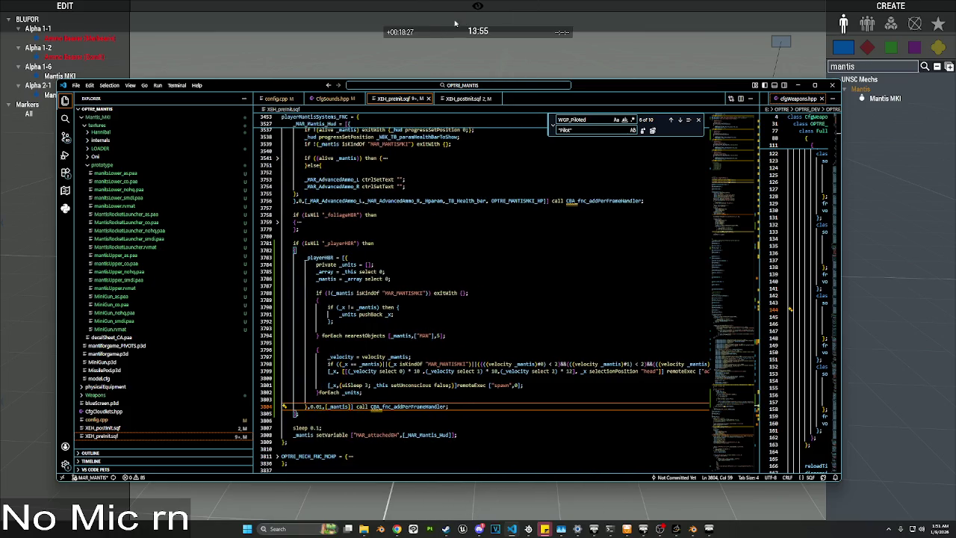
Step: Review the edited loop, then fold playerMantisSystems_FNC
{"action": "left_click", "coordinate": [422, 235]}
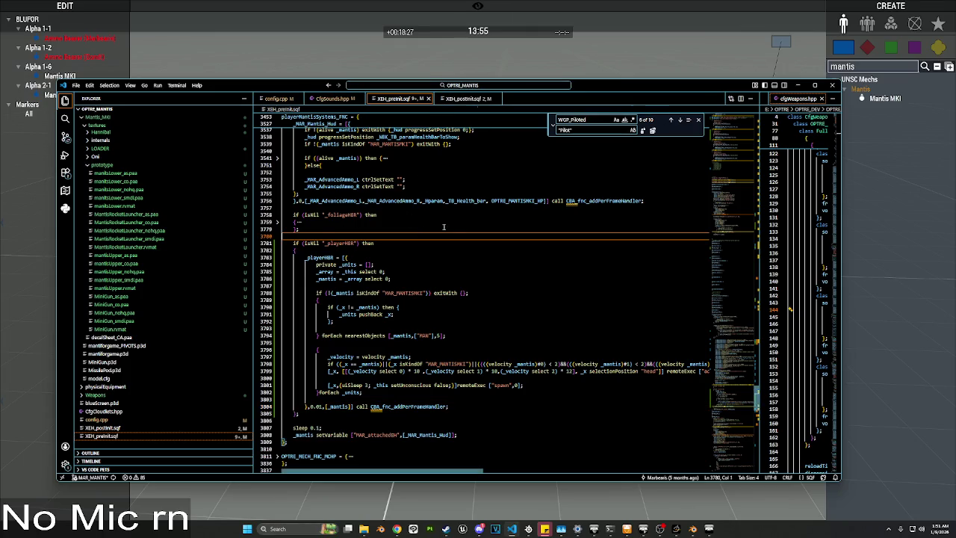
{"action": "scroll", "coordinate": [438, 228], "scroll_direction": "up", "scroll_amount": 2}
{"action": "scroll", "coordinate": [439, 228], "scroll_direction": "up", "scroll_amount": 15}
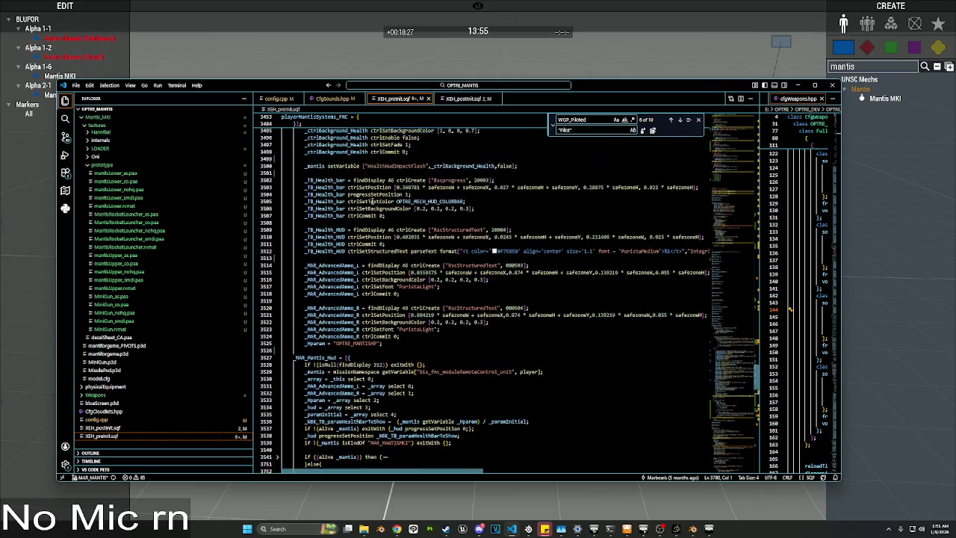
{"action": "scroll", "coordinate": [371, 200], "scroll_direction": "down", "scroll_amount": 4}
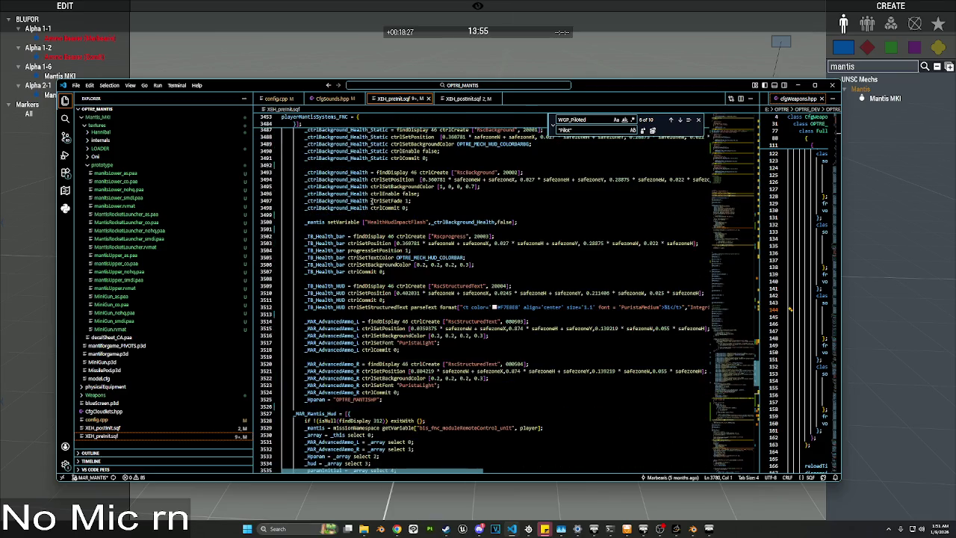
{"action": "scroll", "coordinate": [371, 200], "scroll_direction": "down", "scroll_amount": 5}
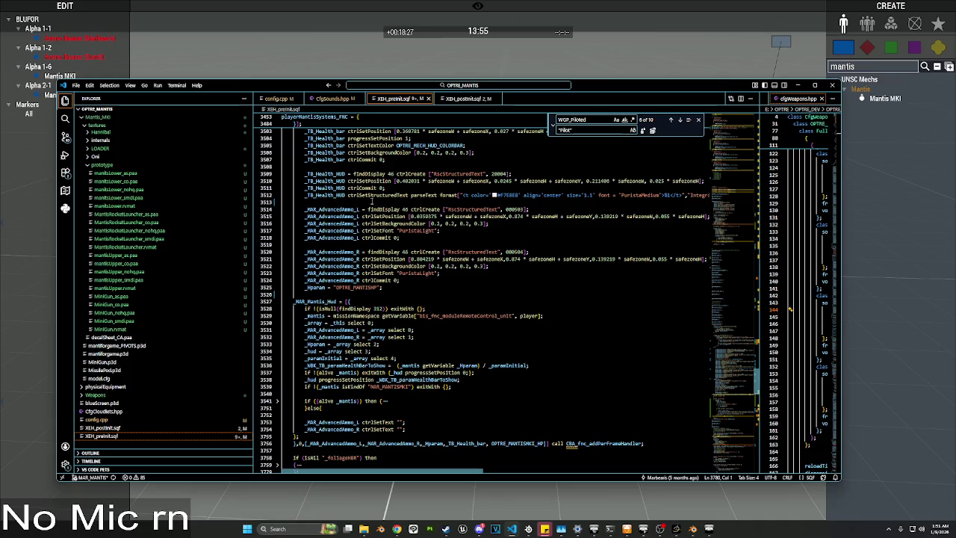
{"action": "scroll", "coordinate": [371, 201], "scroll_direction": "up", "scroll_amount": 5}
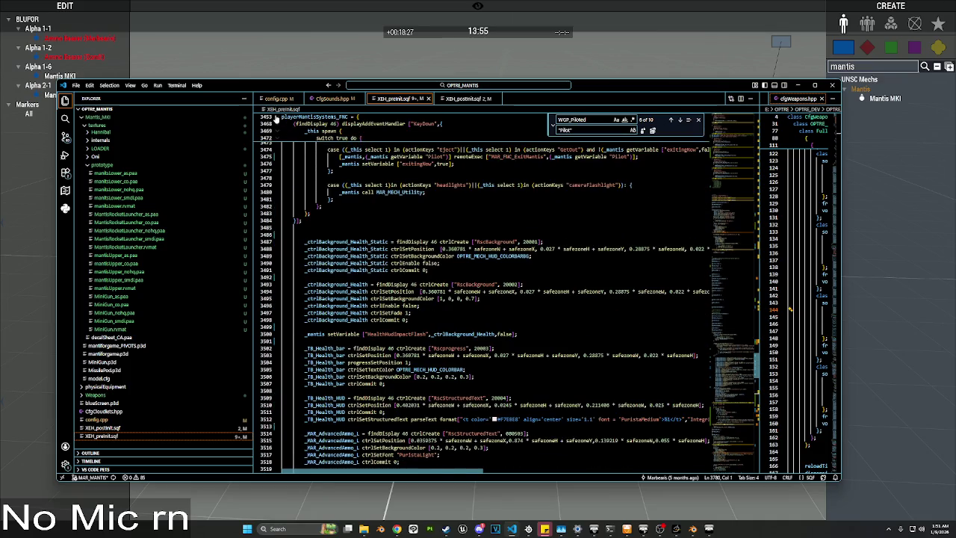
{"action": "left_click", "coordinate": [276, 118]}
{"action": "scroll", "coordinate": [301, 172], "scroll_direction": "up", "scroll_amount": 1}
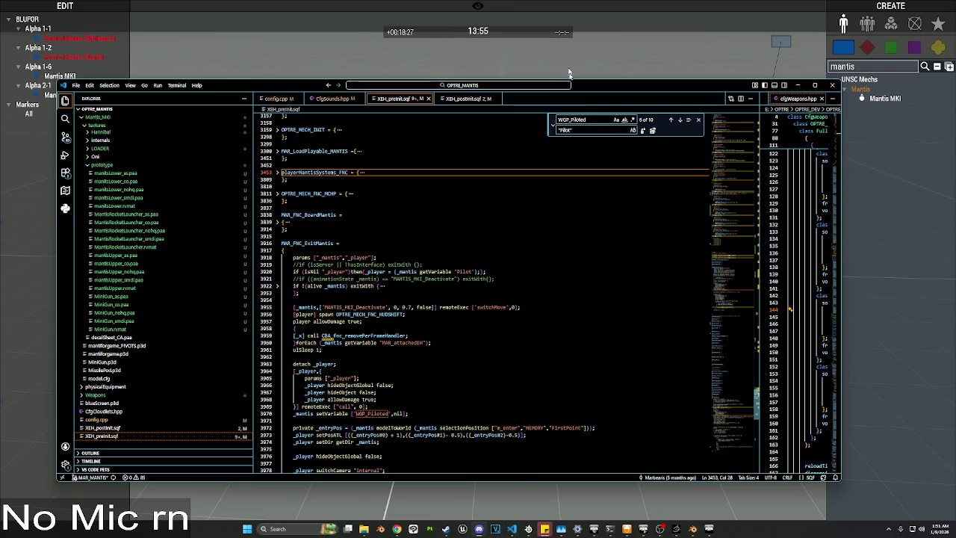
{"action": "key", "text": "alt+Tab"}
Step: Delete the placed Mantis MKI and fold MAR_FNC_ExitMantis in the script
{"action": "left_click", "coordinate": [571, 215]}
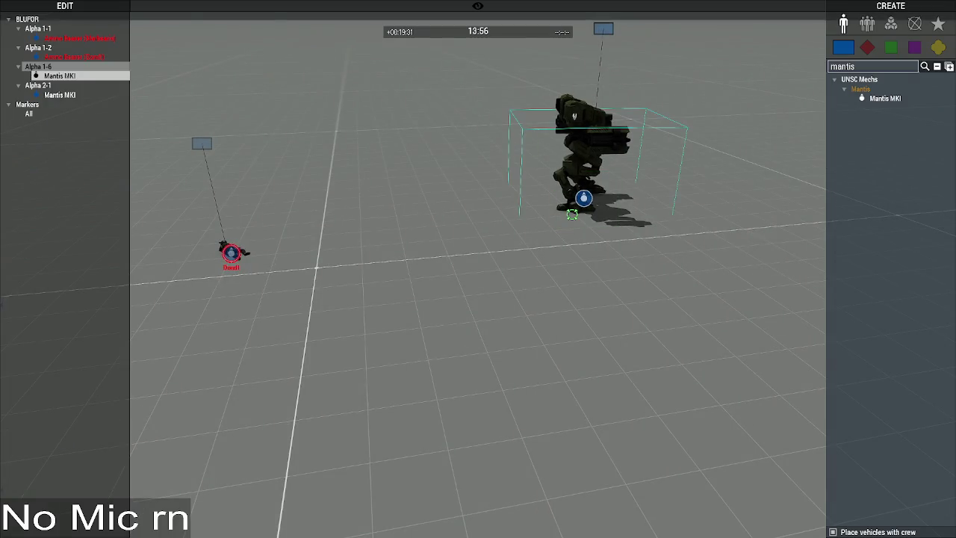
{"action": "key", "text": "Delete"}
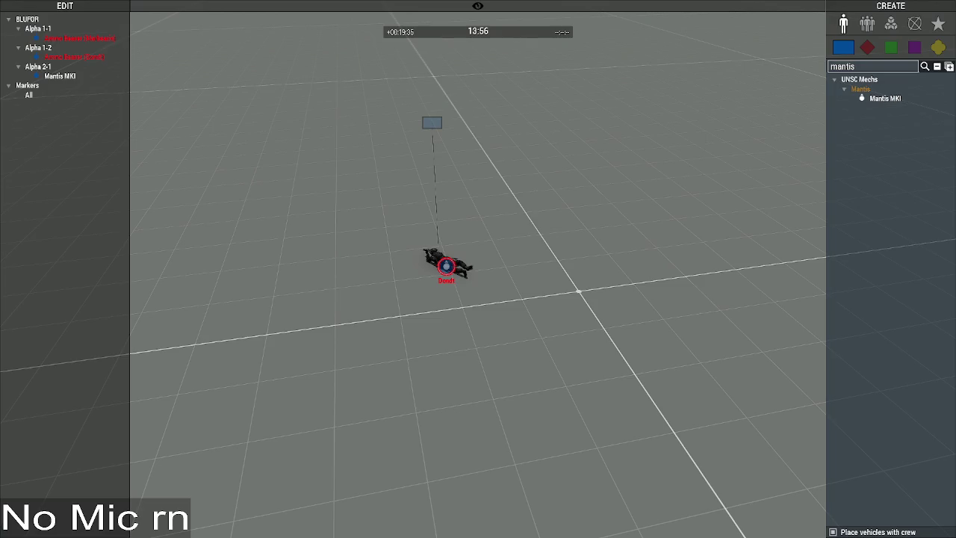
{"action": "key", "text": "alt+Tab"}
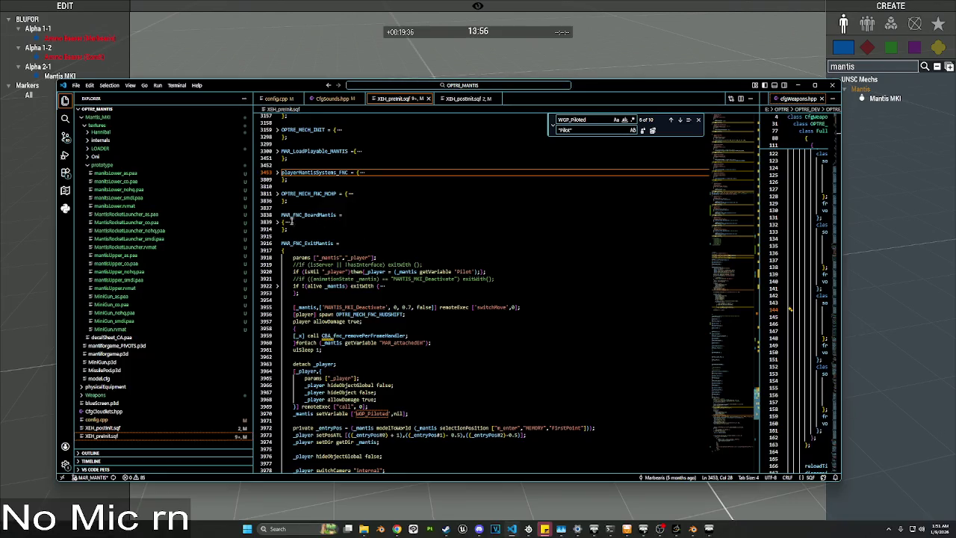
{"action": "left_click", "coordinate": [278, 250]}
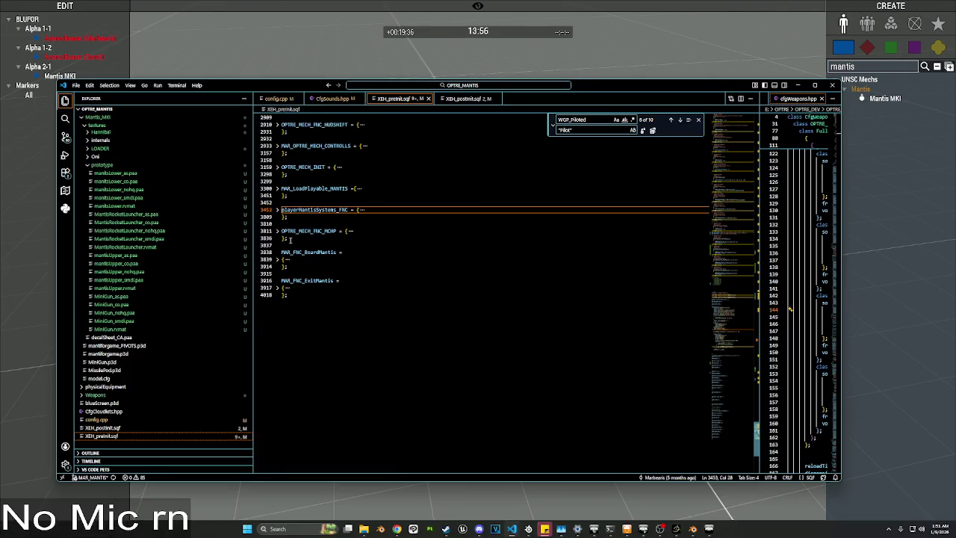
{"action": "scroll", "coordinate": [291, 240], "scroll_direction": "up", "scroll_amount": 1}
{"action": "key", "text": "alt+Tab"}
Step: Run the copied playerMantisSystems_FNC code through a global Execute Code module
{"action": "left_click", "coordinate": [891, 24]}
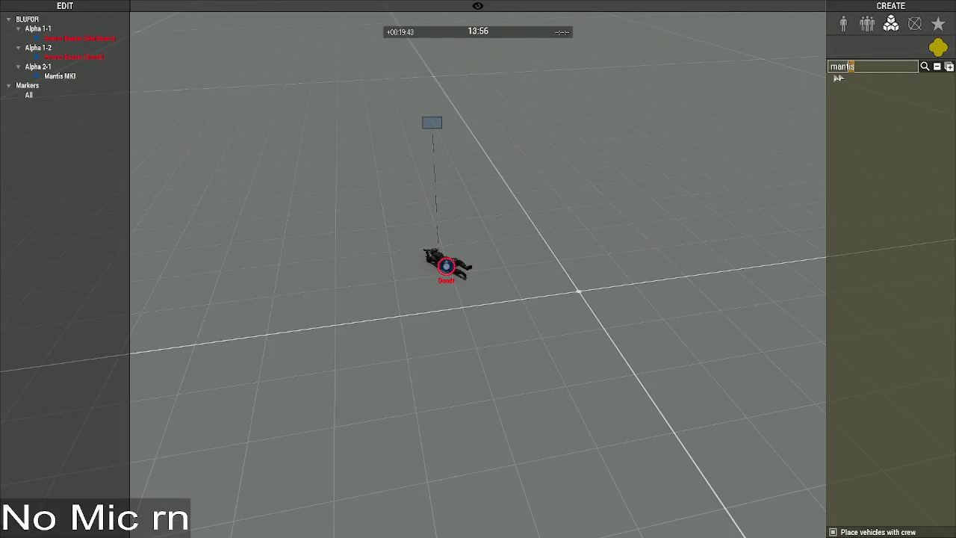
{"action": "key", "text": "BackSpace"}
{"action": "type", "text": "exec"}
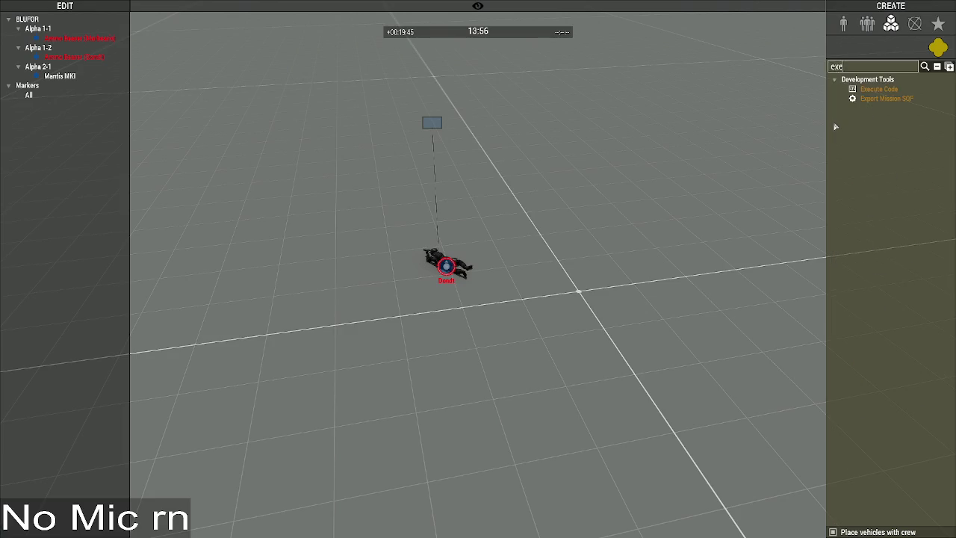
{"action": "left_click", "coordinate": [878, 89]}
{"action": "left_click", "coordinate": [493, 284]}
{"action": "key", "text": "ctrl+a"}
{"action": "key", "text": "ctrl+v"}
{"action": "left_click", "coordinate": [527, 357]}
{"action": "left_click", "coordinate": [601, 372]}
Step: Copy the OPTRE_MECH_INIT block and run it through another Execute Code module
{"action": "key", "text": "alt+Tab"}
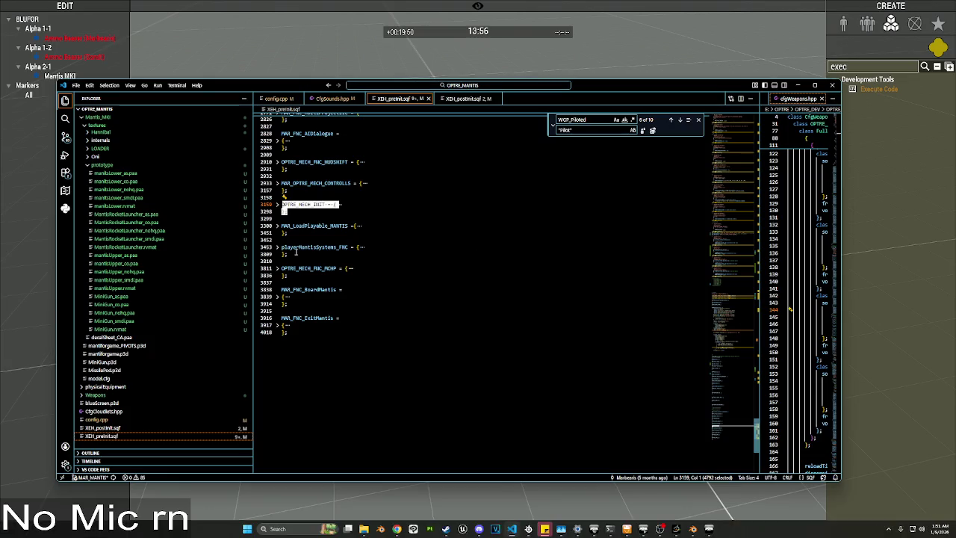
{"action": "double_click", "coordinate": [296, 252]}
{"action": "key", "text": "alt+Tab"}
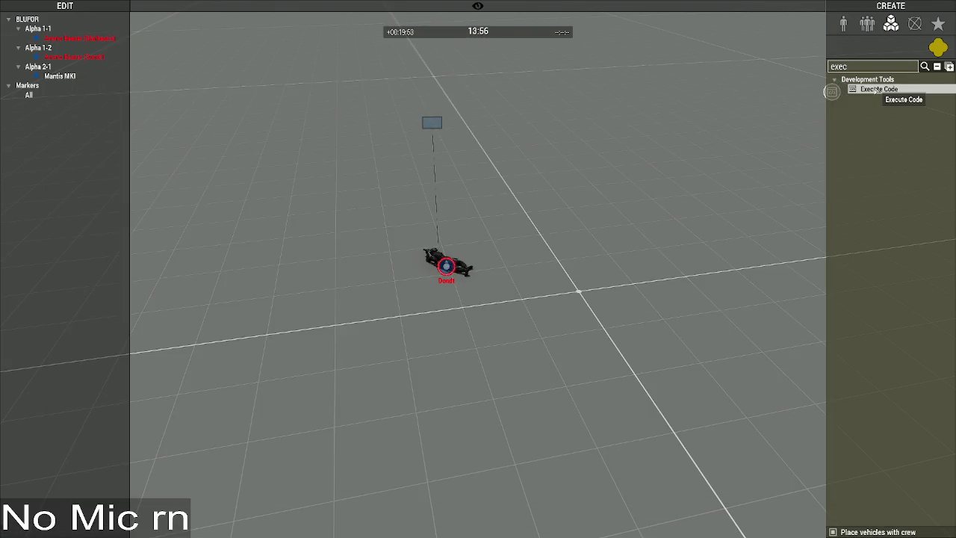
{"action": "left_click", "coordinate": [646, 233]}
{"action": "left_click", "coordinate": [605, 288]}
{"action": "key", "text": "ctrl+a"}
{"action": "key", "text": "ctrl+v"}
{"action": "left_click", "coordinate": [517, 353]}
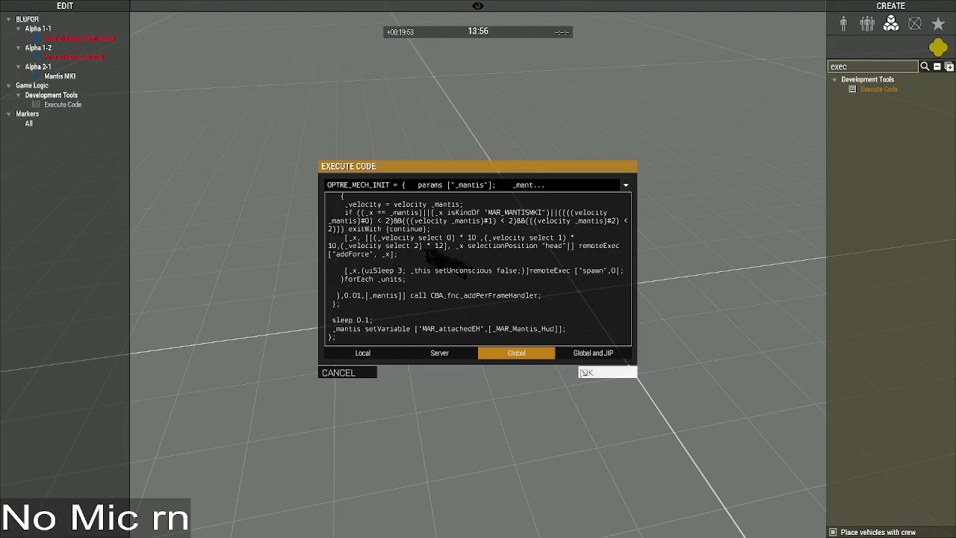
{"action": "left_click", "coordinate": [585, 372]}
Step: Copy the OPTRE_MECH_FNC_MCHP block and run it globally through another Execute Code module
{"action": "key", "text": "alt+Tab"}
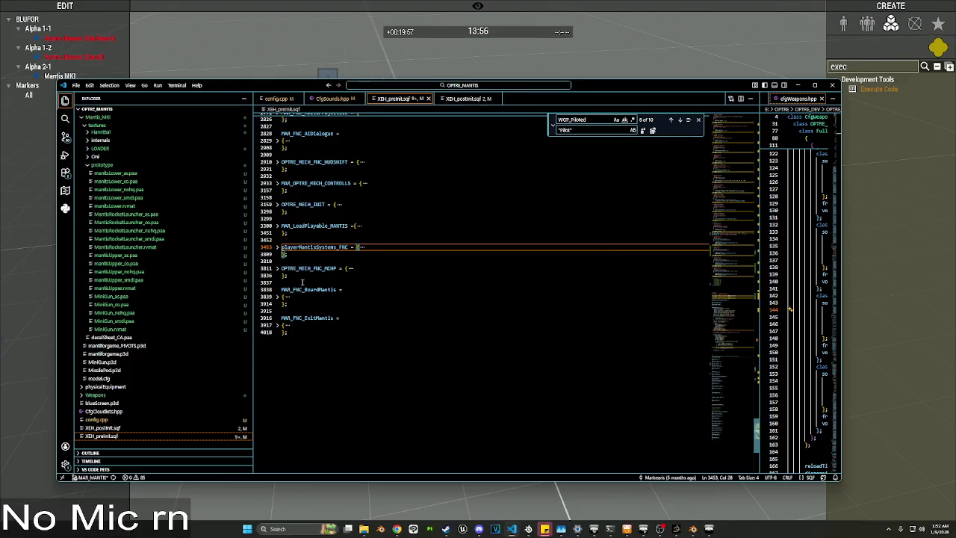
{"action": "scroll", "coordinate": [298, 260], "scroll_direction": "up", "scroll_amount": 1}
{"action": "left_click", "coordinate": [277, 287]}
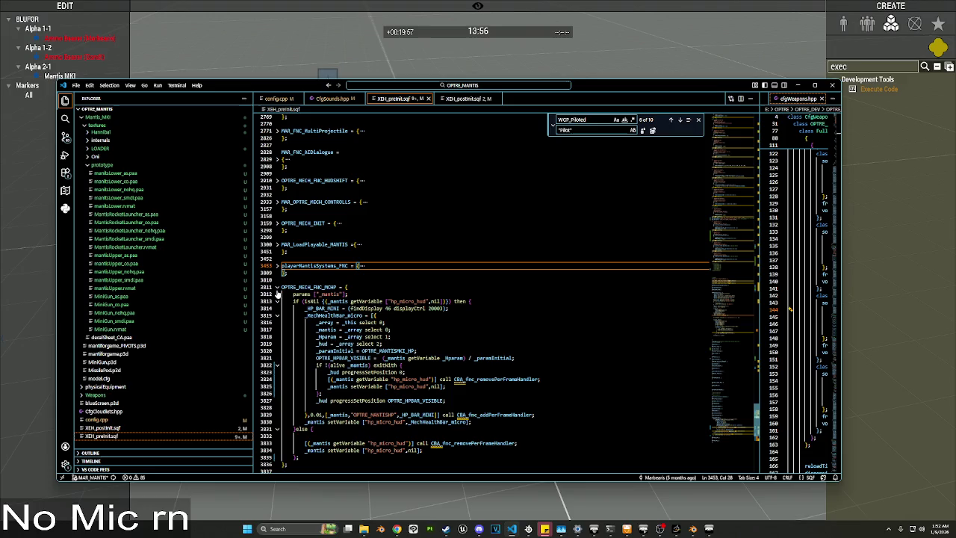
{"action": "left_click", "coordinate": [277, 287]}
{"action": "triple_click", "coordinate": [284, 287]}
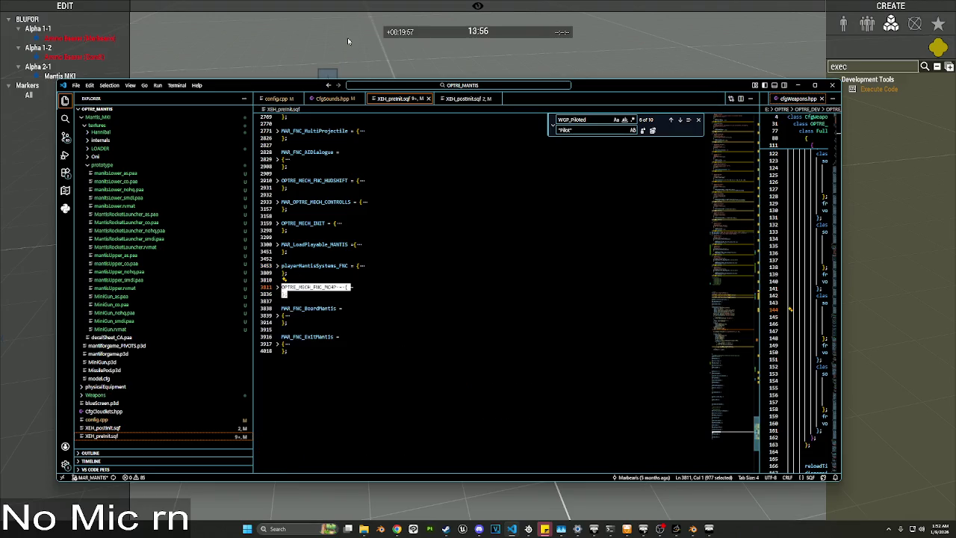
{"action": "left_click", "coordinate": [348, 37]}
{"action": "left_click", "coordinate": [878, 89]}
{"action": "left_click", "coordinate": [517, 263]}
{"action": "key", "text": "ctrl+a"}
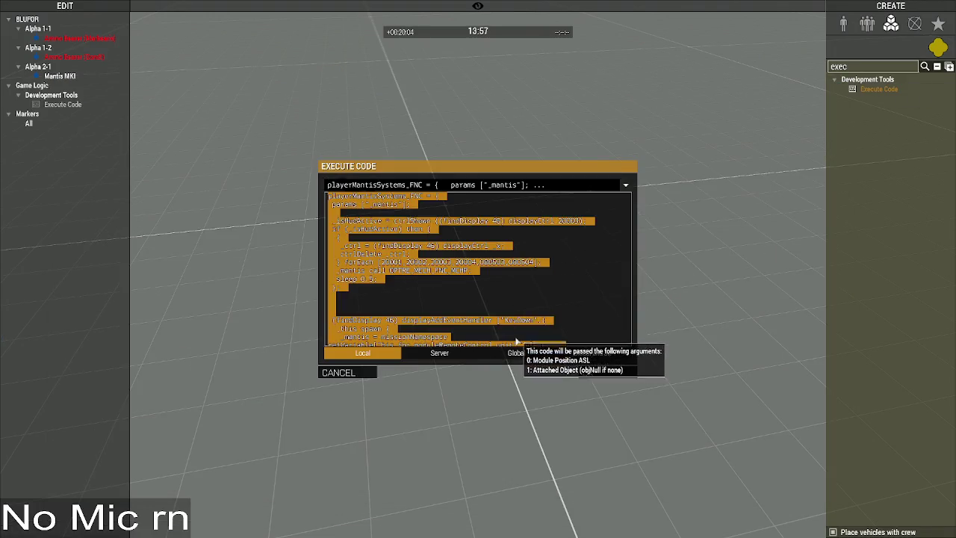
{"action": "key", "text": "ctrl+v"}
{"action": "left_click", "coordinate": [516, 354]}
{"action": "left_click", "coordinate": [600, 373]}
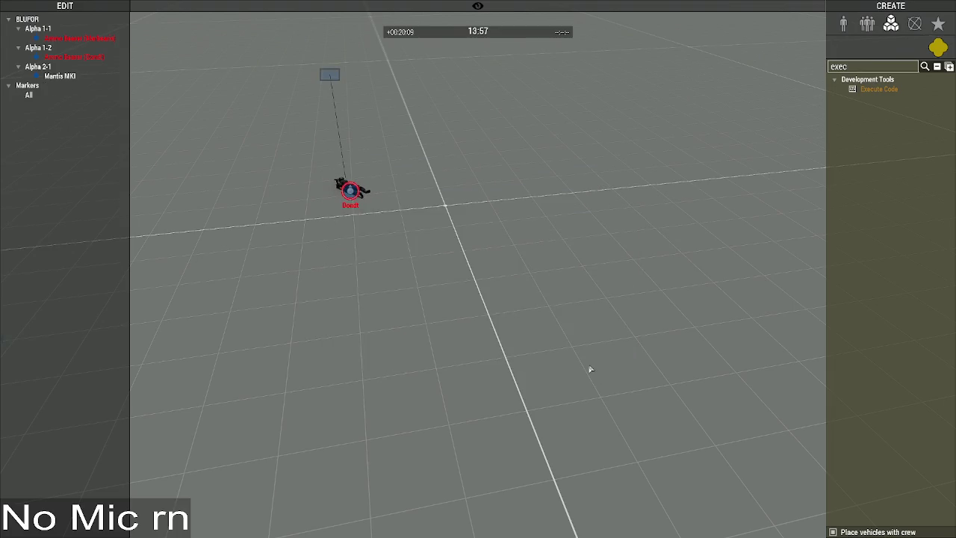
Step: Place a fresh Mantis MKI near the prone soldier
{"action": "left_click", "coordinate": [844, 23]}
{"action": "left_click_drag", "start_coordinate": [868, 66], "coordinate": [778, 68]}
{"action": "type", "text": "mantis"}
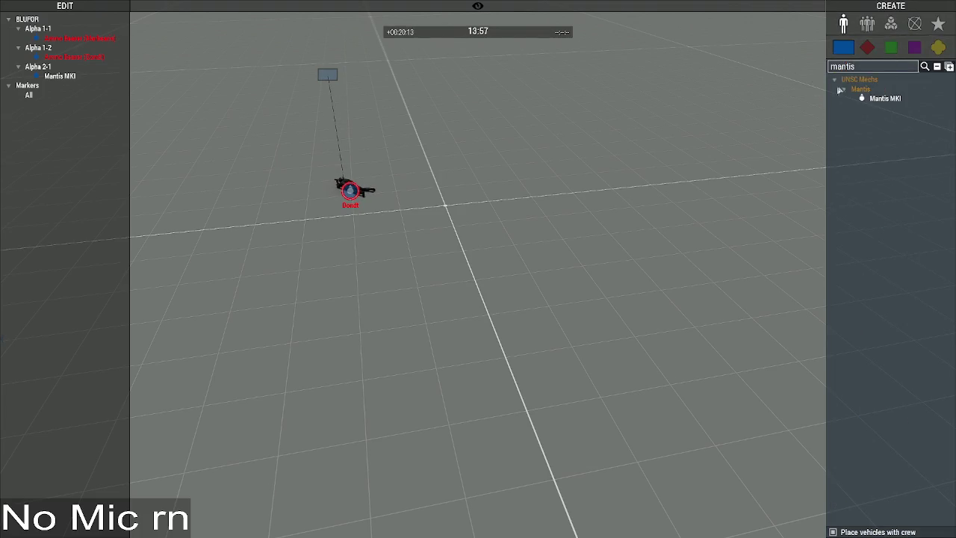
{"action": "left_click", "coordinate": [885, 98]}
{"action": "left_click", "coordinate": [299, 161]}
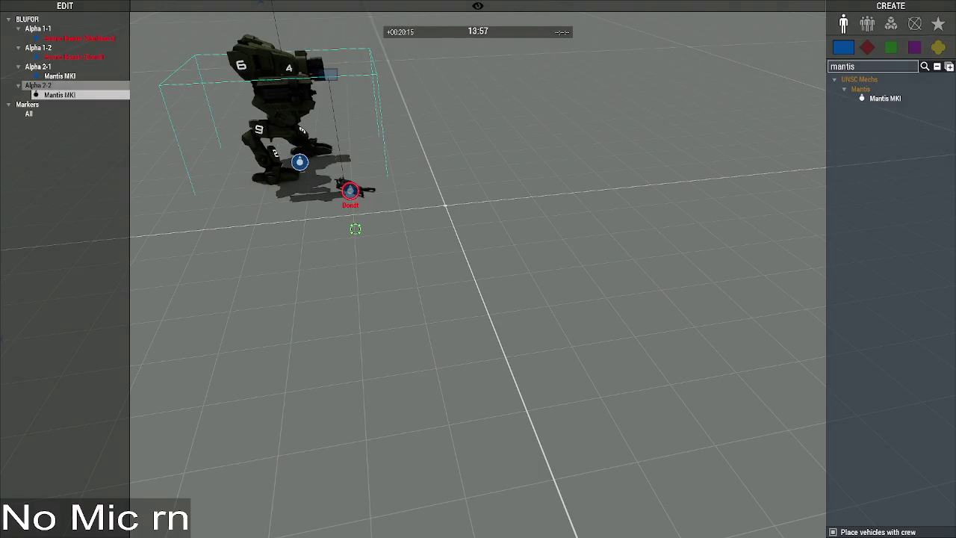
{"action": "left_click", "coordinate": [281, 297]}
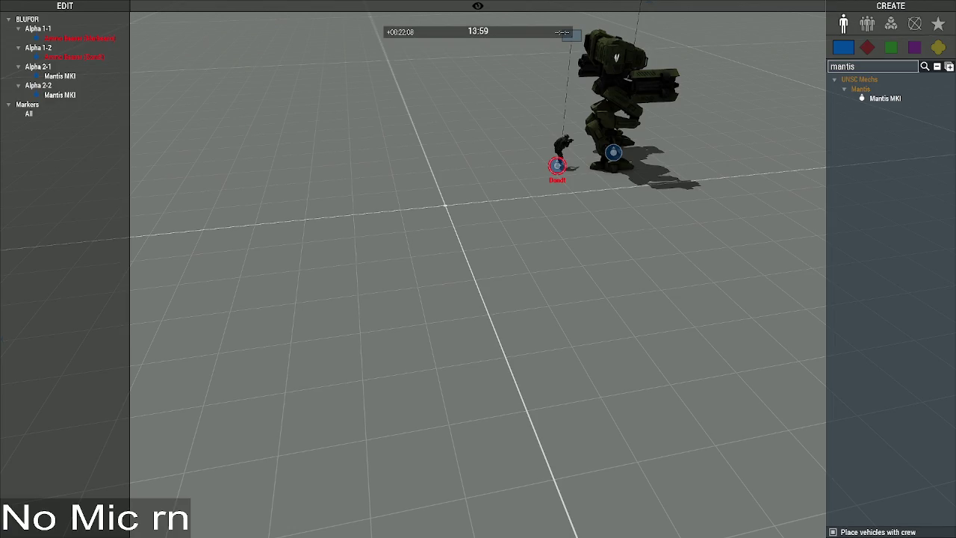
Step: Switch to VS Code and scroll up through the folded XEH_preinit.sqf
{"action": "key", "text": "alt+Tab"}
{"action": "scroll", "coordinate": [276, 199], "scroll_direction": "up", "scroll_amount": 2}
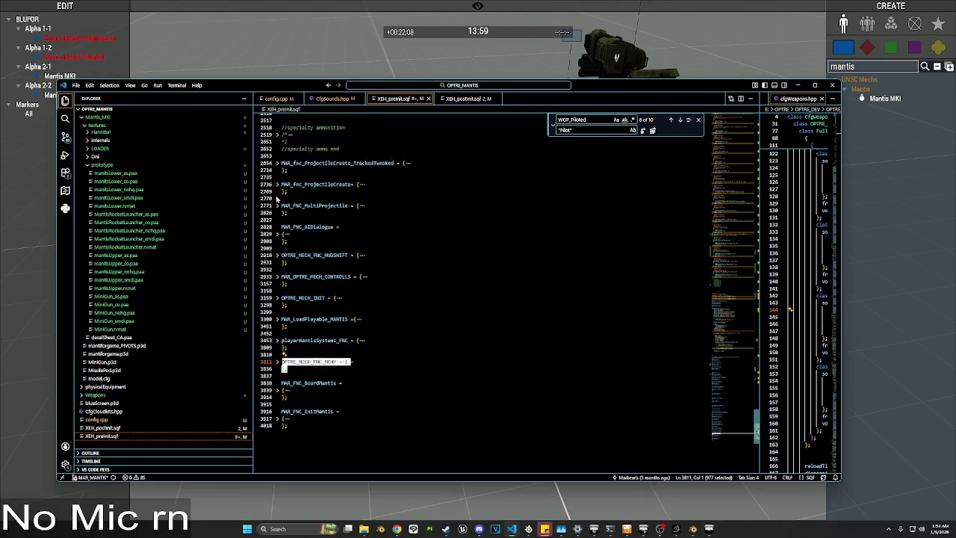
Step: Unfold OPTRE_MECH_INIT, review its Deleted and Killed handlers, then open the Alpha 2-2 Mantis's attributes
{"action": "left_click", "coordinate": [277, 298]}
{"action": "scroll", "coordinate": [483, 295], "scroll_direction": "down", "scroll_amount": 10}
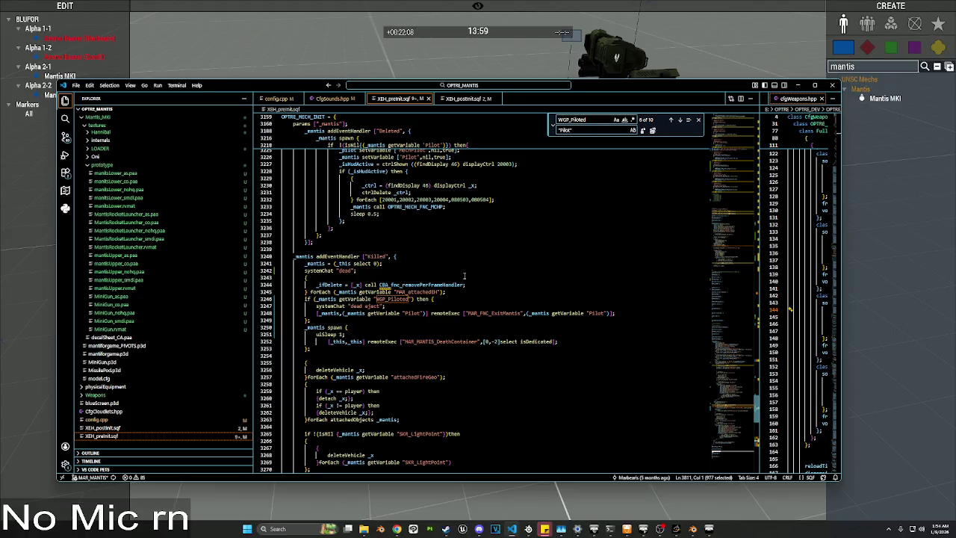
{"action": "scroll", "coordinate": [417, 269], "scroll_direction": "up", "scroll_amount": 2}
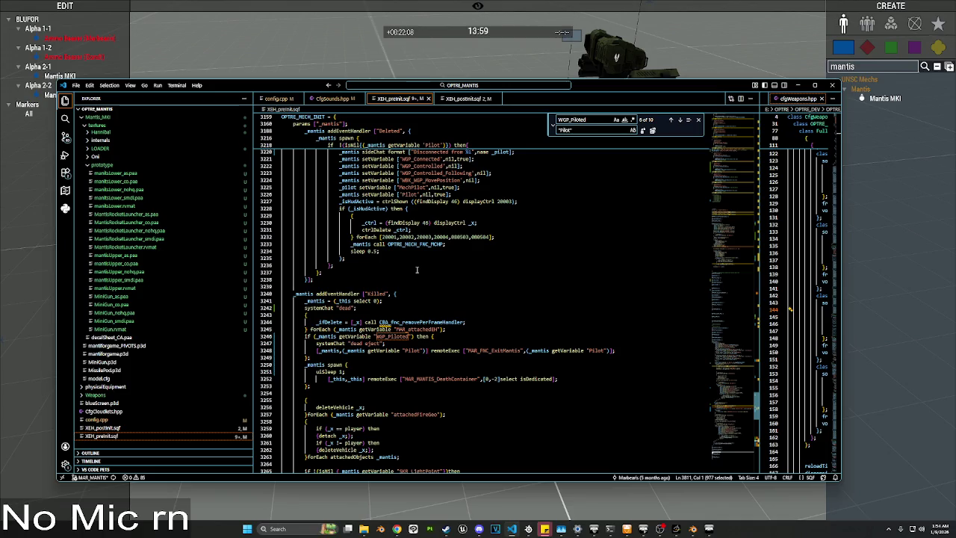
{"action": "scroll", "coordinate": [416, 270], "scroll_direction": "up", "scroll_amount": 3}
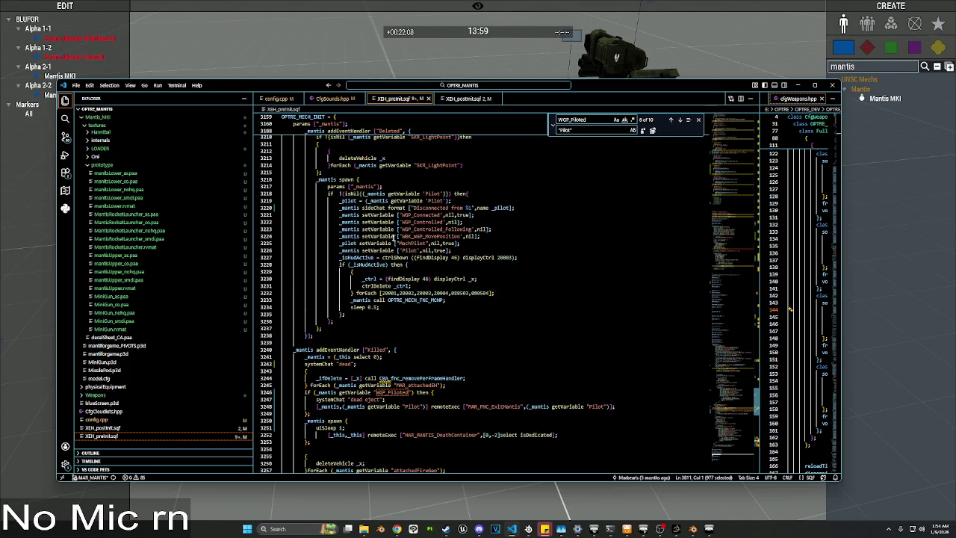
{"action": "scroll", "coordinate": [404, 231], "scroll_direction": "down", "scroll_amount": 3}
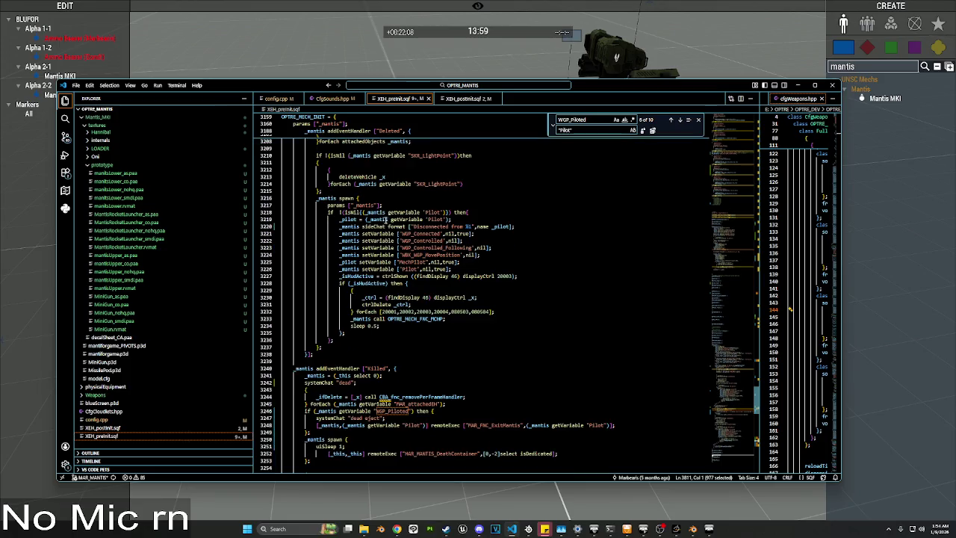
{"action": "scroll", "coordinate": [378, 225], "scroll_direction": "down", "scroll_amount": 2}
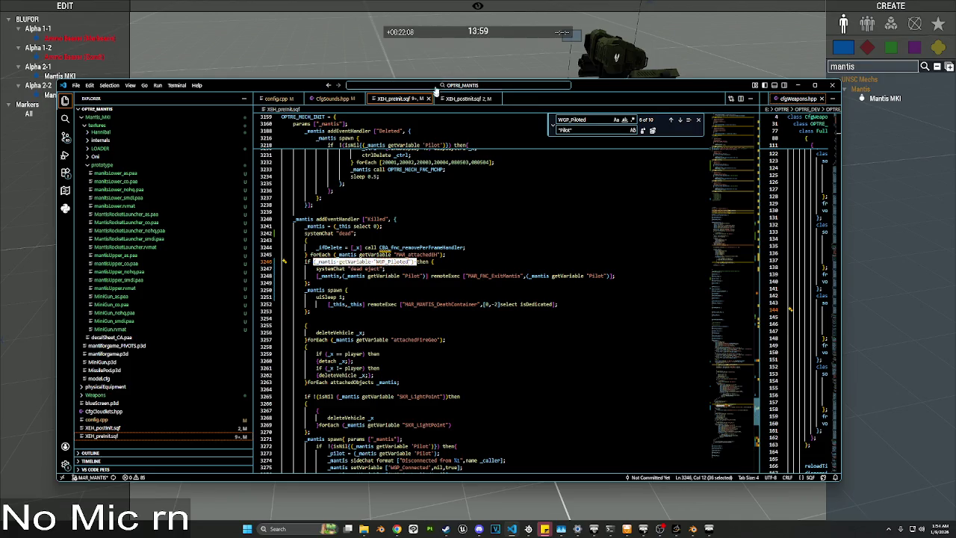
{"action": "key", "text": "alt+Tab"}
{"action": "double_click", "coordinate": [613, 153]}
Step: Run the saved systemChat WGP_Controlled snippet on the Mantis MKI
{"action": "left_click", "coordinate": [478, 318]}
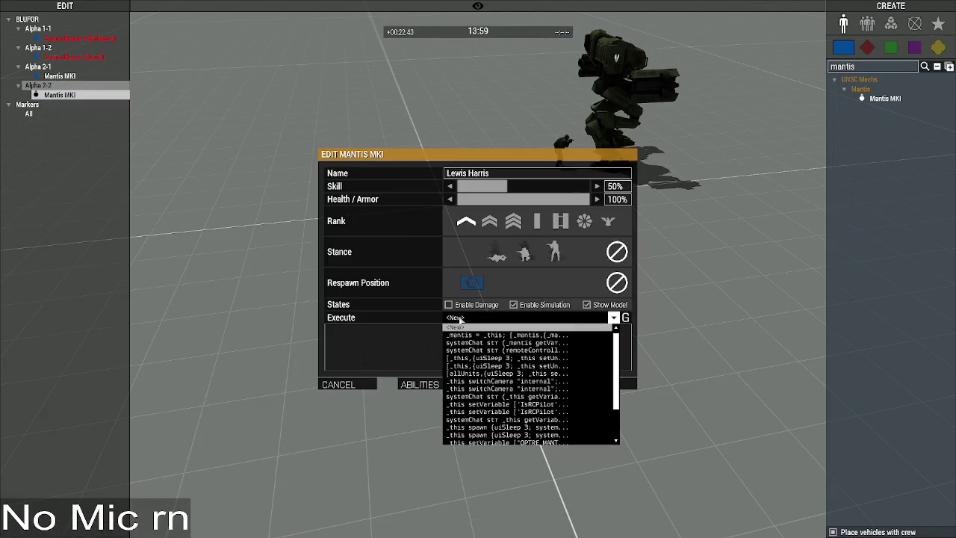
{"action": "left_click", "coordinate": [487, 343]}
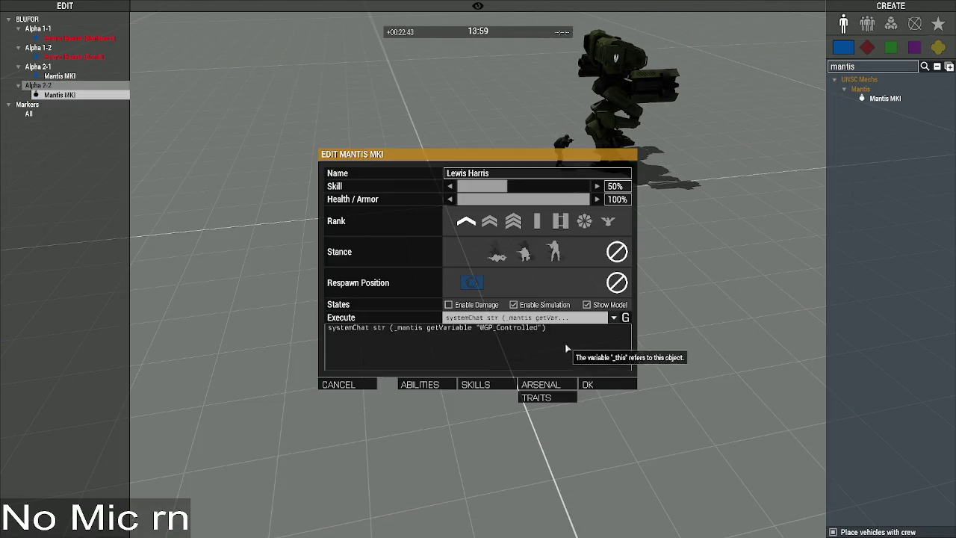
{"action": "left_click", "coordinate": [610, 385]}
{"action": "scroll", "coordinate": [517, 179], "scroll_direction": "up", "scroll_amount": 3}
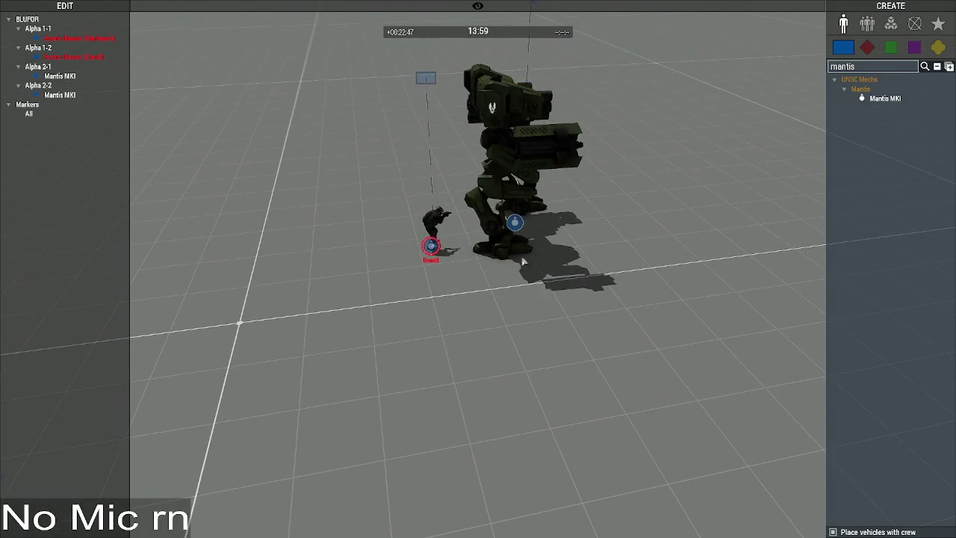
Step: Rerun the systemChat snippet with WGP_Controlled changed to WGP_Piloted
{"action": "double_click", "coordinate": [516, 179]}
{"action": "left_click", "coordinate": [549, 318]}
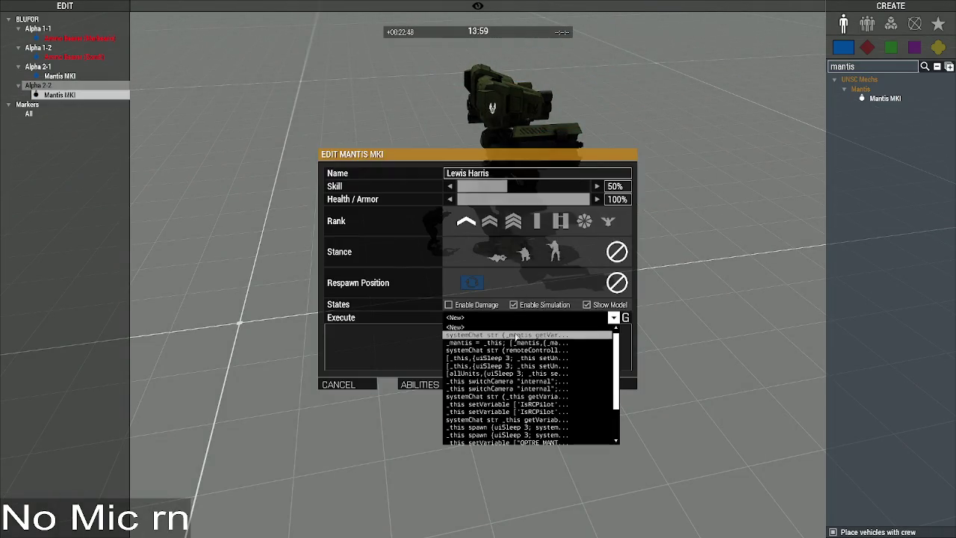
{"action": "left_click", "coordinate": [549, 327]}
{"action": "left_click_drag", "start_coordinate": [549, 327], "coordinate": [392, 331]}
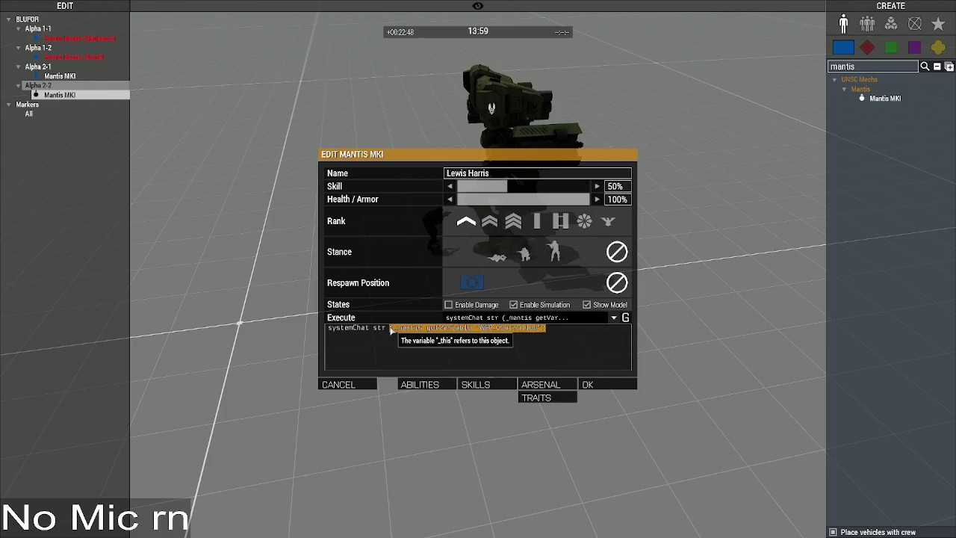
{"action": "type", "text": "(_mantis getVariable \"WGP_Piloted\")"}
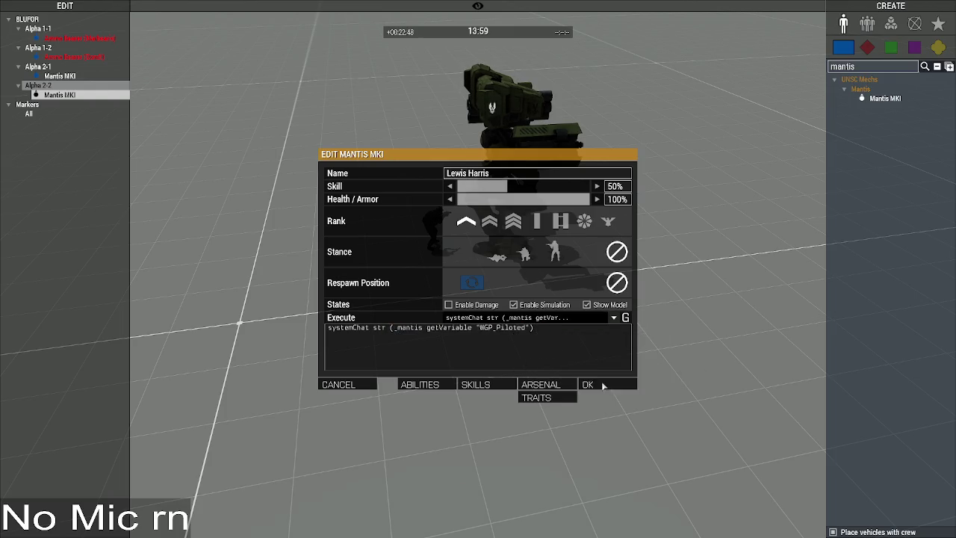
{"action": "left_click", "coordinate": [605, 385]}
{"action": "left_click", "coordinate": [551, 363]}
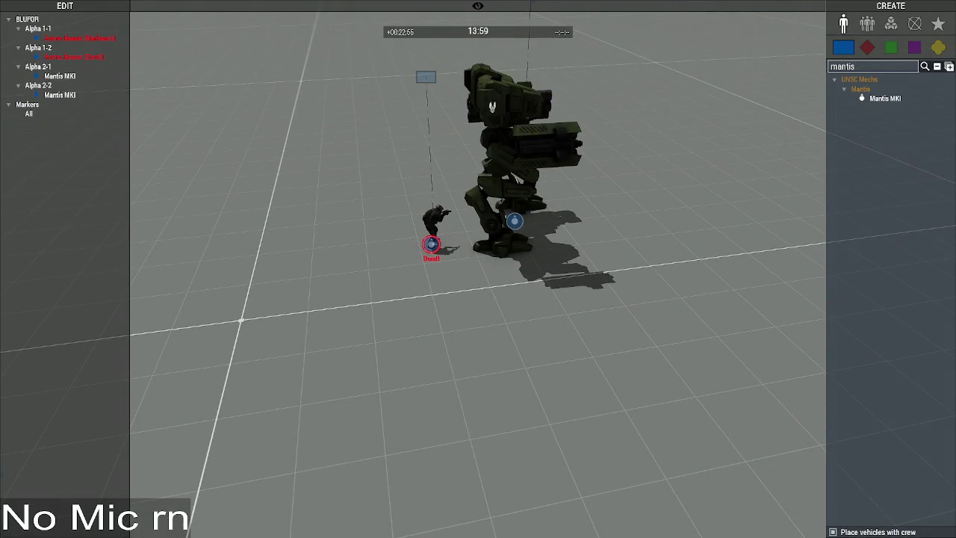
{"action": "key", "text": "alt+Tab"}
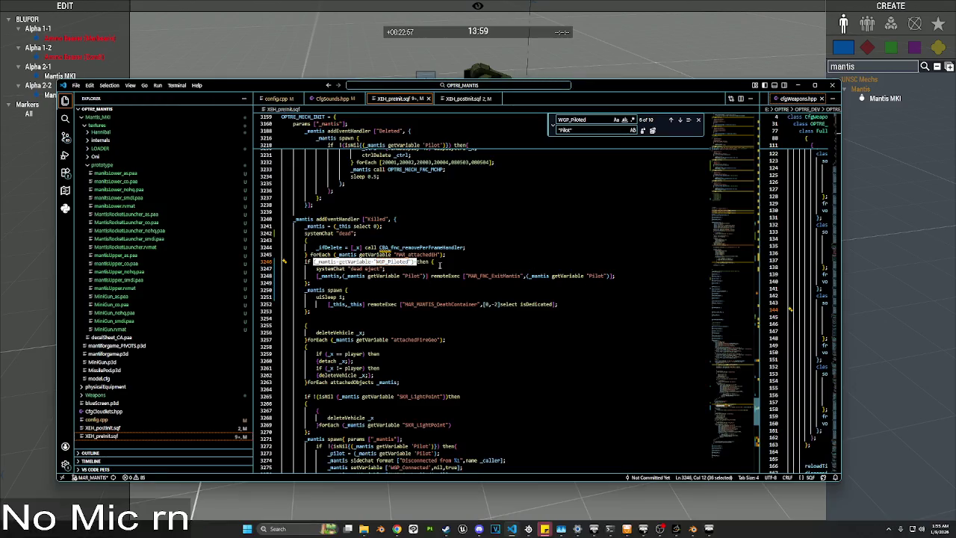
Step: Find WGP_Piloted and change its nil assignment on line 3932 to false
{"action": "double_click", "coordinate": [401, 262]}
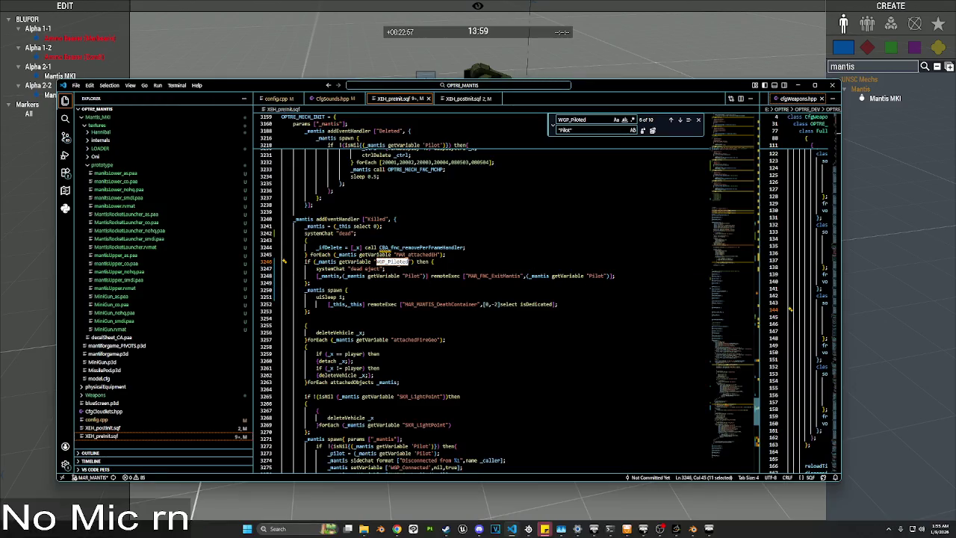
{"action": "key", "text": "ctrl+f"}
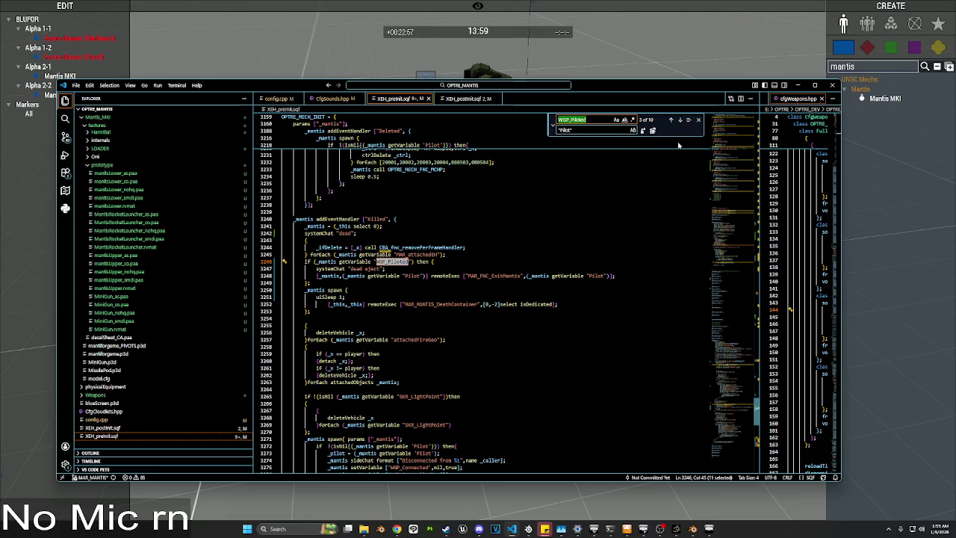
{"action": "left_click", "coordinate": [679, 121]}
{"action": "left_click", "coordinate": [680, 121]}
{"action": "left_click", "coordinate": [680, 121]}
{"action": "left_click", "coordinate": [680, 121]}
{"action": "left_click", "coordinate": [680, 121]}
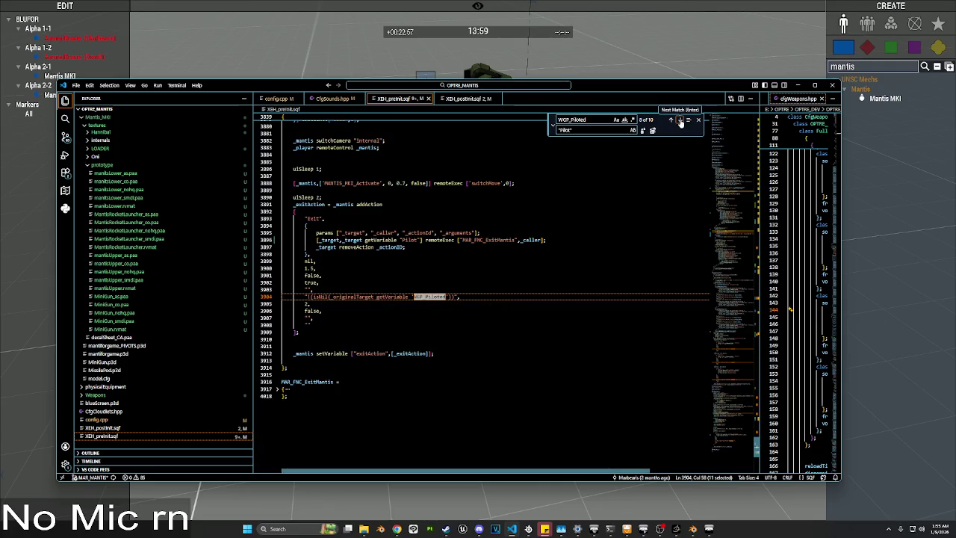
{"action": "left_click", "coordinate": [680, 120]}
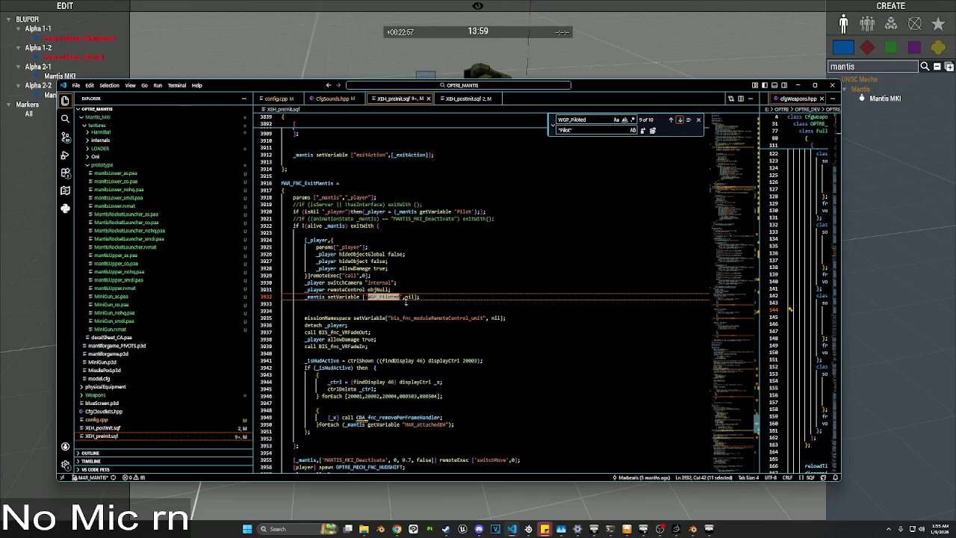
{"action": "double_click", "coordinate": [409, 297]}
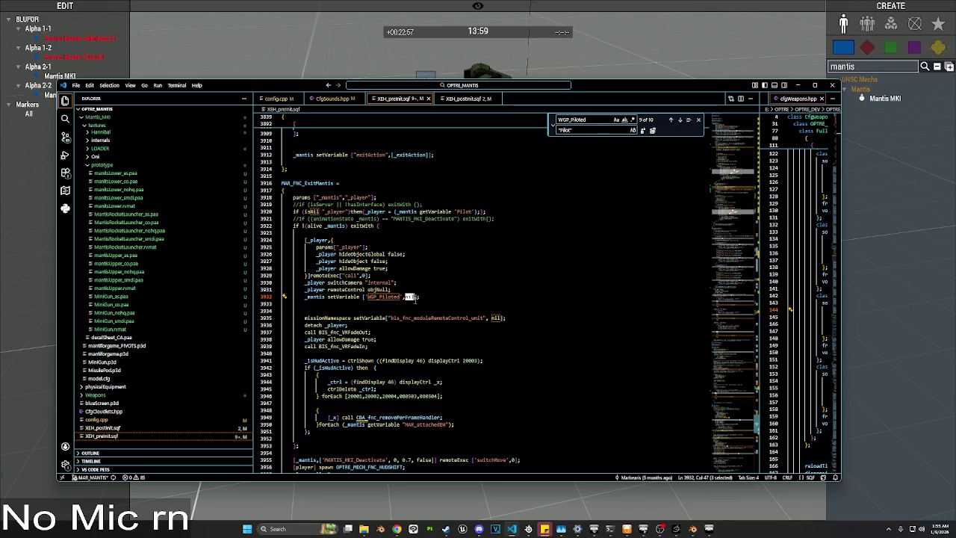
{"action": "type", "text": "false"}
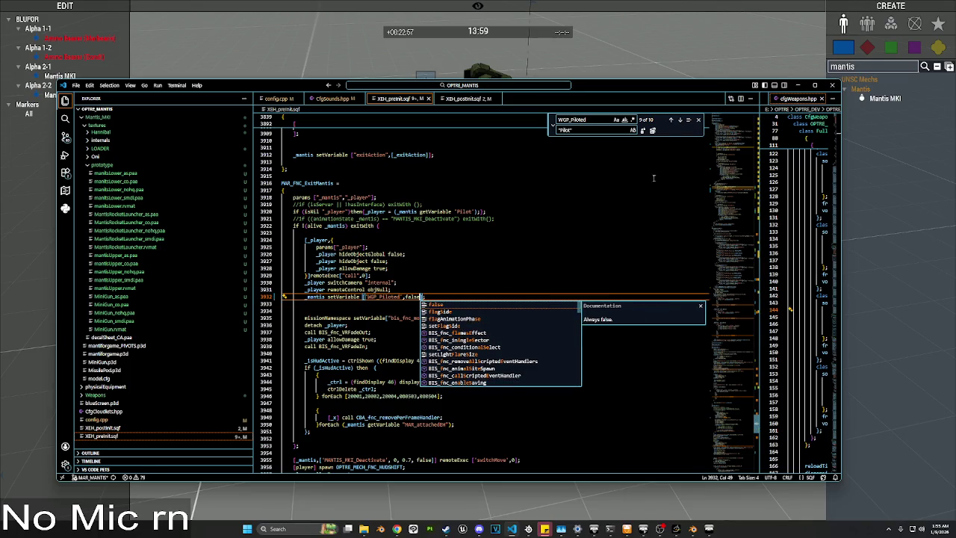
Step: Change the WGP_Piloted nil assignment on line 3970 to false
{"action": "left_click", "coordinate": [679, 121]}
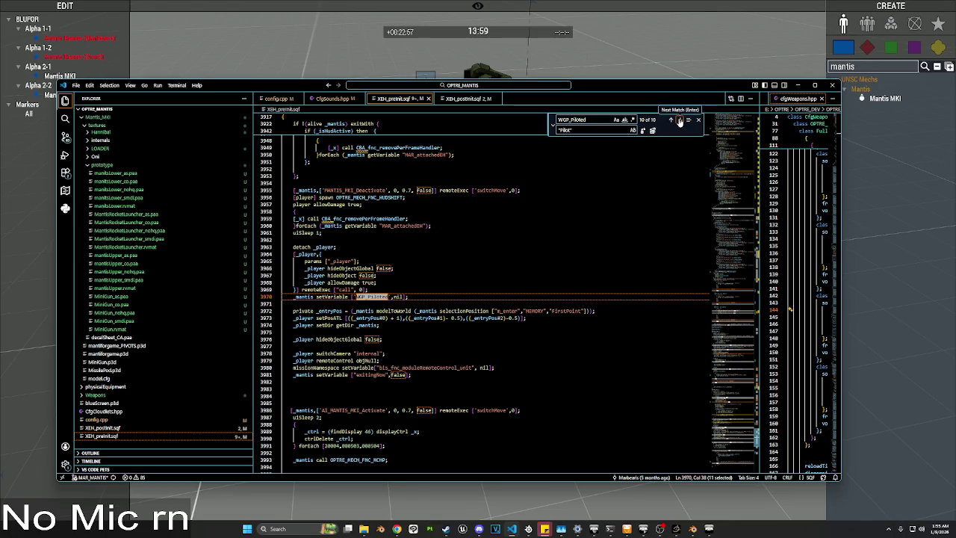
{"action": "double_click", "coordinate": [398, 297]}
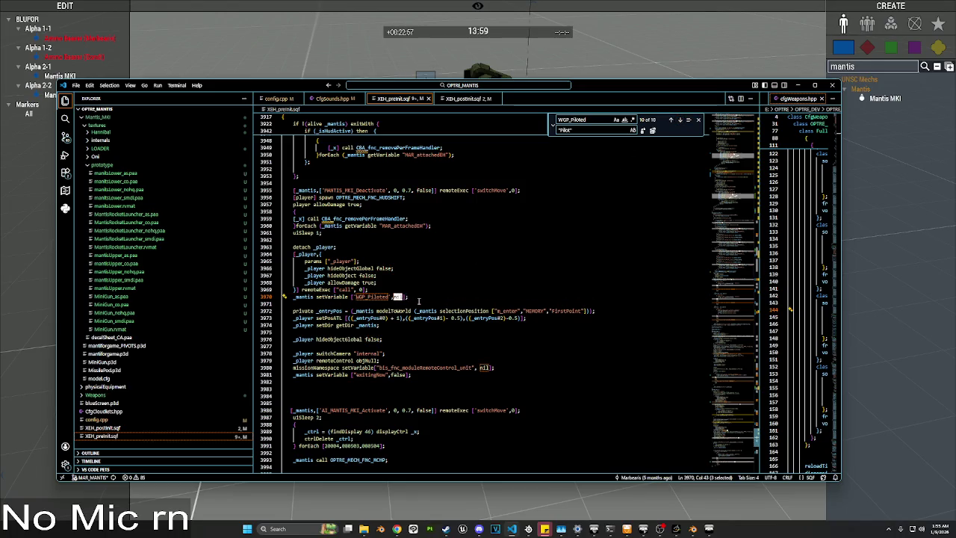
{"action": "scroll", "coordinate": [419, 301], "scroll_direction": "up", "scroll_amount": 5}
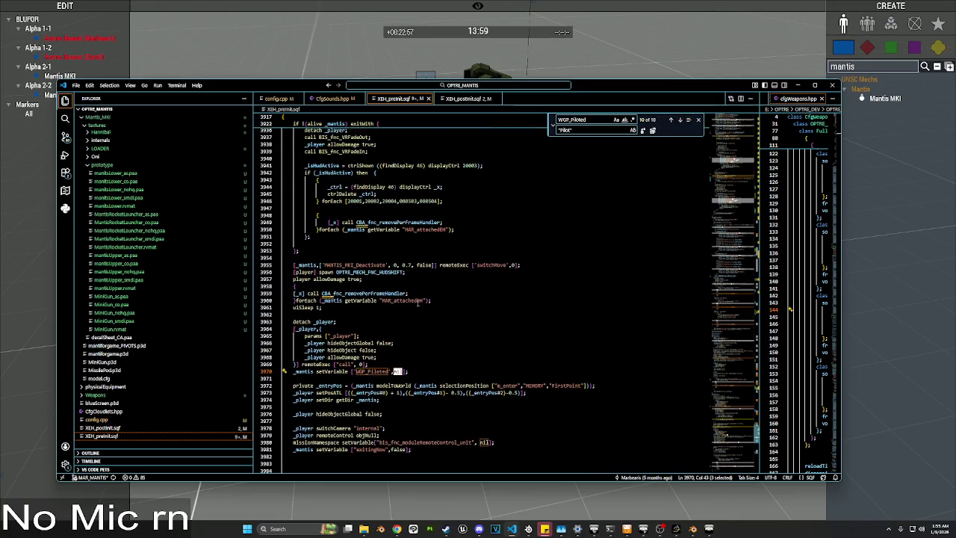
{"action": "scroll", "coordinate": [416, 304], "scroll_direction": "up", "scroll_amount": 5}
{"action": "scroll", "coordinate": [416, 305], "scroll_direction": "down", "scroll_amount": 5}
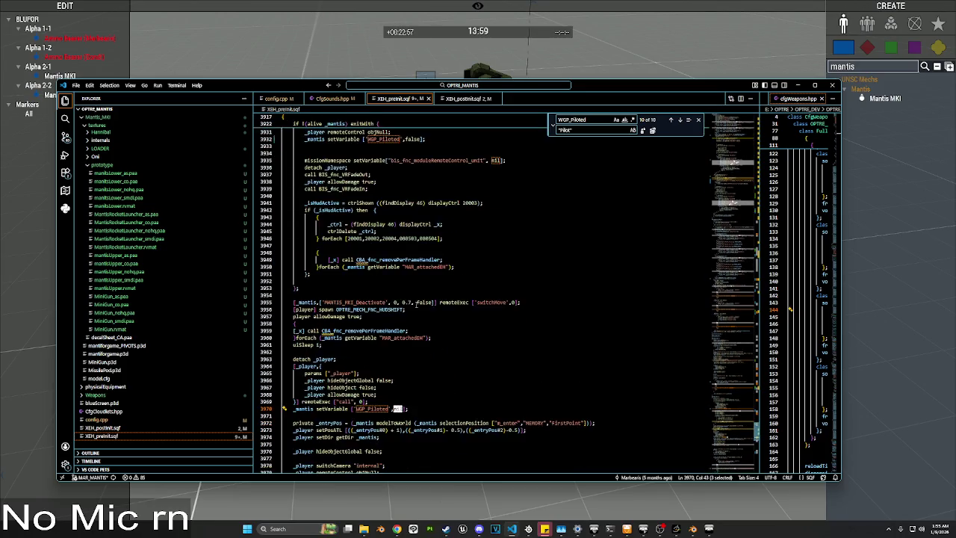
{"action": "type", "text": "false"}
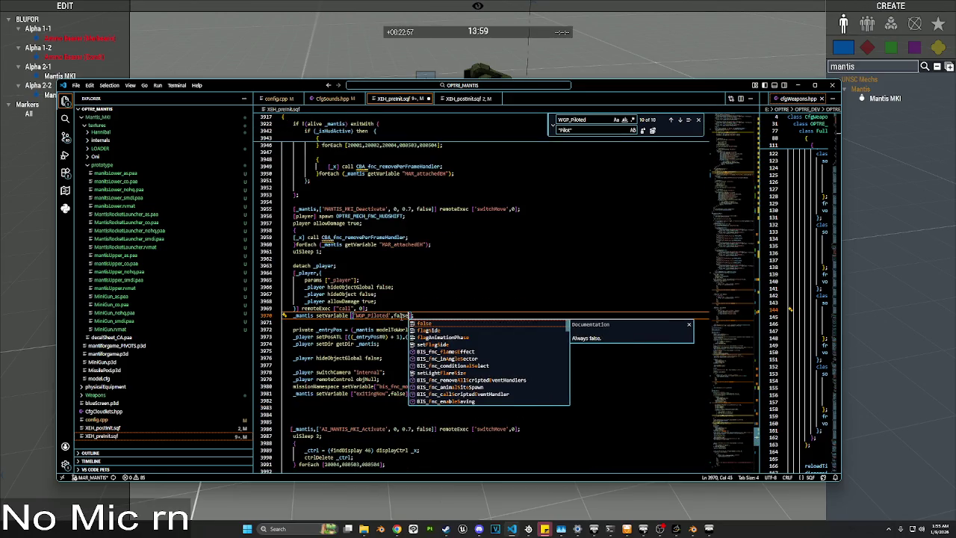
Step: Change the WGP_Piloted value on line 863 from nil to false
{"action": "left_click", "coordinate": [682, 120]}
{"action": "scroll", "coordinate": [399, 301], "scroll_direction": "up", "scroll_amount": 4}
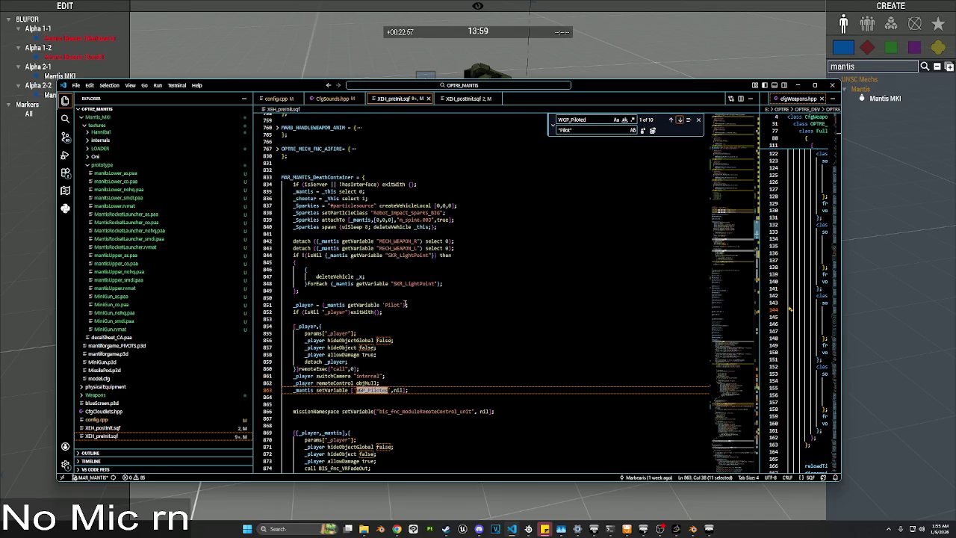
{"action": "double_click", "coordinate": [396, 390]}
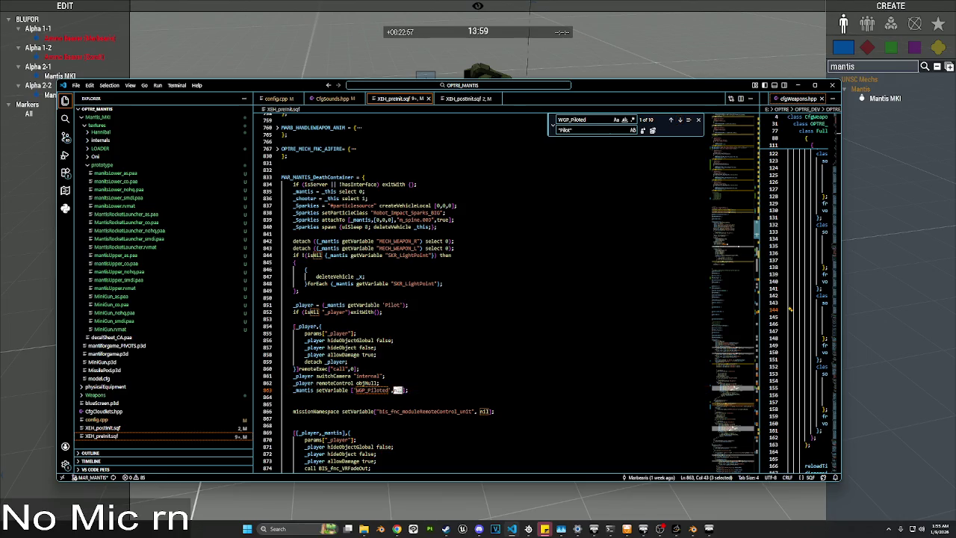
{"action": "type", "text": "false"}
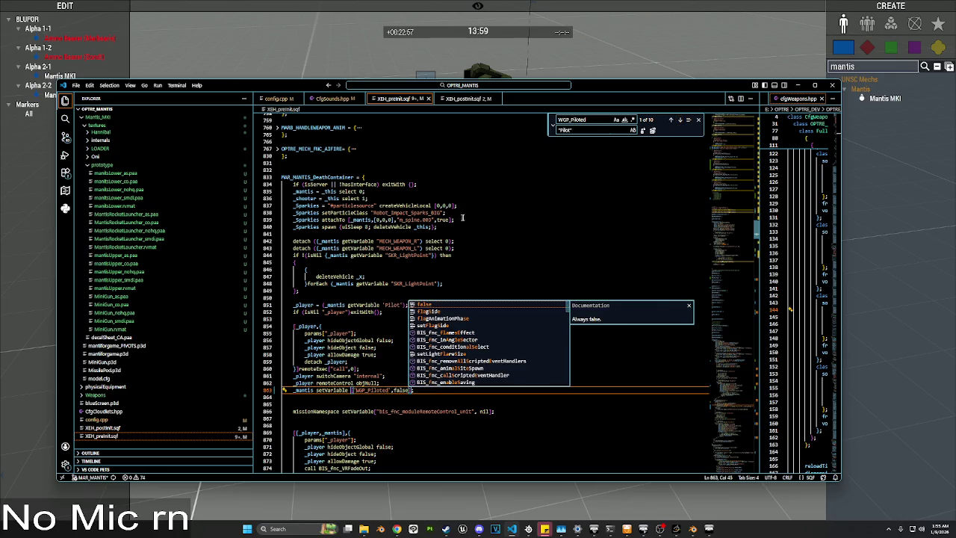
{"action": "scroll", "coordinate": [598, 175], "scroll_direction": "down", "scroll_amount": 2}
{"action": "scroll", "coordinate": [598, 177], "scroll_direction": "down", "scroll_amount": 2}
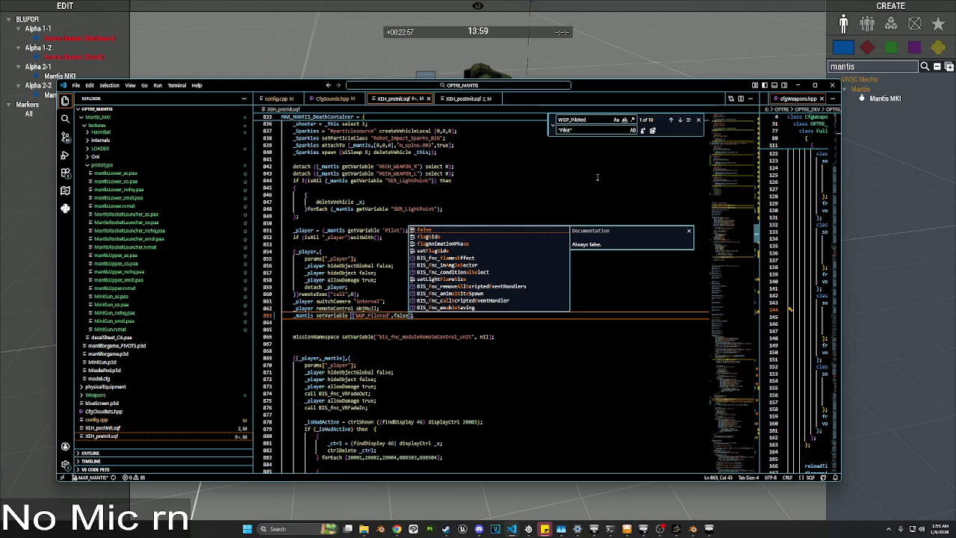
Step: Check the remaining WGP_Piloted matches and fold the OPTRE_MECH_INIT and MAR_LoadPlayable_MANTIS blocks
{"action": "left_click", "coordinate": [679, 120]}
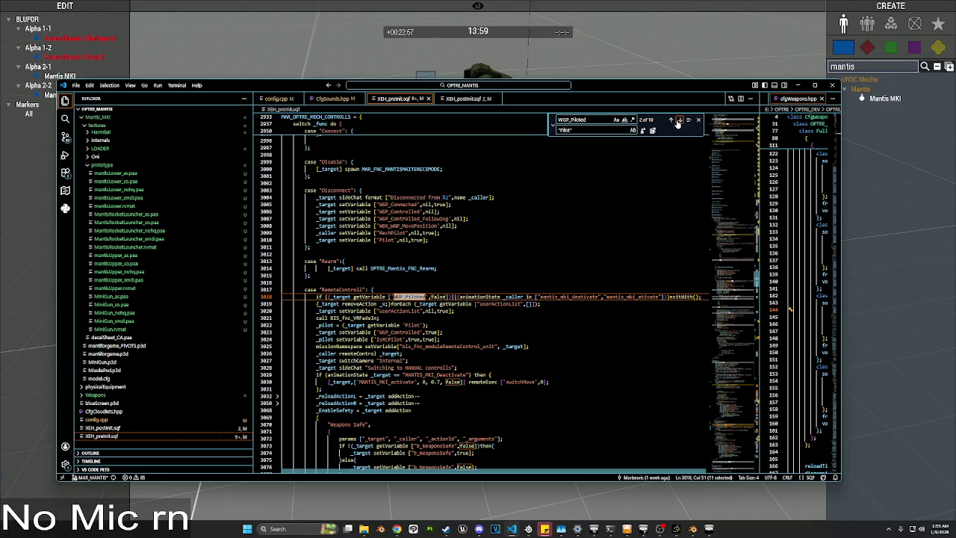
{"action": "left_click", "coordinate": [679, 120]}
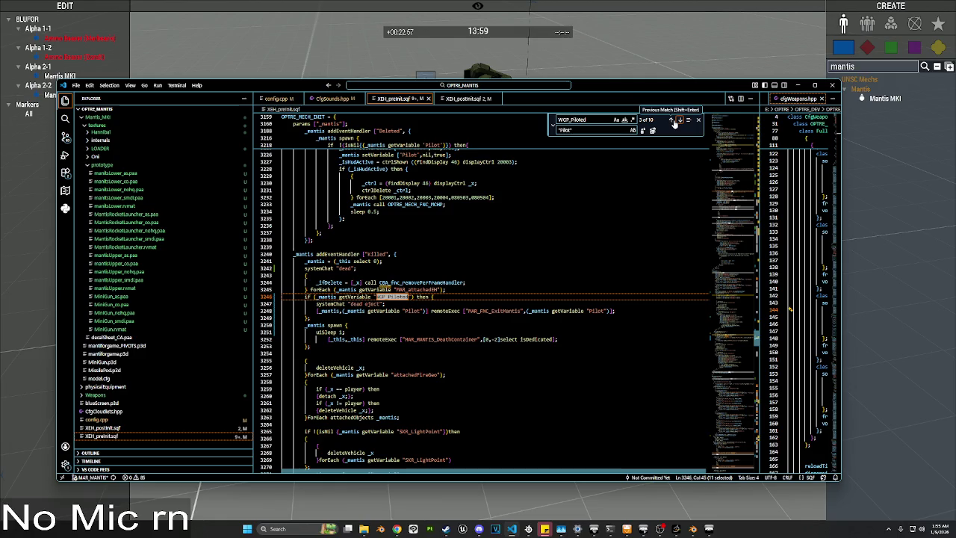
{"action": "left_click", "coordinate": [307, 274]}
{"action": "scroll", "coordinate": [309, 182], "scroll_direction": "up", "scroll_amount": 3}
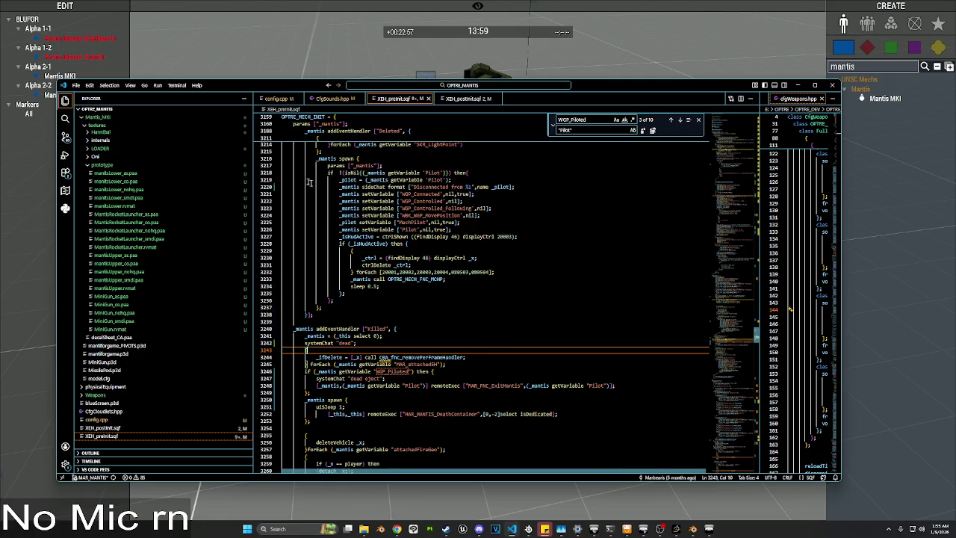
{"action": "left_click", "coordinate": [278, 118]}
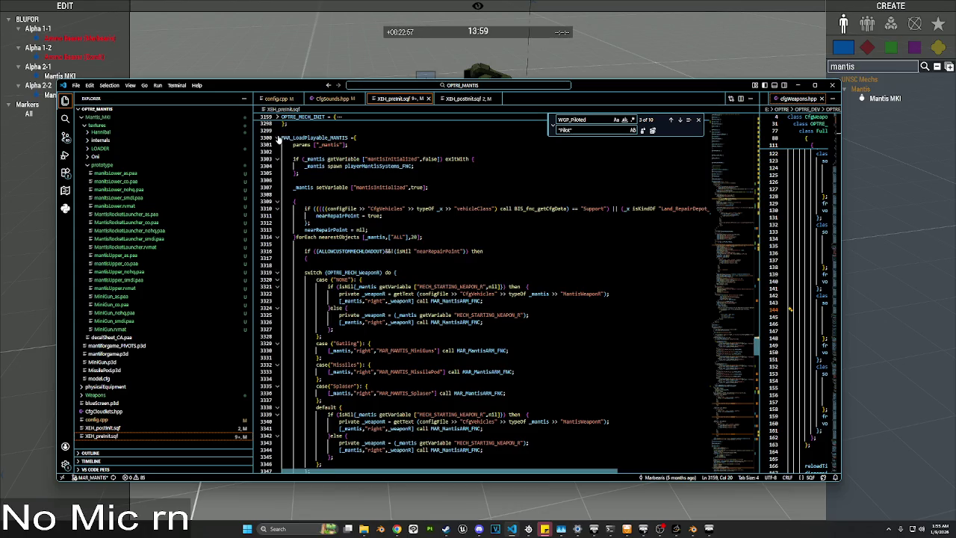
{"action": "left_click", "coordinate": [277, 138]}
{"action": "scroll", "coordinate": [278, 140], "scroll_direction": "up", "scroll_amount": 3}
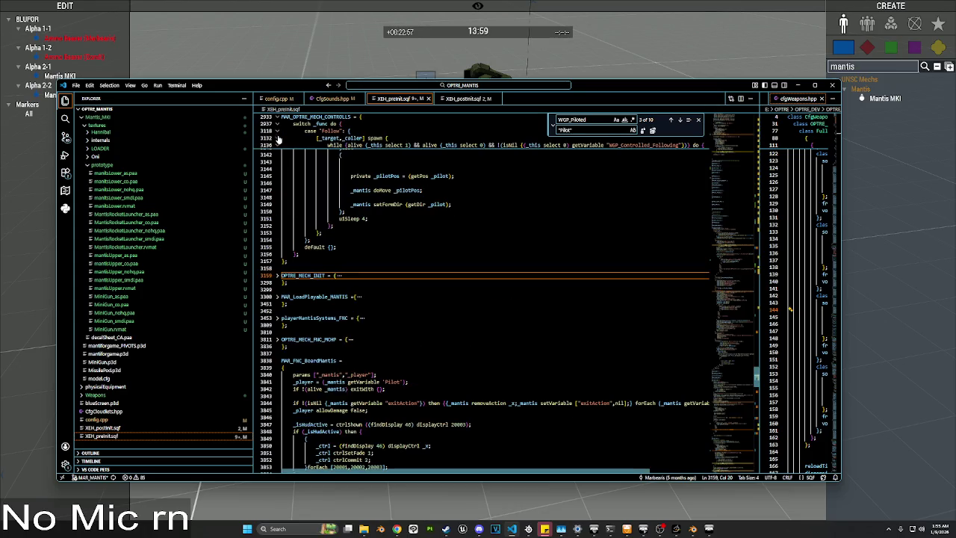
{"action": "left_click", "coordinate": [277, 369]}
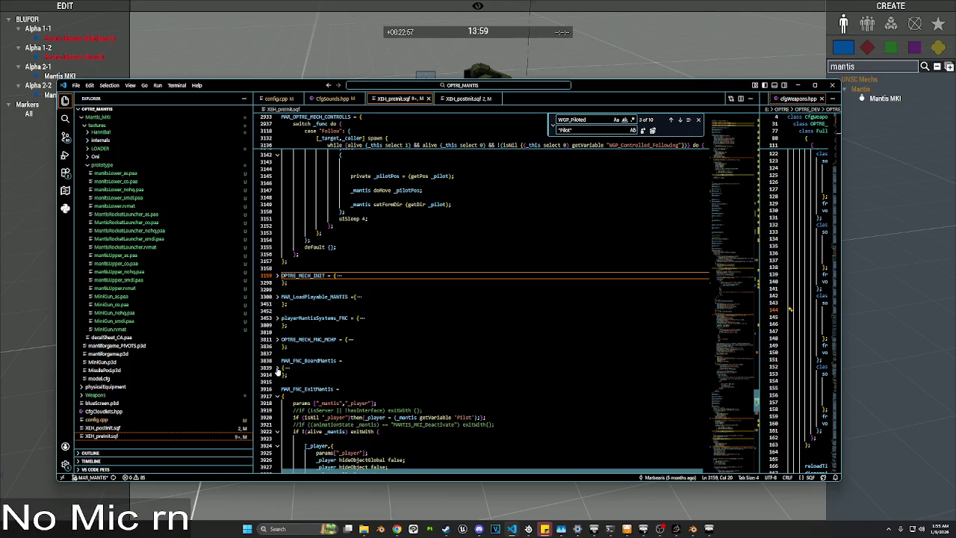
{"action": "left_click", "coordinate": [278, 369]}
Step: Fold MAR_FNC_BoardMantis and MAR_FNC_ExitMantis, then select the folded MAR_FNC_ExitMantis function
{"action": "scroll", "coordinate": [334, 327], "scroll_direction": "down", "scroll_amount": 3}
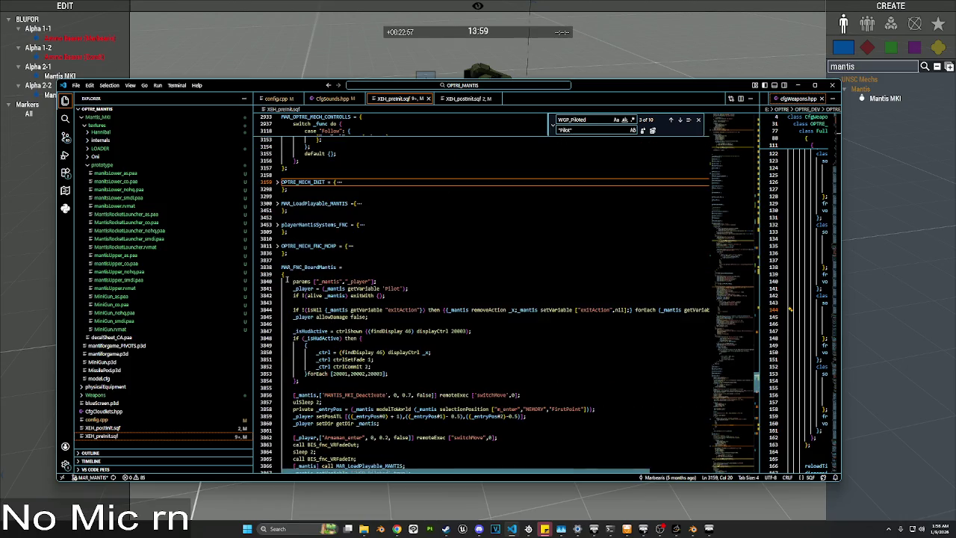
{"action": "scroll", "coordinate": [287, 280], "scroll_direction": "down", "scroll_amount": 3}
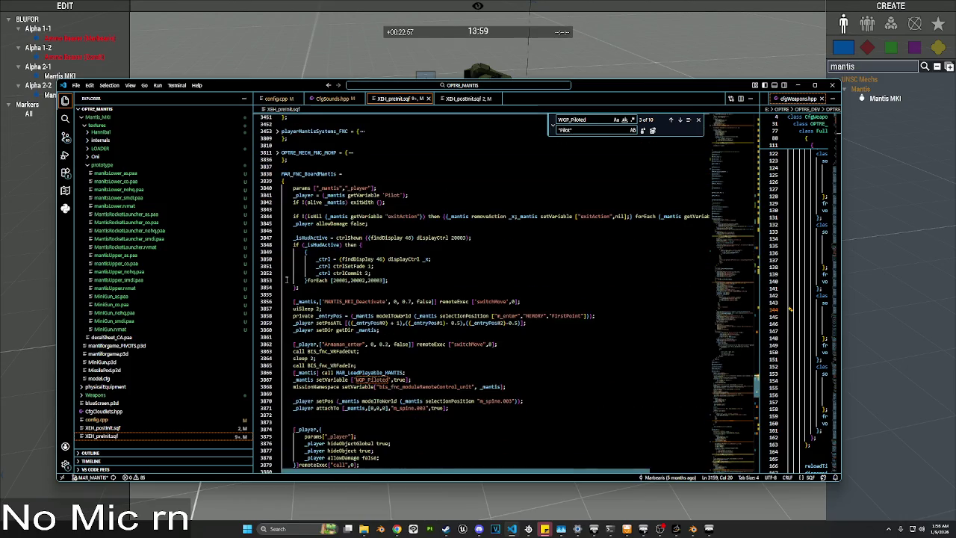
{"action": "left_click", "coordinate": [277, 204]}
{"action": "left_click", "coordinate": [277, 228]}
{"action": "left_click_drag", "start_coordinate": [284, 236], "coordinate": [284, 227]}
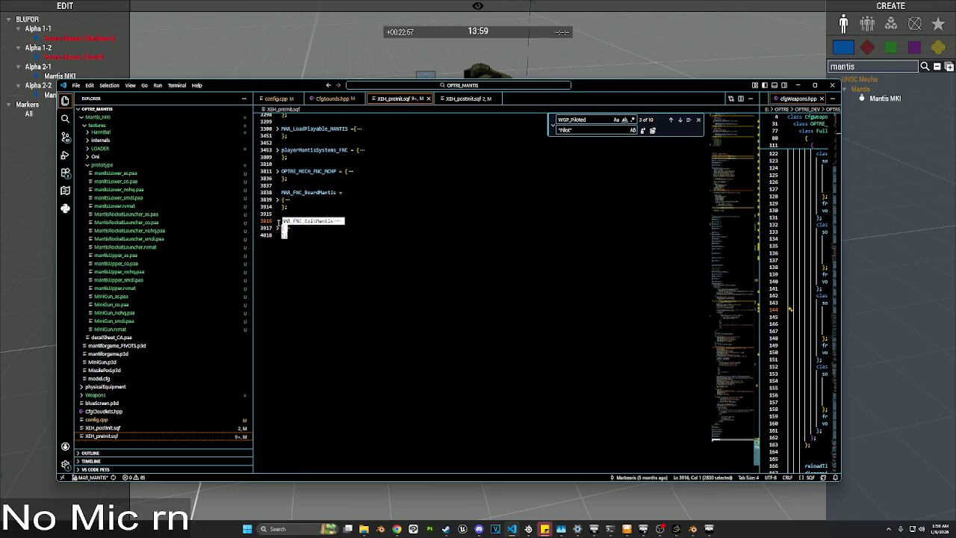
{"action": "left_click", "coordinate": [289, 36]}
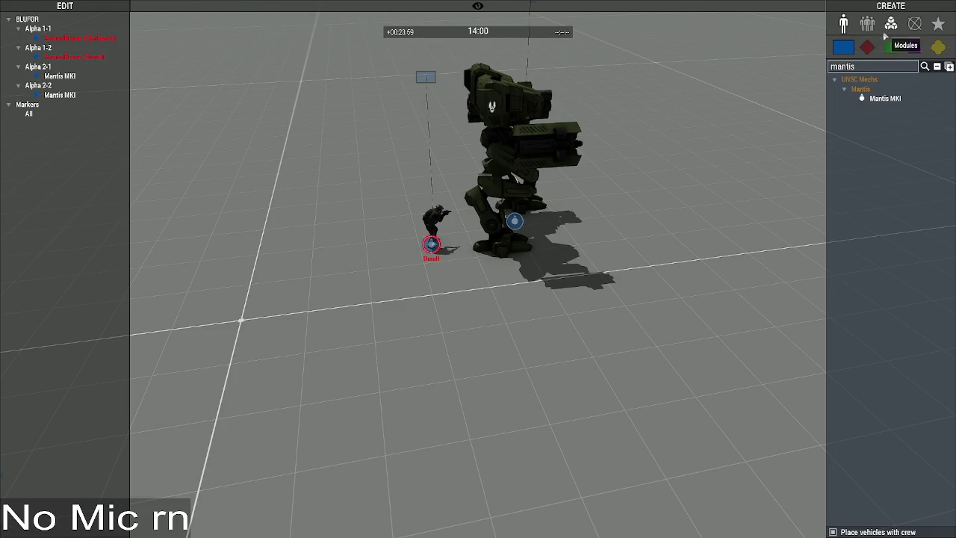
Step: Place an Execute Code module, paste MAR_FNC_ExitMantis into it and run it globally
{"action": "left_click", "coordinate": [890, 24]}
{"action": "left_click", "coordinate": [870, 66]}
{"action": "key", "text": "BackSpace"}
{"action": "key", "text": "BackSpace"}
{"action": "key", "text": "BackSpace"}
{"action": "type", "text": "exec"}
{"action": "left_click", "coordinate": [867, 90]}
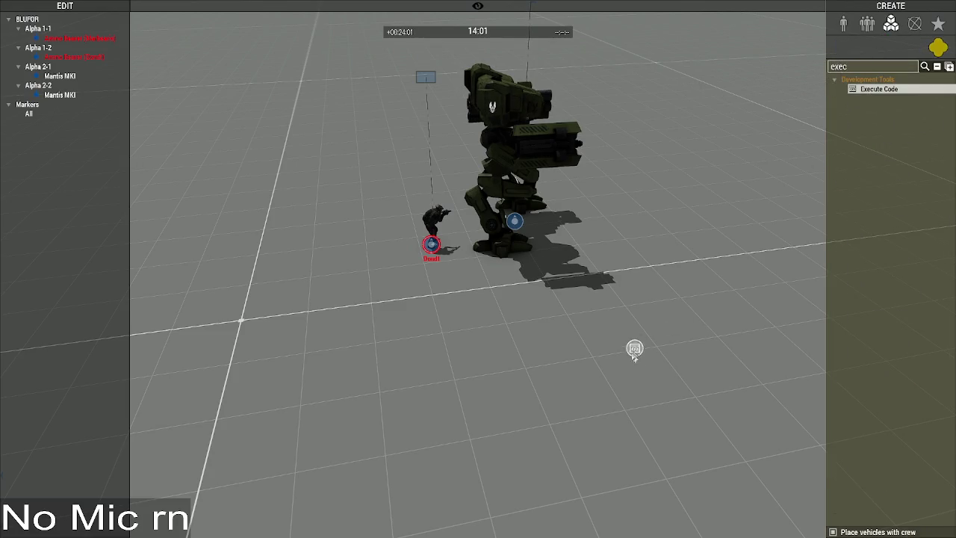
{"action": "left_click", "coordinate": [634, 348]}
{"action": "key", "text": "ctrl+a"}
{"action": "key", "text": "ctrl+v"}
{"action": "left_click", "coordinate": [516, 352]}
{"action": "left_click", "coordinate": [600, 373]}
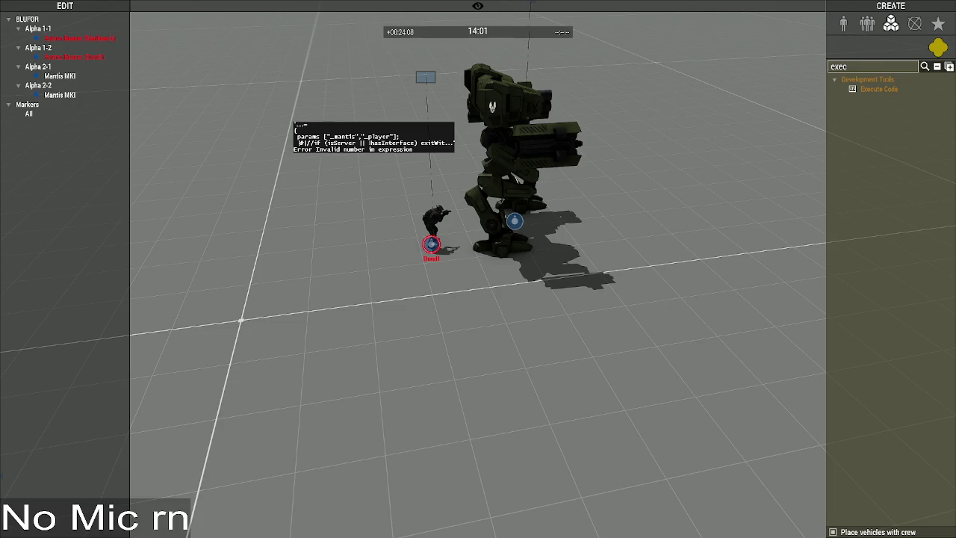
Step: Remove the commented-out server check line from MAR_FNC_ExitMantis and fold the function again
{"action": "key", "text": "alt+Tab"}
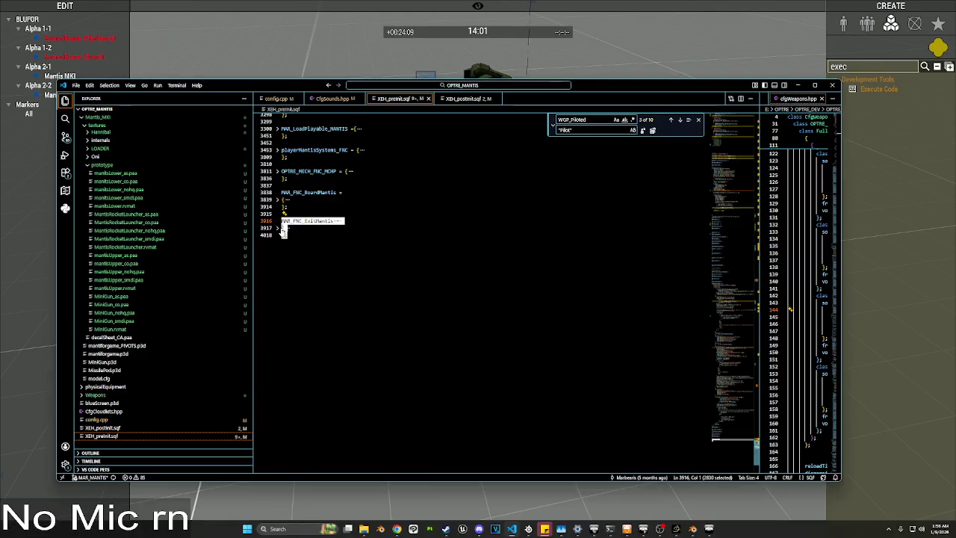
{"action": "left_click", "coordinate": [283, 232]}
{"action": "left_click", "coordinate": [403, 238]}
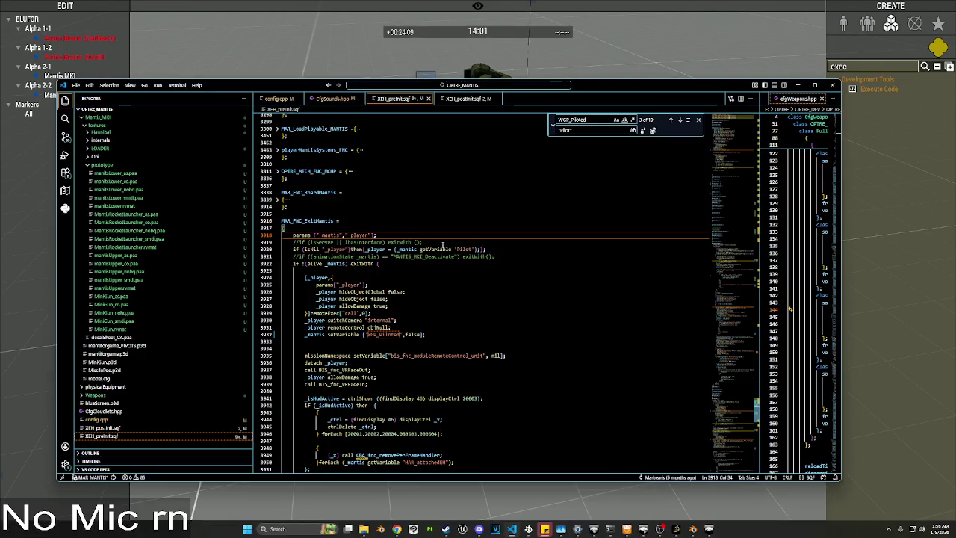
{"action": "left_click_drag", "start_coordinate": [443, 245], "coordinate": [299, 243]}
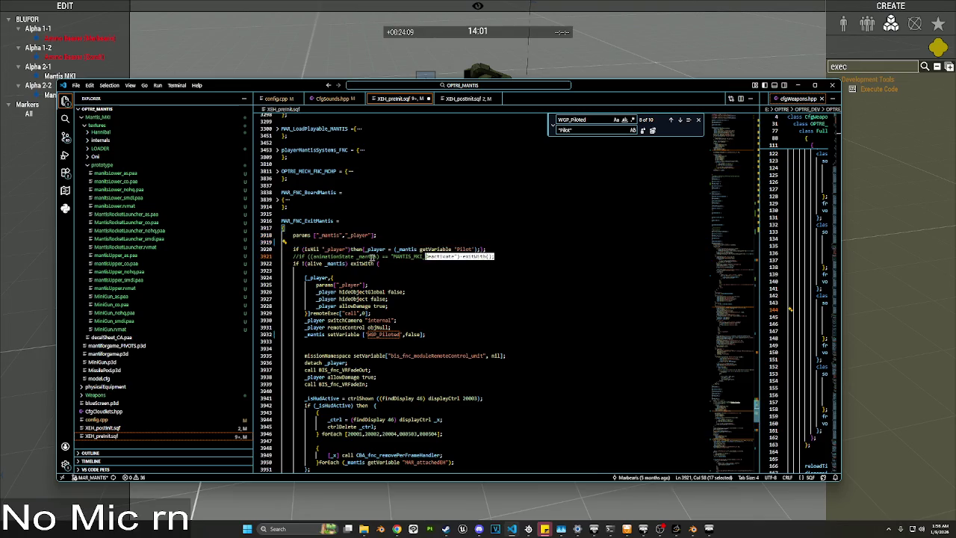
{"action": "left_click", "coordinate": [276, 228]}
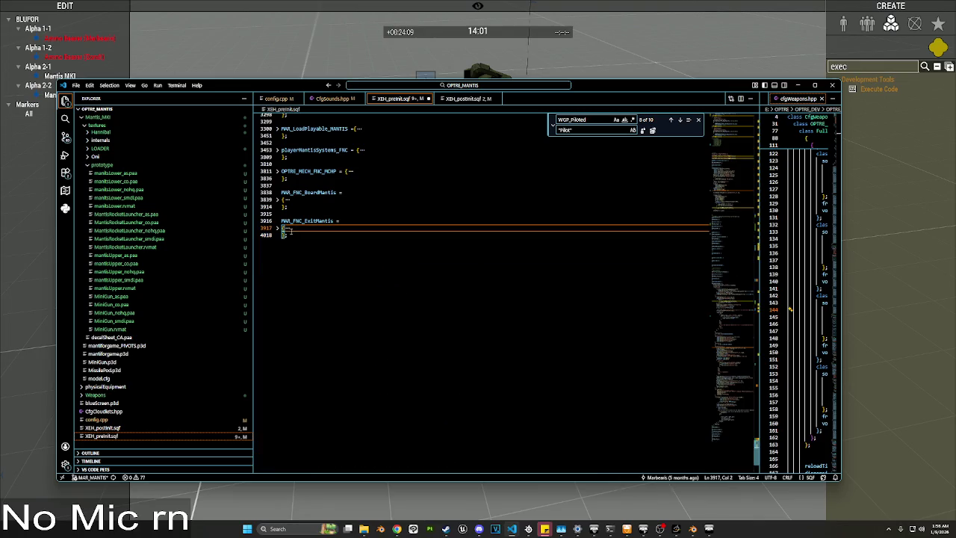
{"action": "key", "text": "alt+Tab"}
Step: Run the revised MAR_FNC_ExitMantis globally through a new Execute Code module
{"action": "left_click", "coordinate": [879, 90]}
{"action": "left_click", "coordinate": [585, 324]}
{"action": "key", "text": "ctrl+a"}
{"action": "key", "text": "ctrl+v"}
{"action": "left_click", "coordinate": [516, 353]}
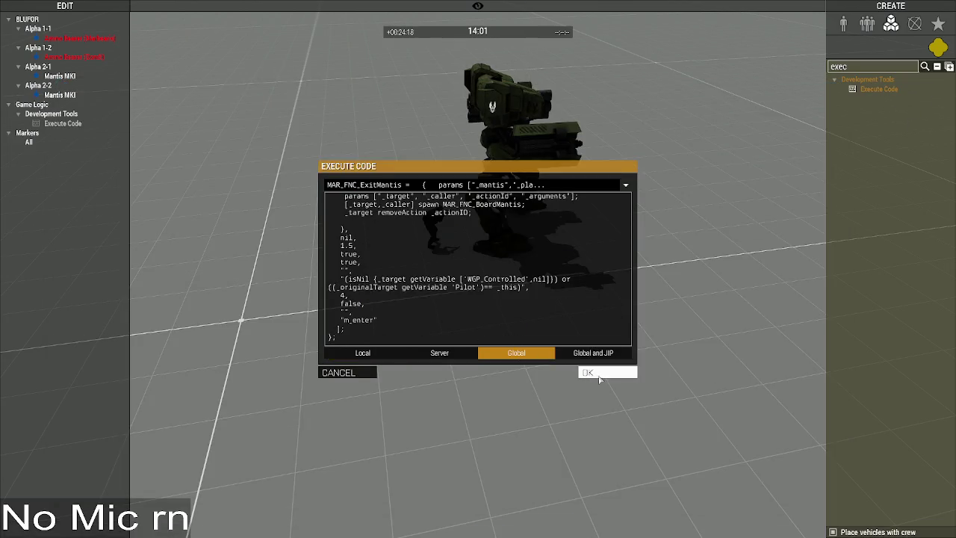
{"action": "left_click", "coordinate": [599, 379]}
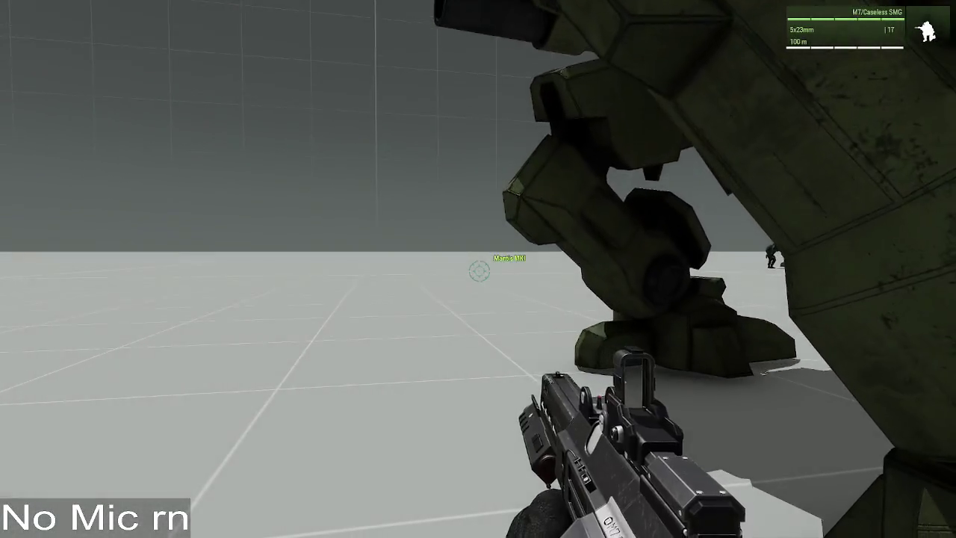
Step: Switch the soldier to a third-person view during play
{"action": "key", "text": "KP_Enter"}
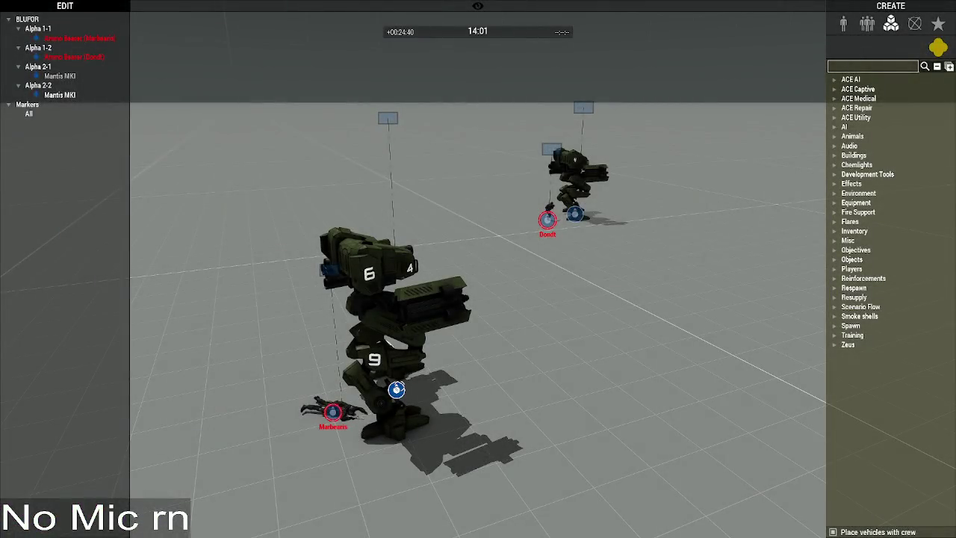
Step: Print Alpha 2-1's Mantis WGP_Piloted to chat, changing _mantis to _this so it shows false
{"action": "double_click", "coordinate": [60, 75]}
{"action": "left_click", "coordinate": [491, 318]}
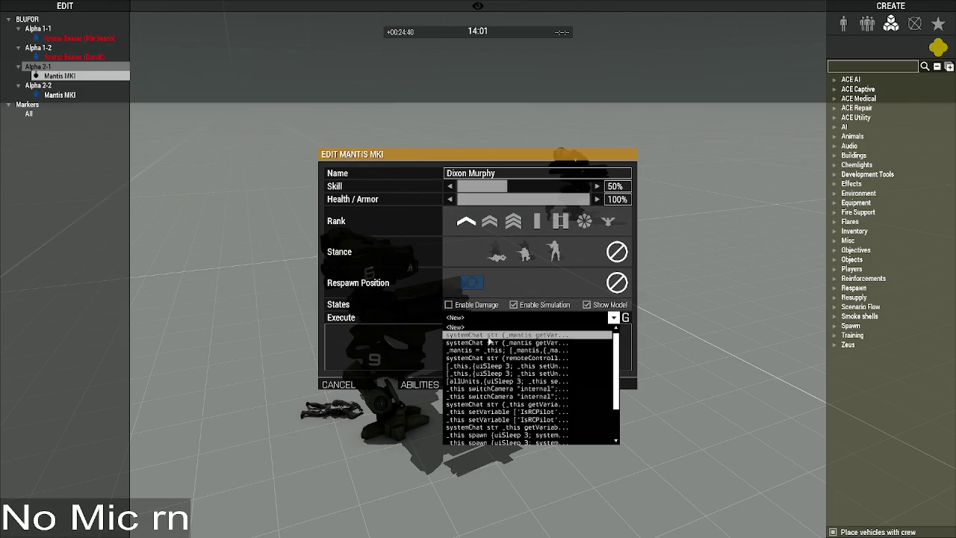
{"action": "left_click", "coordinate": [490, 340]}
{"action": "left_click", "coordinate": [630, 383]}
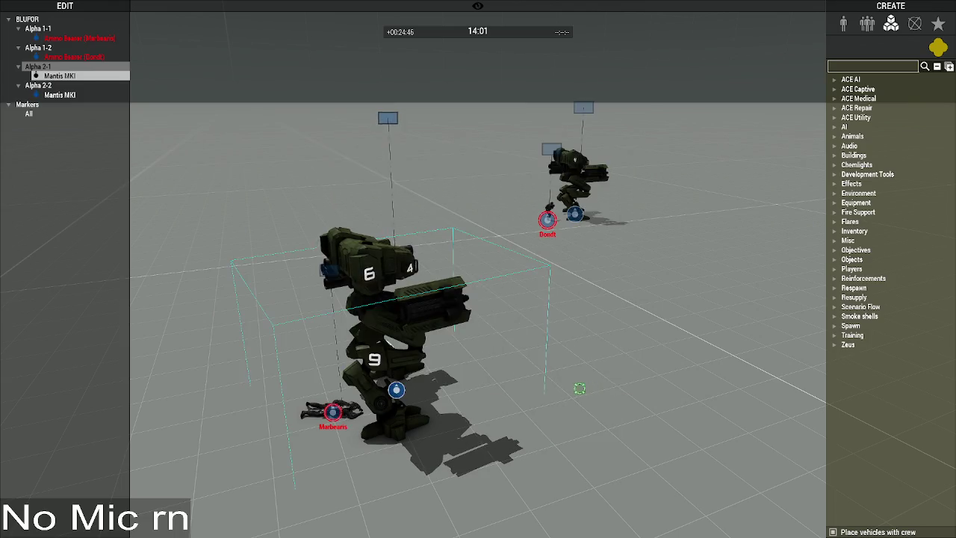
{"action": "double_click", "coordinate": [426, 390]}
{"action": "left_click", "coordinate": [501, 318]}
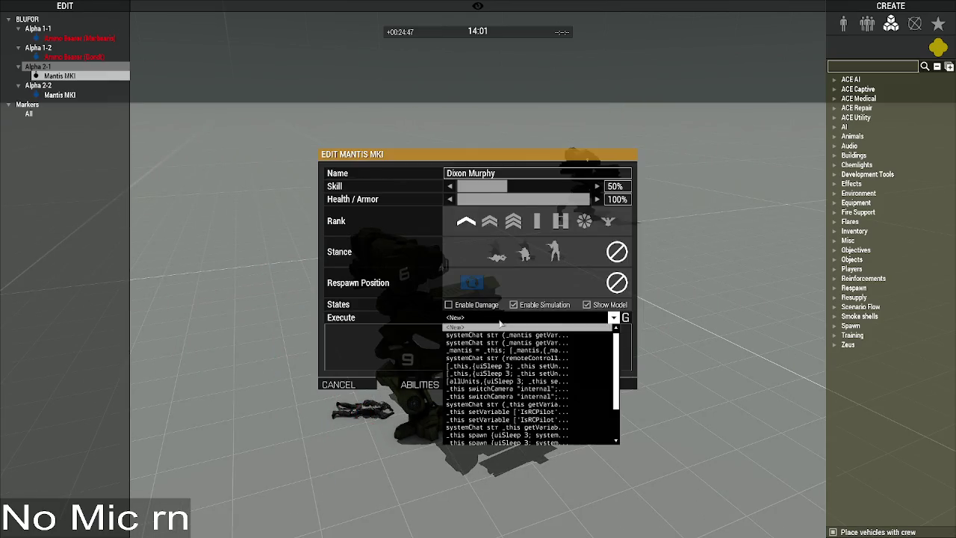
{"action": "left_click", "coordinate": [501, 336]}
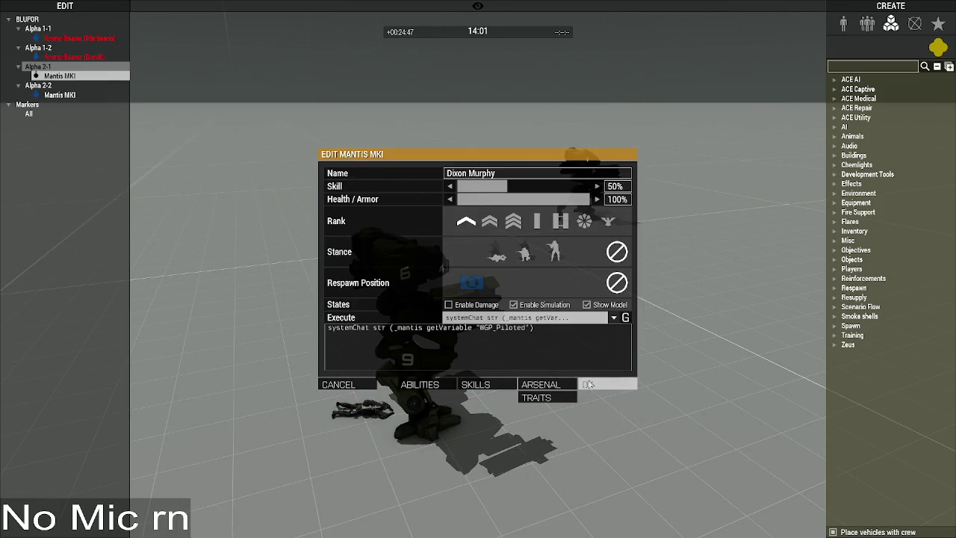
{"action": "double_click", "coordinate": [396, 329]}
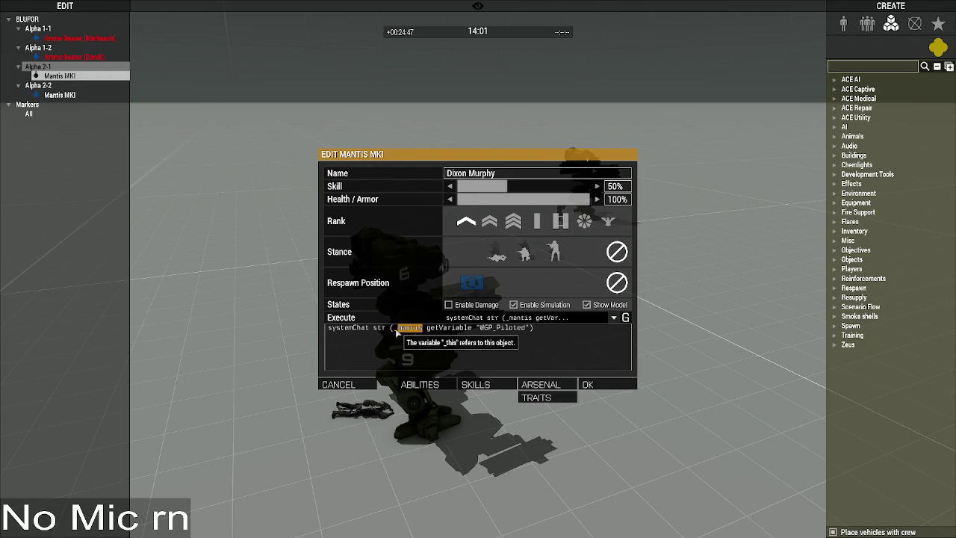
{"action": "type", "text": "_this"}
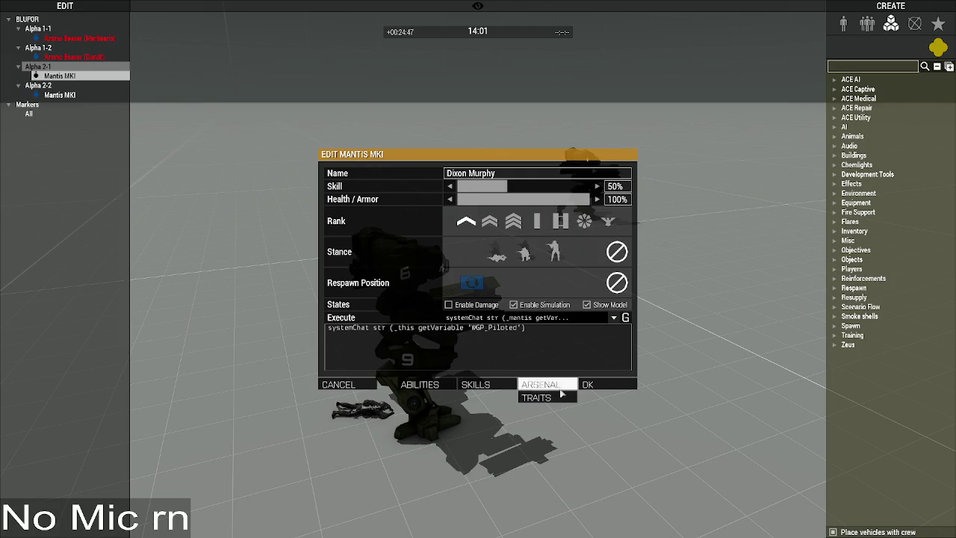
{"action": "left_click", "coordinate": [587, 384]}
Step: Run the WGP_Piloted chat command on Alpha 2-2's Mantis MKI
{"action": "double_click", "coordinate": [59, 95]}
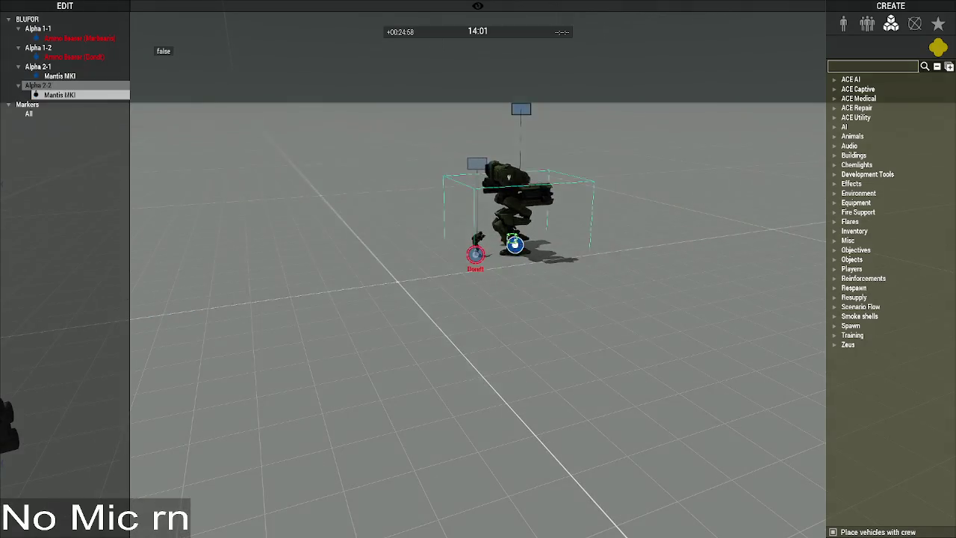
{"action": "double_click", "coordinate": [514, 244]}
{"action": "left_click", "coordinate": [499, 319]}
{"action": "left_click", "coordinate": [523, 334]}
{"action": "left_click", "coordinate": [597, 384]}
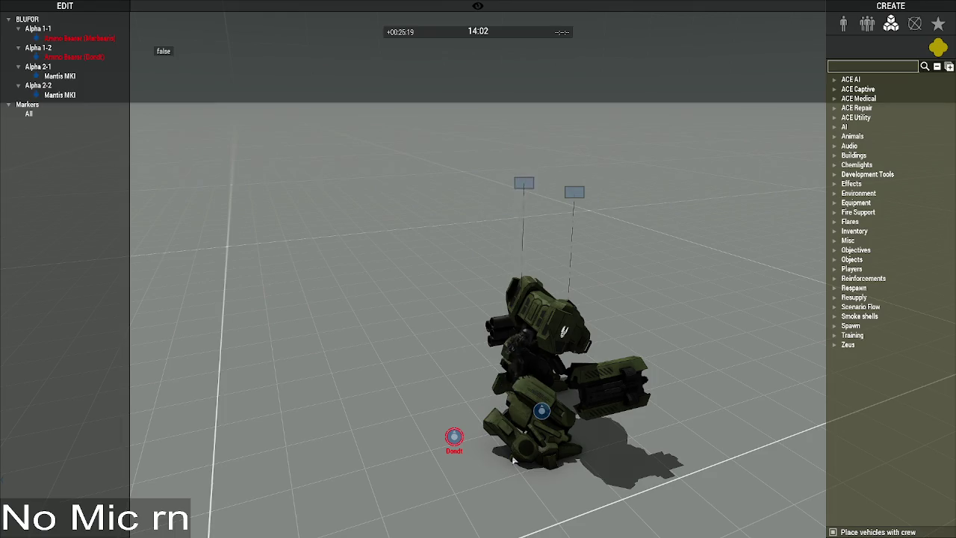
{"action": "double_click", "coordinate": [541, 410]}
{"action": "left_click", "coordinate": [531, 317]}
{"action": "left_click", "coordinate": [531, 335]}
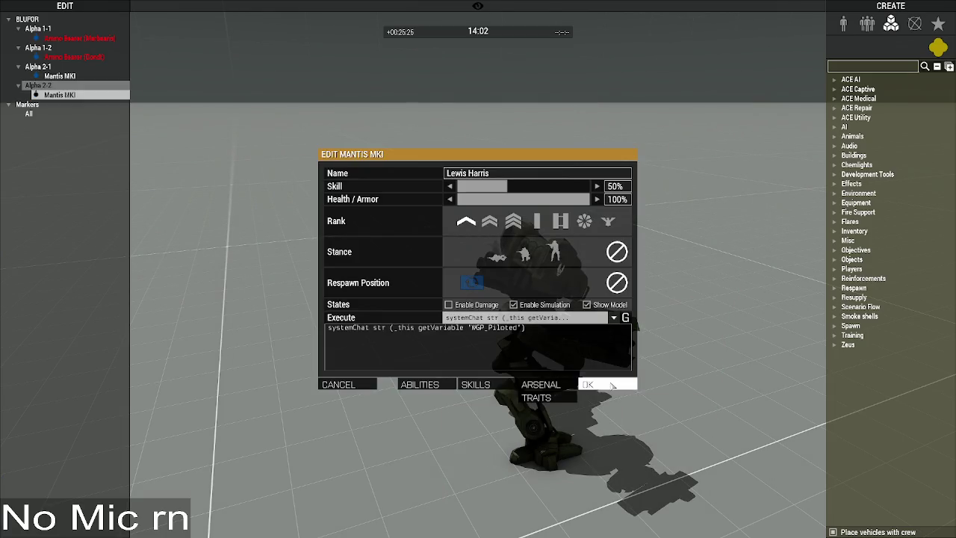
{"action": "left_click", "coordinate": [606, 384]}
Step: Move Alpha 2-2's Mantis MKI to the Civilian side
{"action": "scroll", "coordinate": [591, 385], "scroll_direction": "down", "scroll_amount": 2}
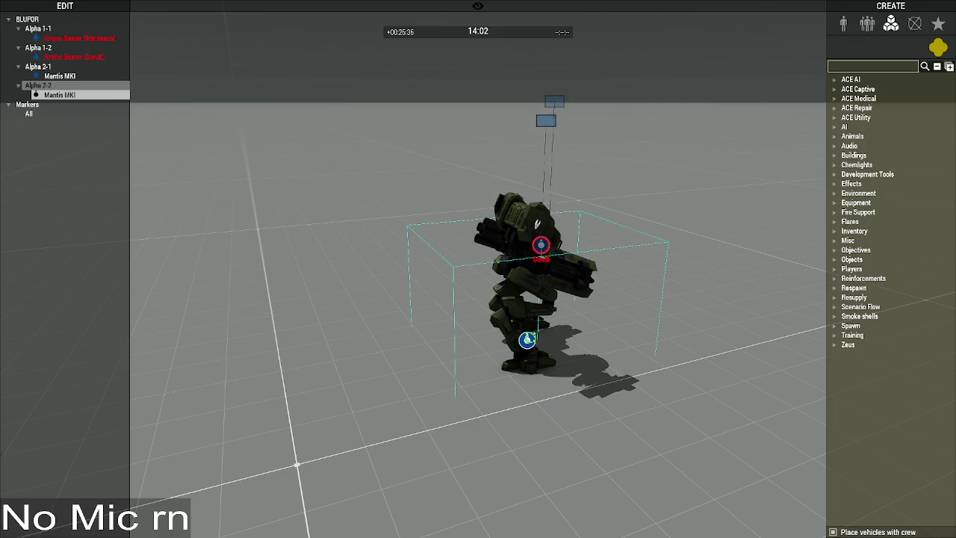
{"action": "double_click", "coordinate": [527, 339]}
{"action": "left_click", "coordinate": [591, 384]}
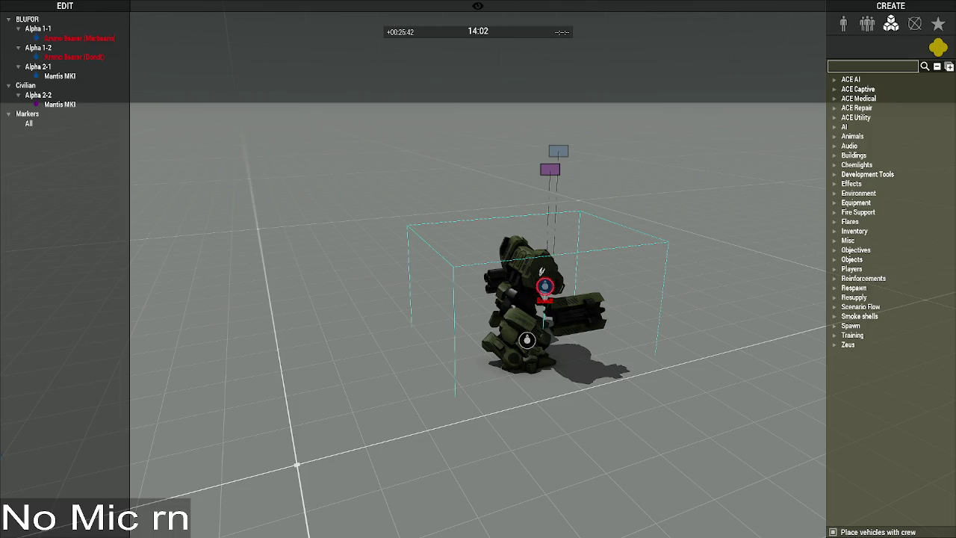
{"action": "key", "text": "alt+Tab"}
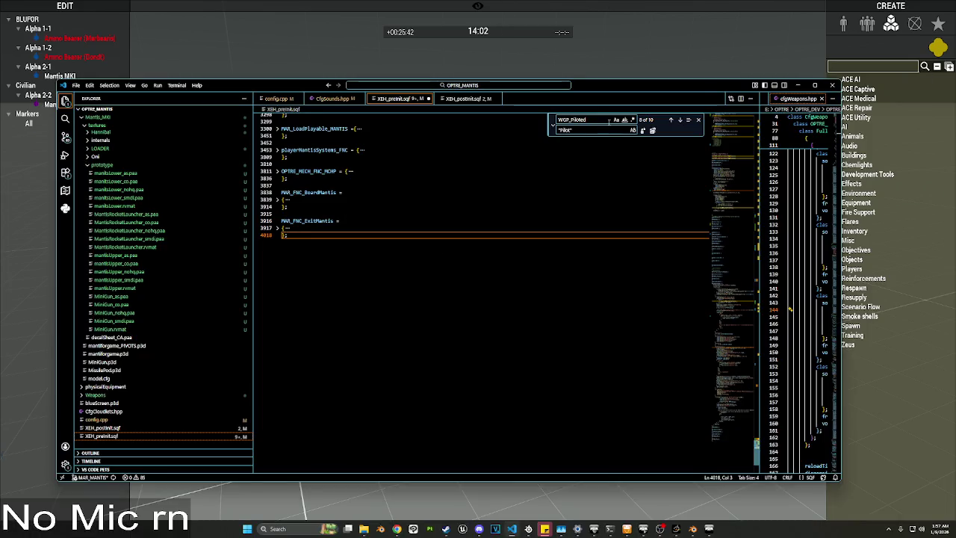
Step: Make the WGP_Piloted false setVariable calls public by replacing them with a ',true' version
{"action": "left_click", "coordinate": [679, 121]}
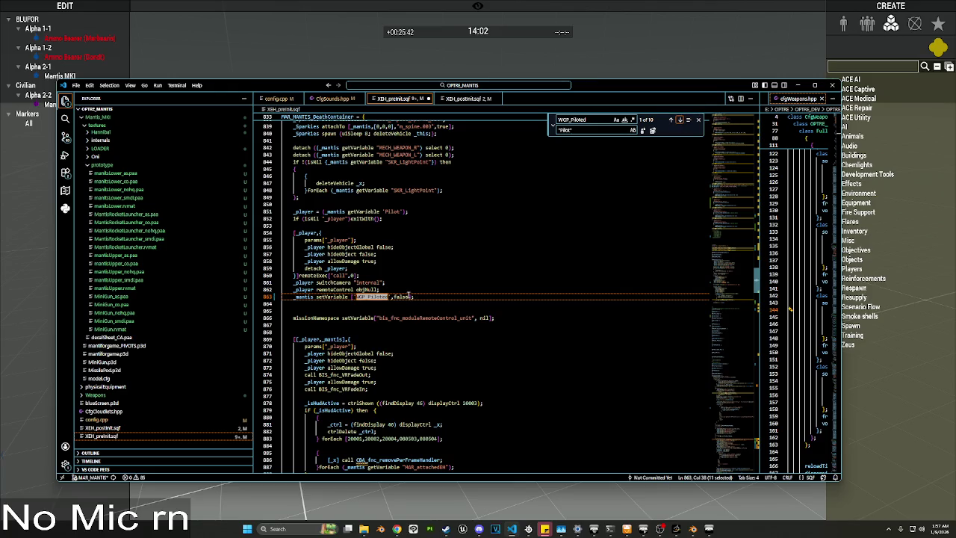
{"action": "double_click", "coordinate": [402, 297]}
{"action": "key", "text": "ctrl+f"}
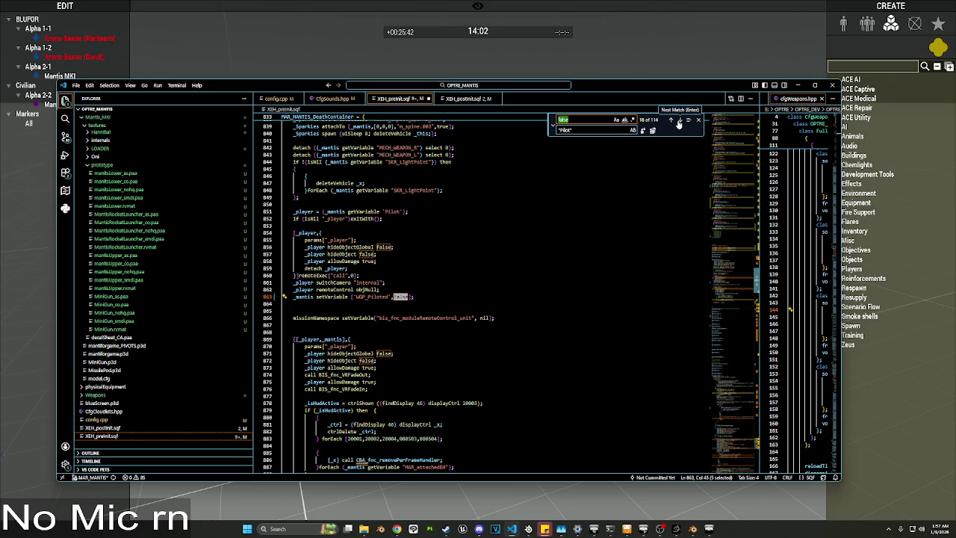
{"action": "left_click", "coordinate": [414, 296]}
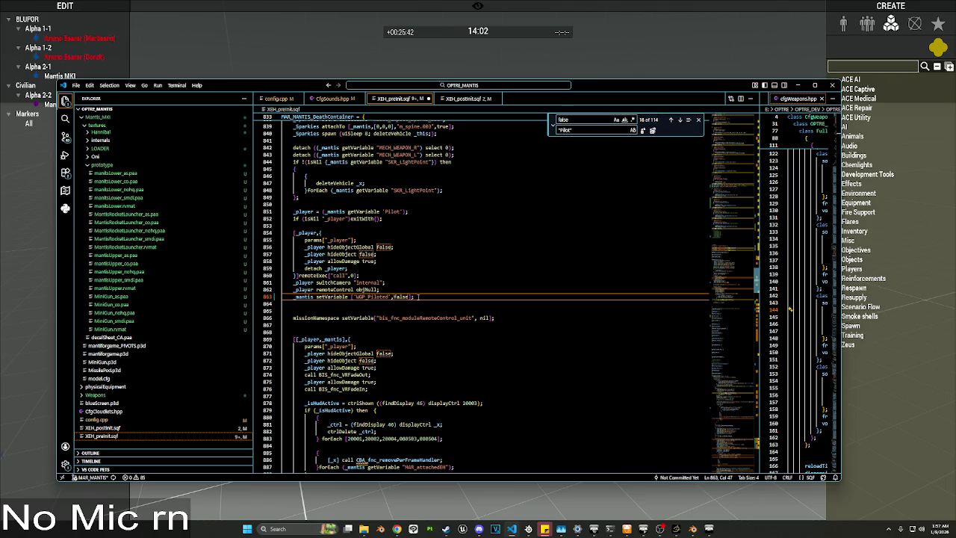
{"action": "left_click_drag", "start_coordinate": [415, 297], "coordinate": [339, 297]}
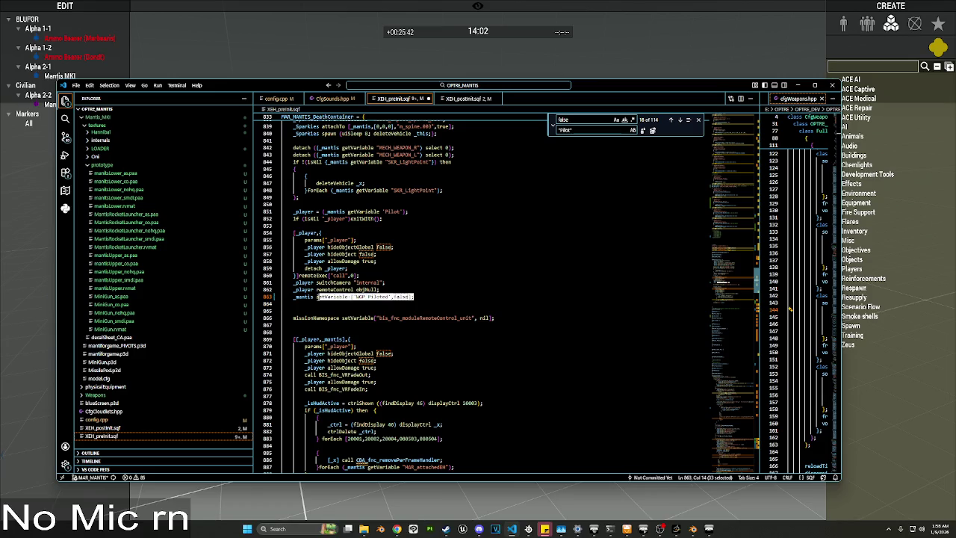
{"action": "key", "text": "ctrl+f"}
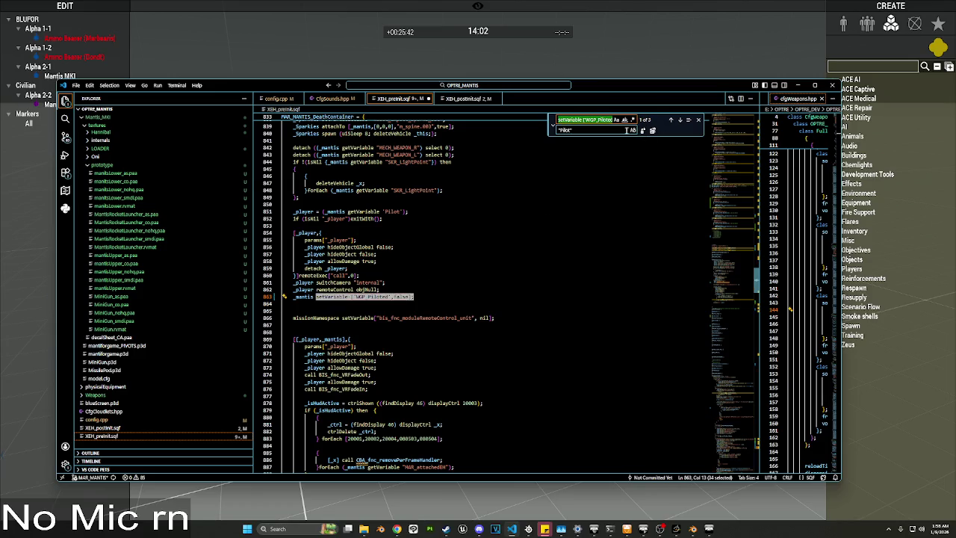
{"action": "left_click", "coordinate": [581, 131]}
{"action": "key", "text": "ctrl+a"}
{"action": "type", "text": "setVariable ['WGP_Piloted',false];"}
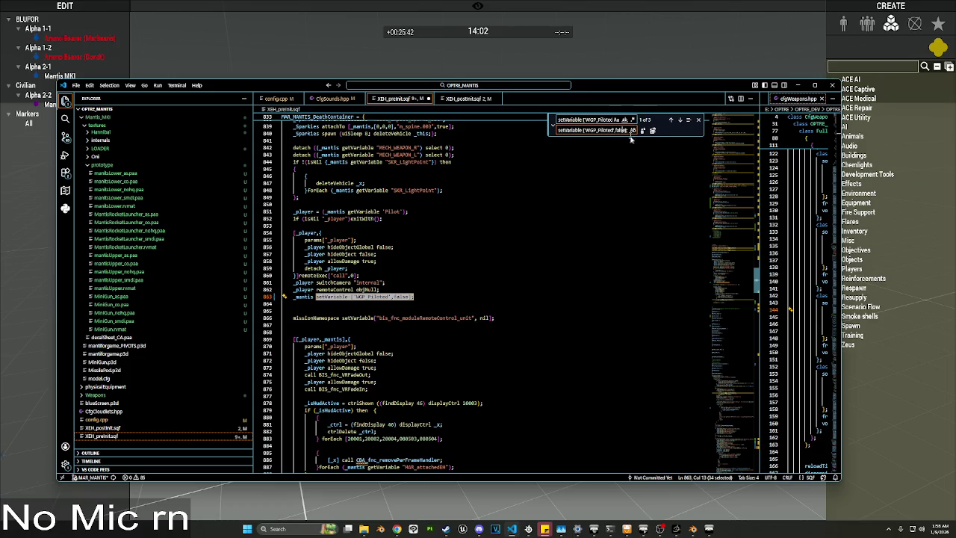
{"action": "type", "text": ",true"}
{"action": "left_click", "coordinate": [652, 131]}
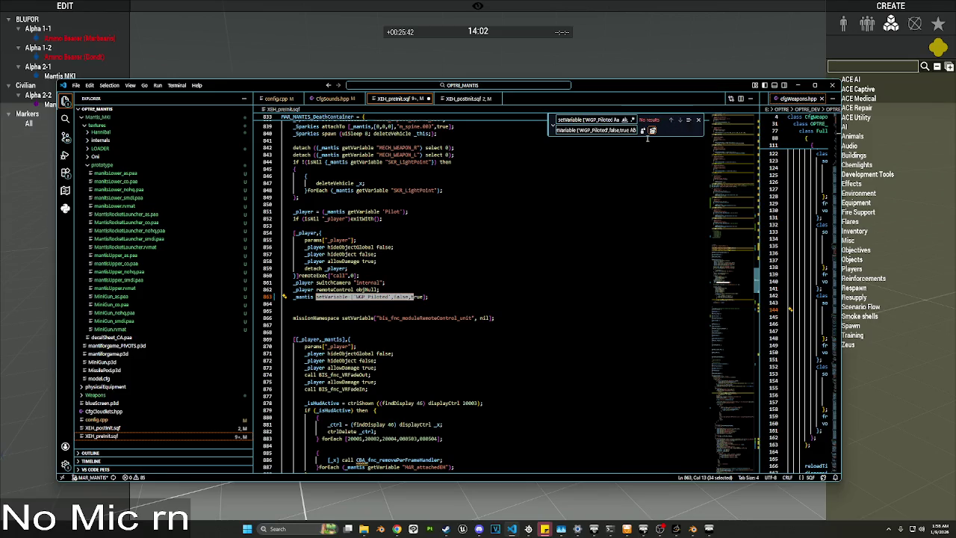
Step: Make the WGP_Piloted true assignment on line 3867 public as well
{"action": "triple_click", "coordinate": [598, 130]}
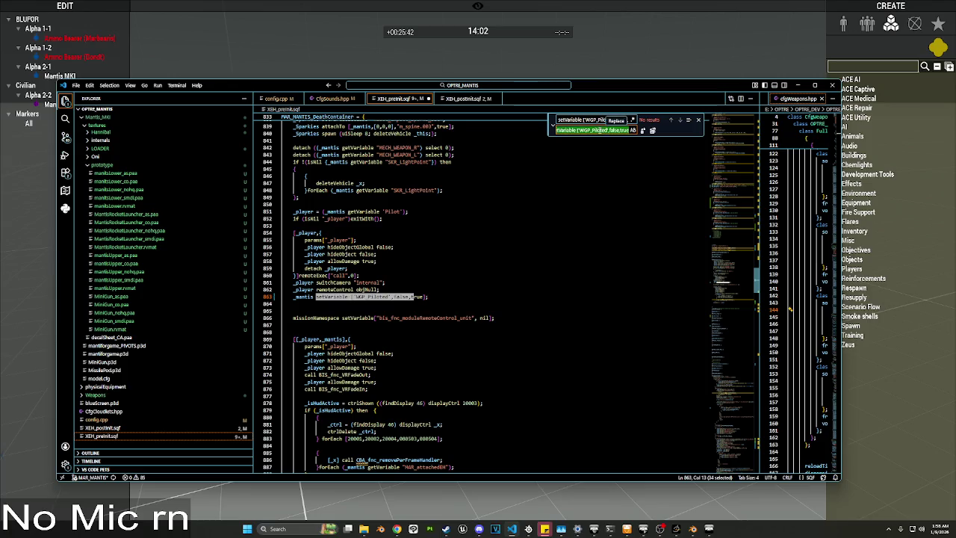
{"action": "key", "text": "ctrl+b"}
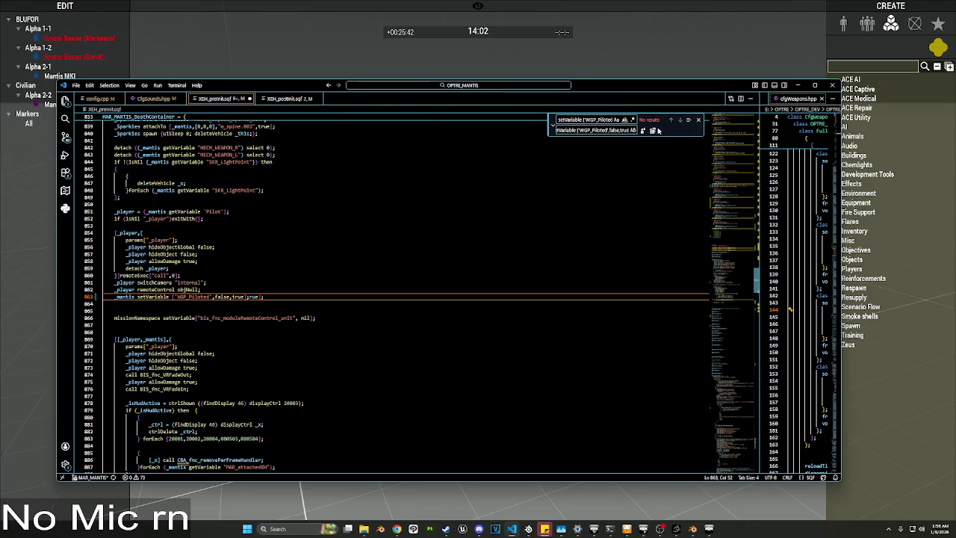
{"action": "key", "text": "ctrl+h"}
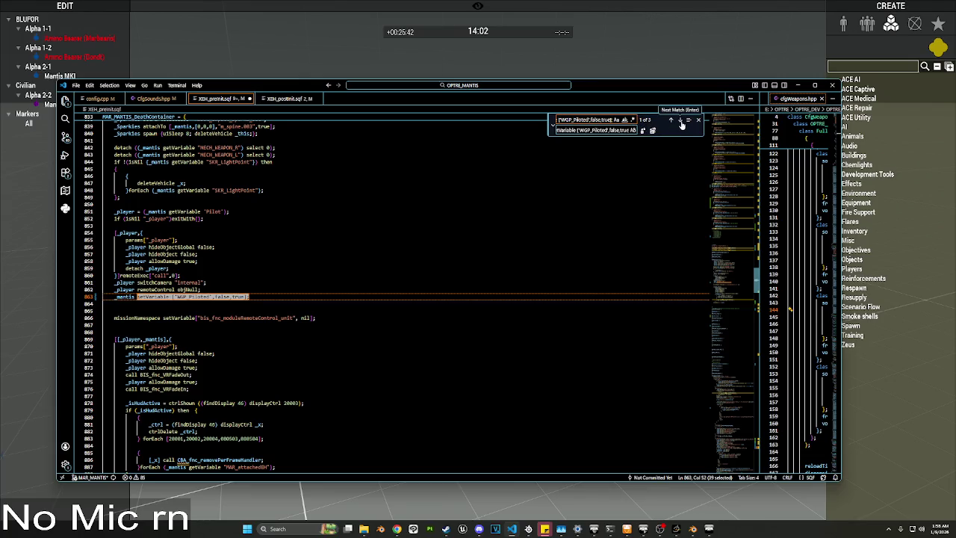
{"action": "left_click", "coordinate": [681, 121]}
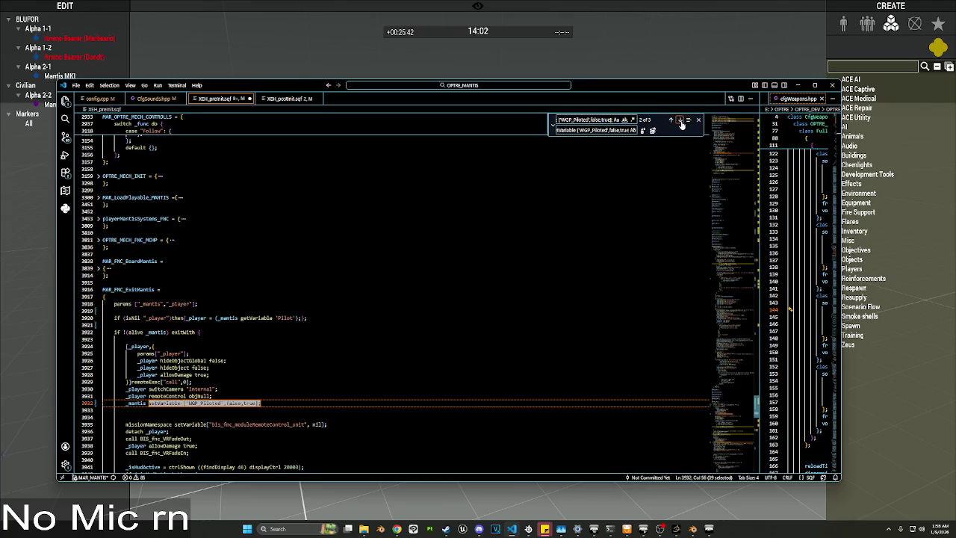
{"action": "left_click", "coordinate": [681, 121]}
{"action": "left_click", "coordinate": [681, 121]}
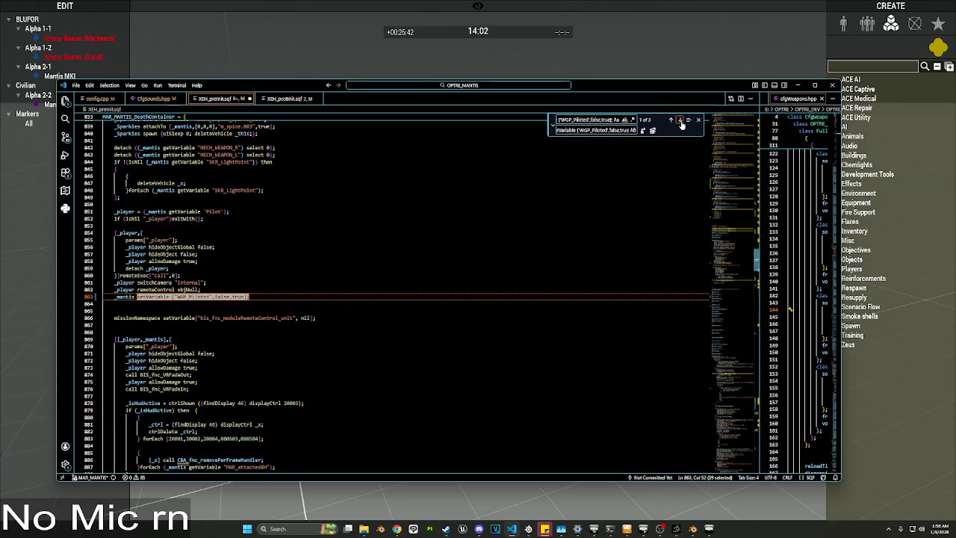
{"action": "double_click", "coordinate": [596, 120]}
{"action": "double_click", "coordinate": [594, 120]}
{"action": "type", "text": "true"}
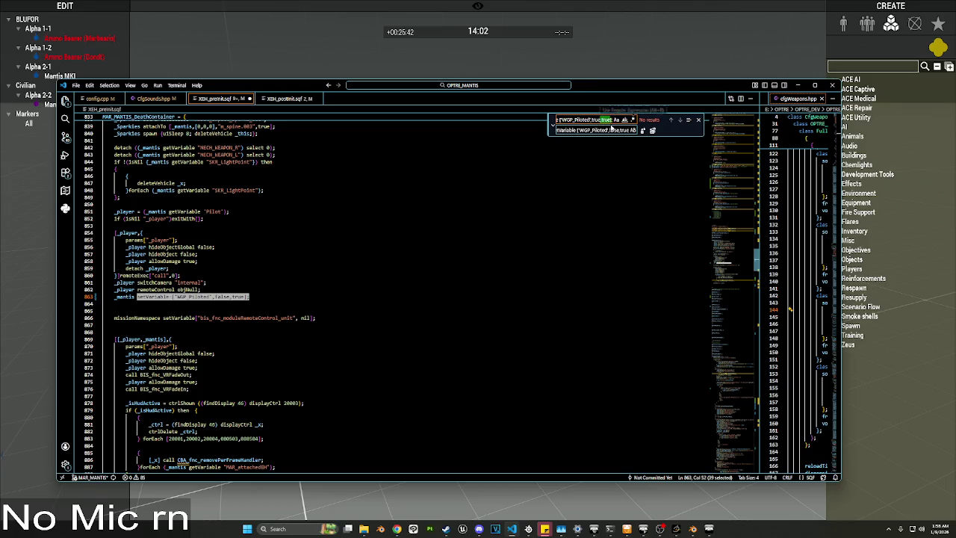
{"action": "key", "text": "Delete"}
{"action": "key", "text": "Delete"}
{"action": "key", "text": "Delete"}
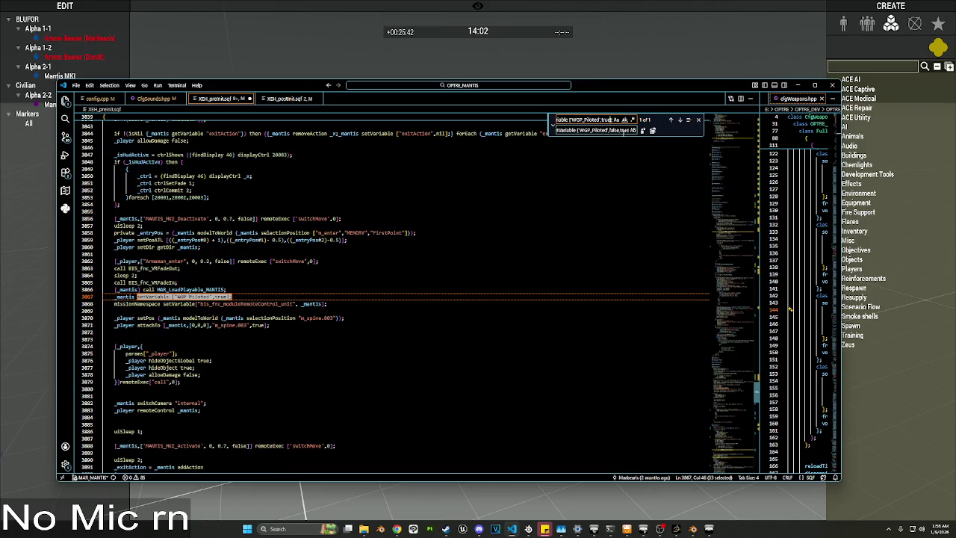
{"action": "left_click", "coordinate": [619, 130]}
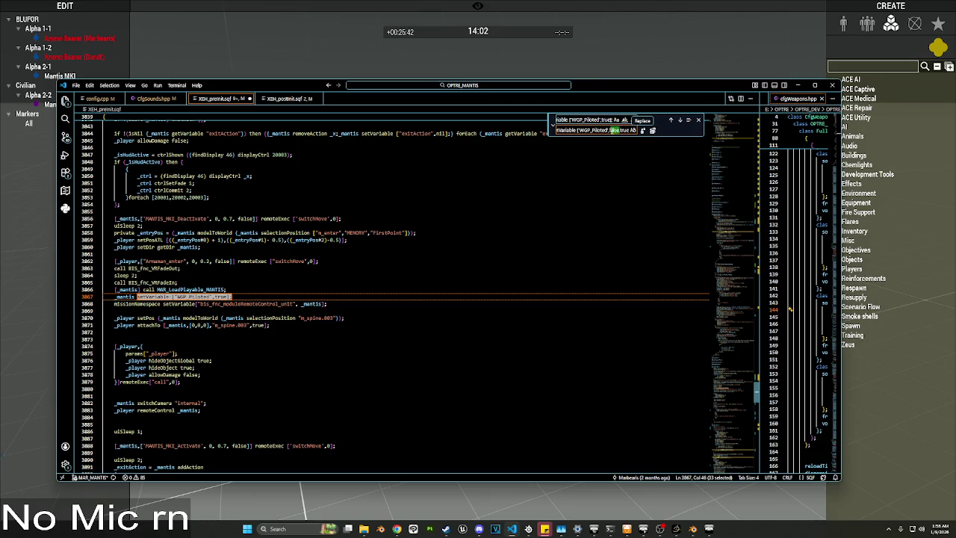
{"action": "key", "text": "BackSpace"}
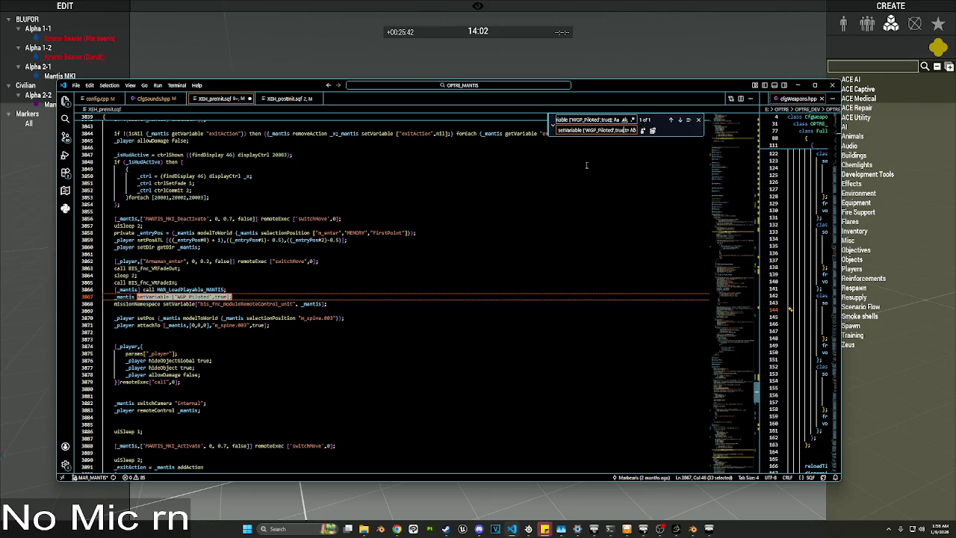
{"action": "left_click", "coordinate": [652, 130]}
Step: Fold the BoardMantis and ExitMantis blocks, briefly expanding MAR_FNC_BoardMantis to review it
{"action": "left_click", "coordinate": [200, 246]}
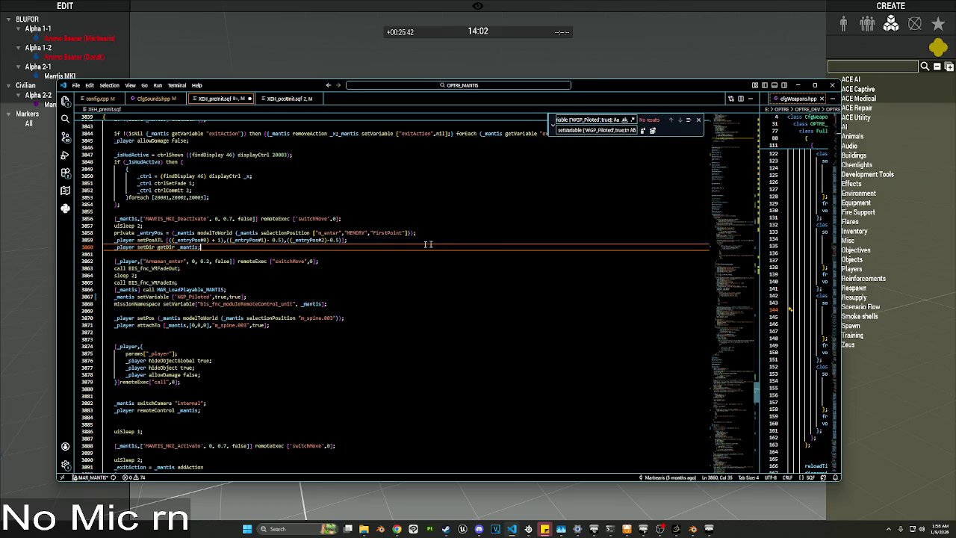
{"action": "scroll", "coordinate": [133, 232], "scroll_direction": "up", "scroll_amount": 5}
{"action": "left_click", "coordinate": [98, 229]}
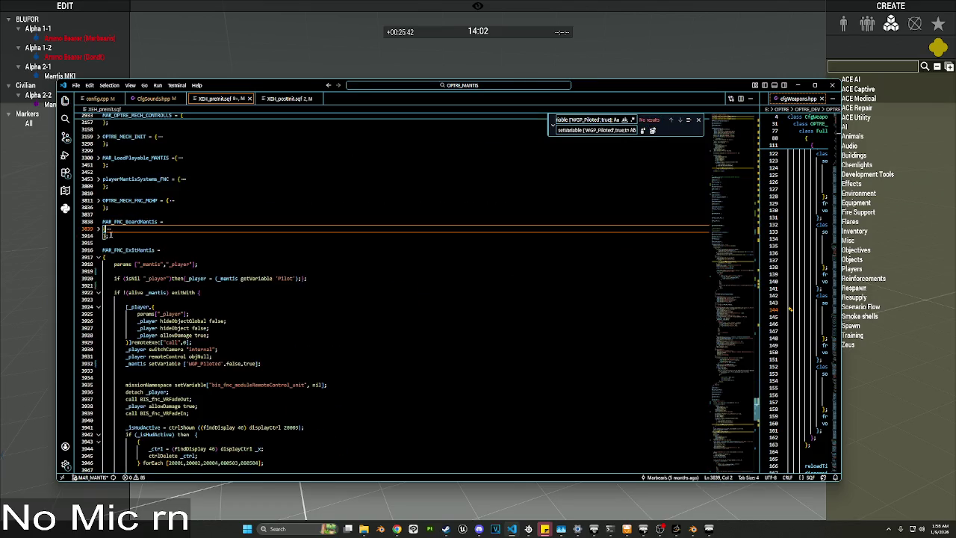
{"action": "left_click", "coordinate": [99, 257]}
{"action": "left_click_drag", "start_coordinate": [105, 263], "coordinate": [105, 228]}
{"action": "left_click_drag", "start_coordinate": [119, 264], "coordinate": [106, 233]}
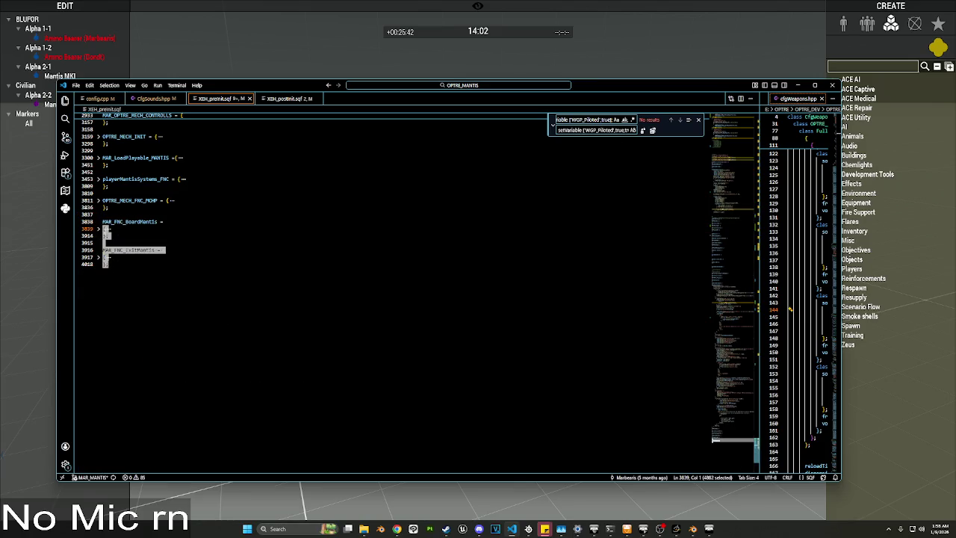
{"action": "left_click", "coordinate": [197, 225]}
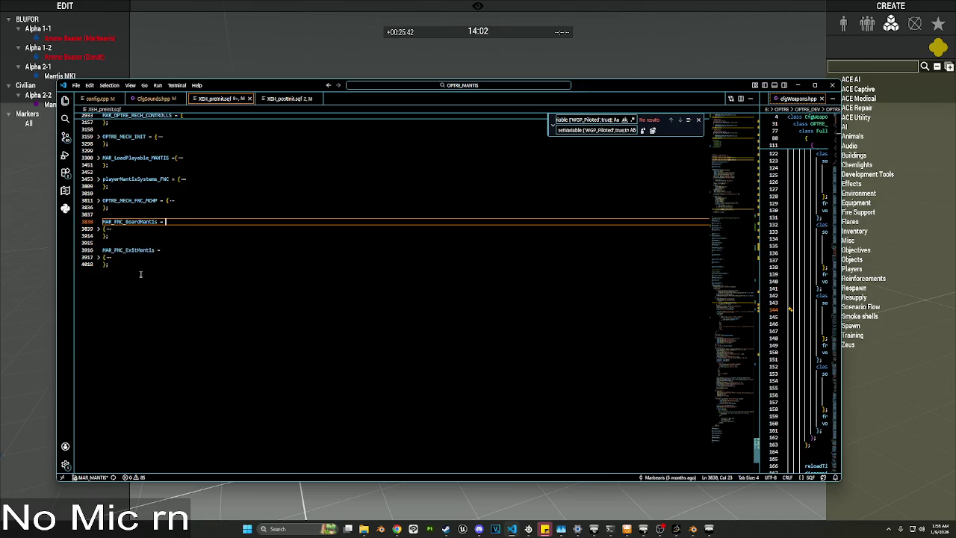
{"action": "left_click", "coordinate": [98, 230]}
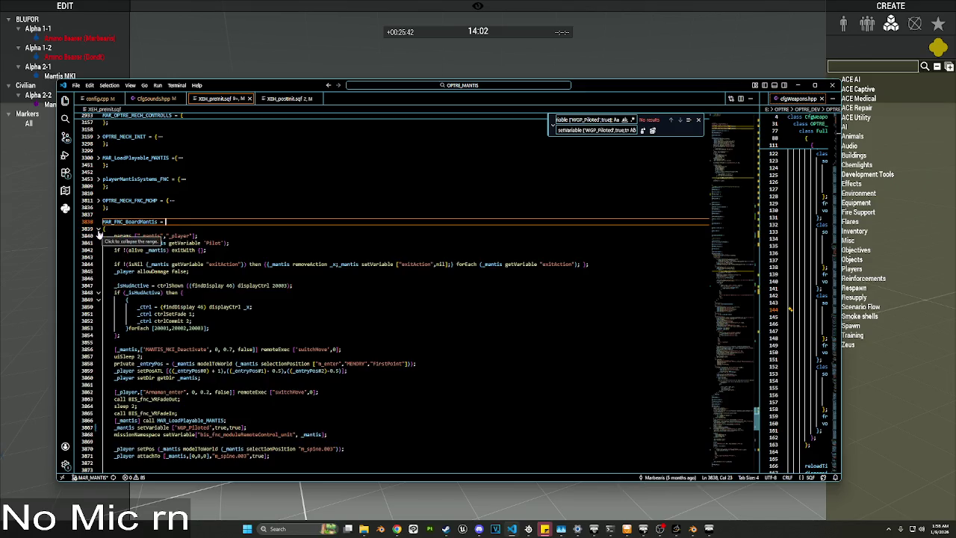
{"action": "left_click", "coordinate": [98, 230]}
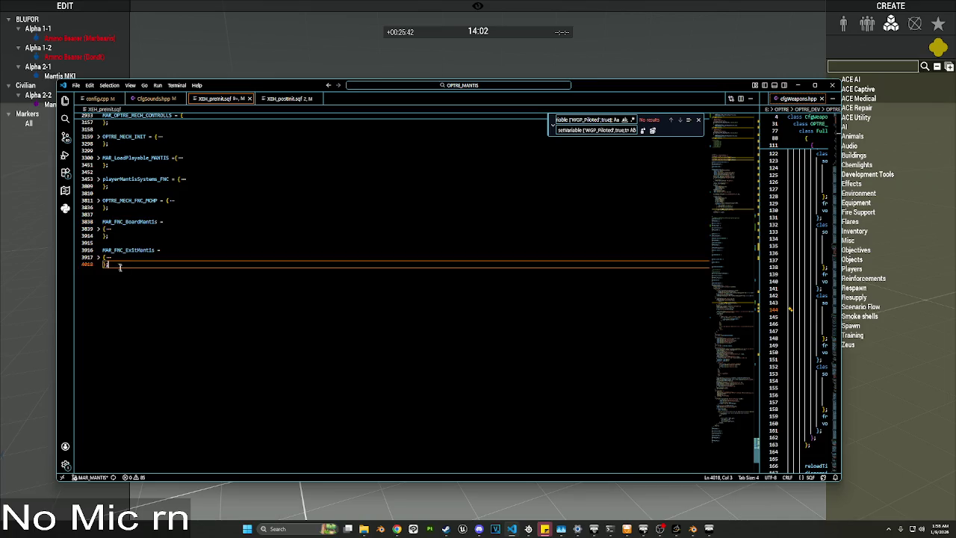
{"action": "left_click", "coordinate": [797, 86]}
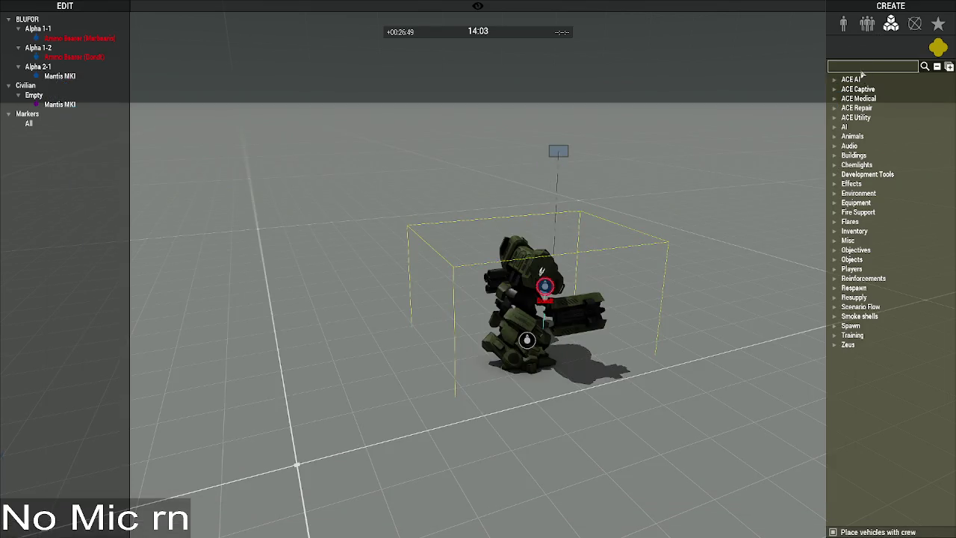
Step: Apply the Execute Code module to the Mantis and run its code globally
{"action": "left_click", "coordinate": [863, 68]}
{"action": "type", "text": "exe"}
{"action": "left_click", "coordinate": [879, 89]}
{"action": "left_click", "coordinate": [475, 233]}
{"action": "scroll", "coordinate": [414, 263], "scroll_direction": "down", "scroll_amount": 5}
{"action": "left_click", "coordinate": [516, 353]}
{"action": "left_click", "coordinate": [609, 377]}
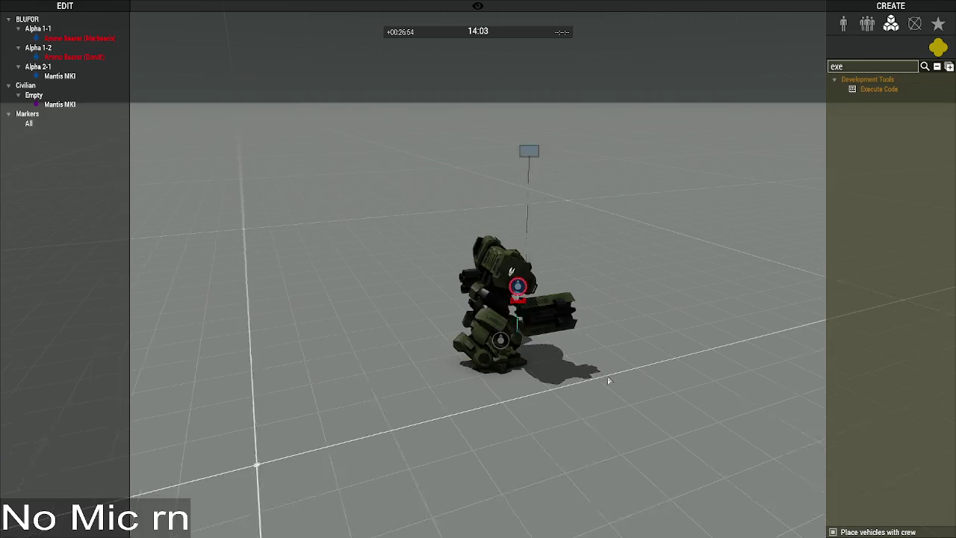
{"action": "key", "text": "d"}
Step: Inspect the pilot, then run a saved Execute script on the empty Mantis MKI
{"action": "double_click", "coordinate": [413, 287]}
{"action": "key", "text": "Escape"}
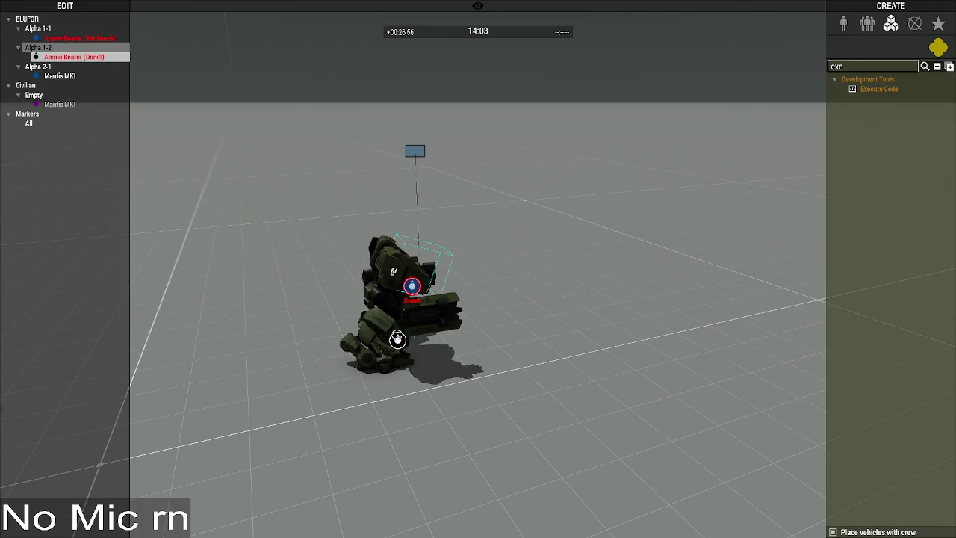
{"action": "double_click", "coordinate": [397, 340]}
{"action": "left_click", "coordinate": [498, 271]}
{"action": "left_click", "coordinate": [500, 311]}
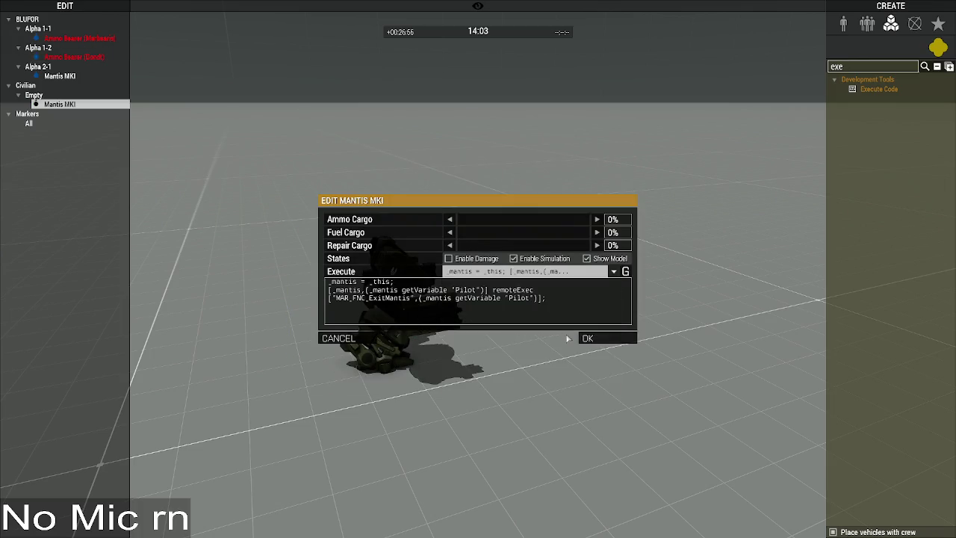
{"action": "left_click", "coordinate": [608, 338]}
{"action": "left_click", "coordinate": [515, 366]}
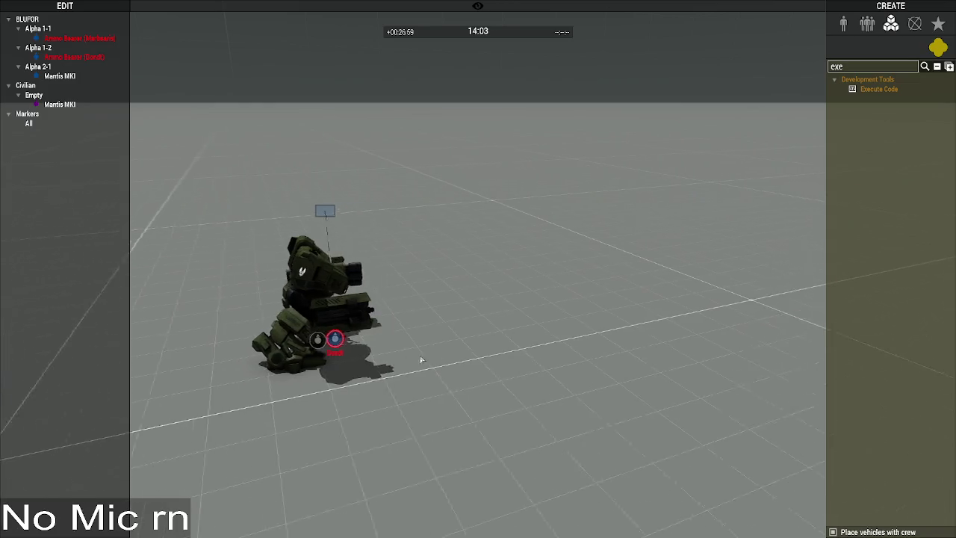
Step: Run the saved MAR_FNC_ExitMantis remote-call script on the empty Mantis MKI
{"action": "left_click", "coordinate": [397, 340]}
{"action": "double_click", "coordinate": [397, 340]}
{"action": "left_click", "coordinate": [614, 271]}
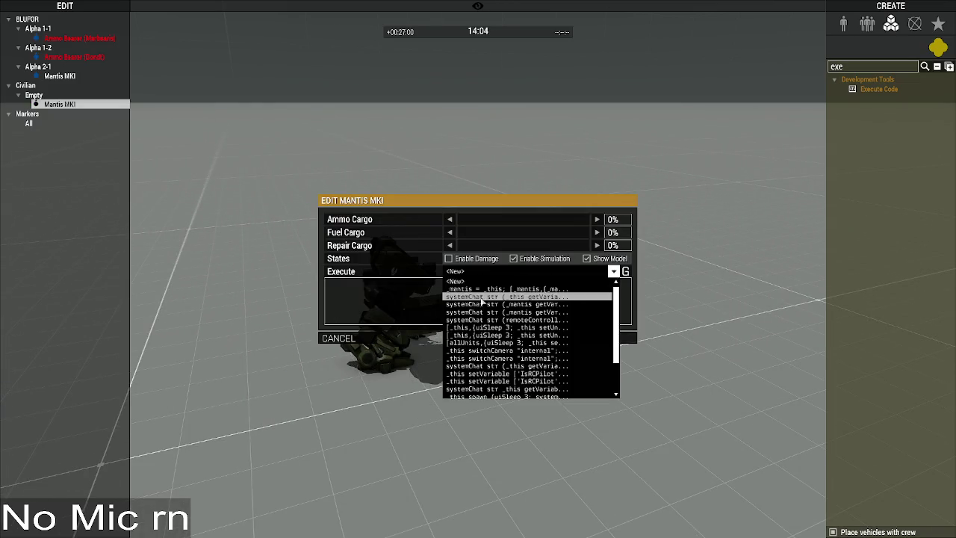
{"action": "left_click", "coordinate": [523, 294]}
{"action": "left_click", "coordinate": [614, 272]}
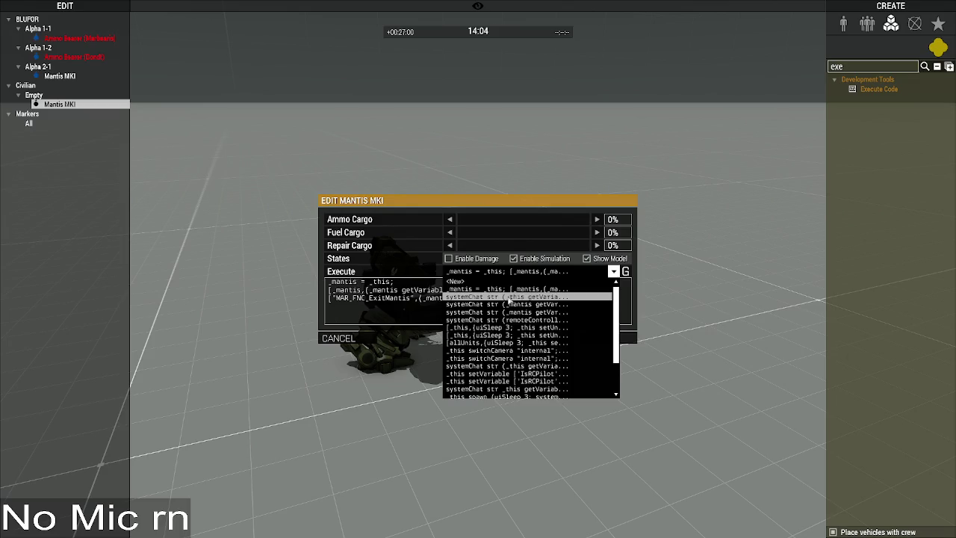
{"action": "left_click", "coordinate": [523, 296]}
{"action": "left_click", "coordinate": [604, 340]}
{"action": "scroll", "coordinate": [535, 366], "scroll_direction": "up", "scroll_amount": 2}
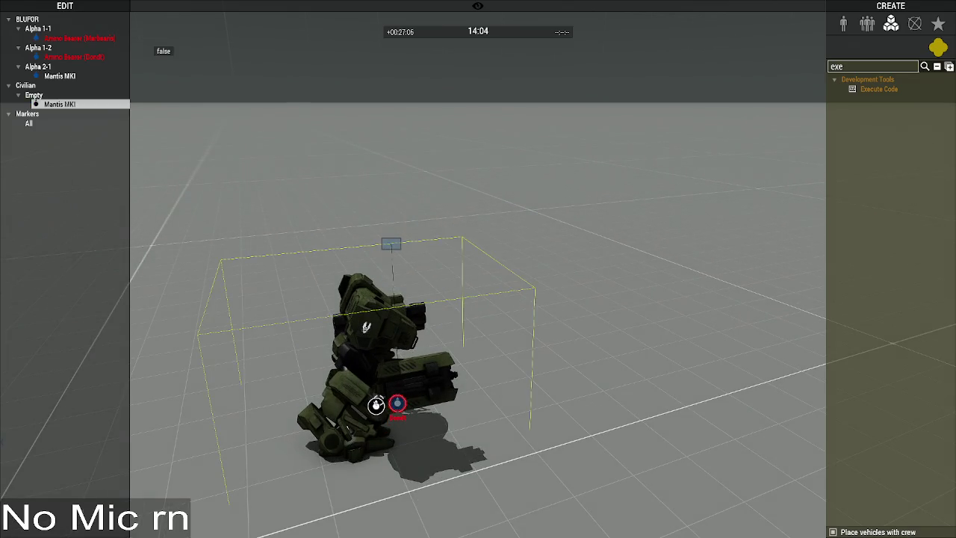
Step: Delete the empty Mantis and place a crewed Mantis MKI unit in the scene
{"action": "key", "text": "Delete"}
{"action": "double_click", "coordinate": [843, 68]}
{"action": "key", "text": "BackSpace"}
{"action": "left_click", "coordinate": [843, 23]}
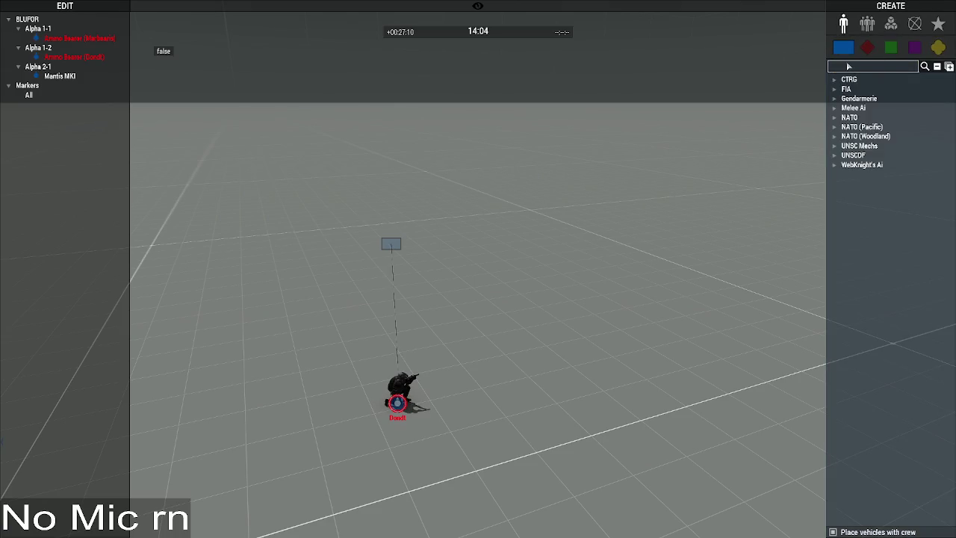
{"action": "type", "text": "mantis"}
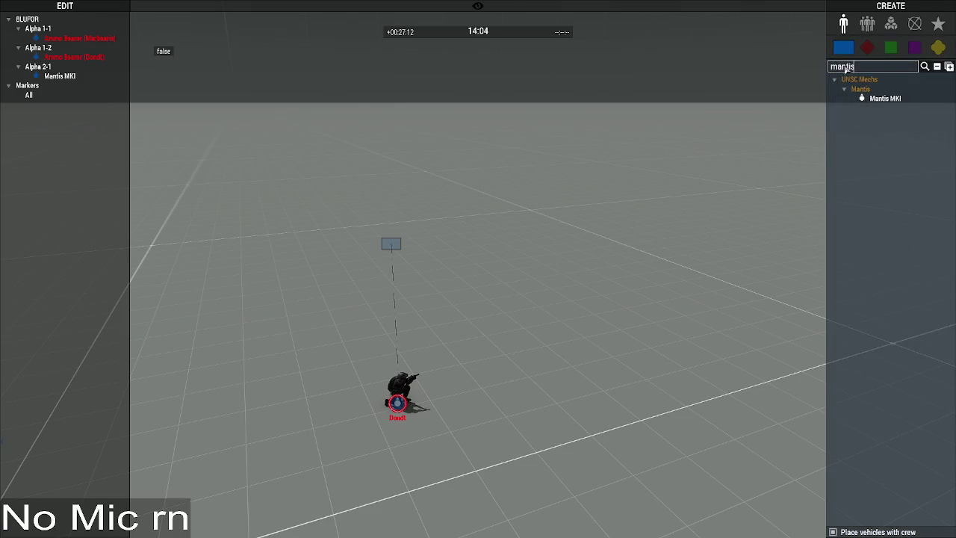
{"action": "left_click", "coordinate": [884, 98]}
{"action": "left_click", "coordinate": [466, 398]}
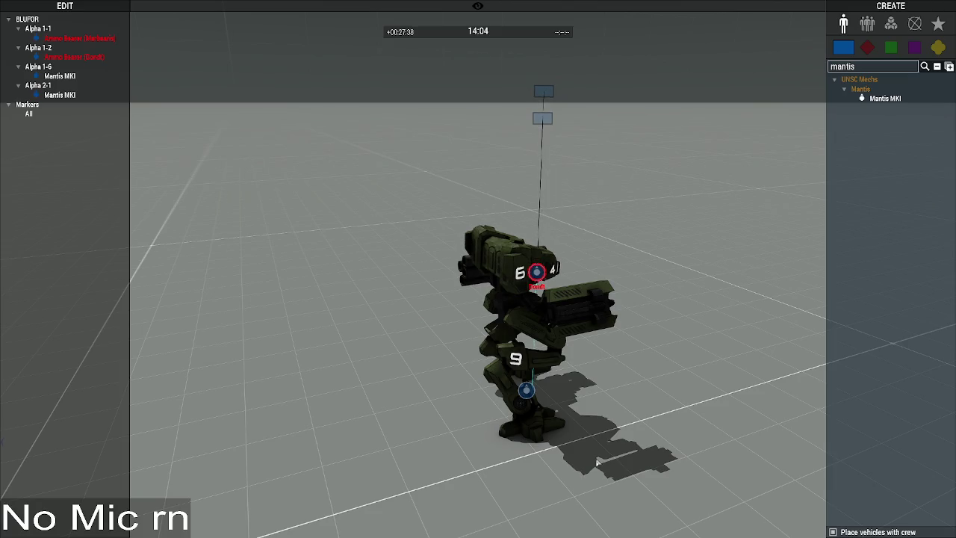
Step: Run a saved test script on the new Mantis and set its health to 57%
{"action": "double_click", "coordinate": [554, 398]}
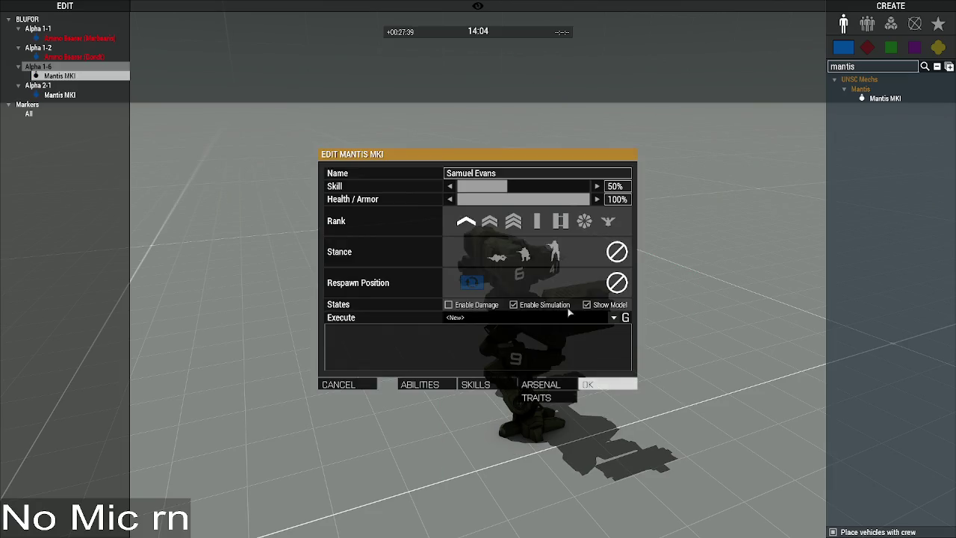
{"action": "left_click", "coordinate": [546, 317]}
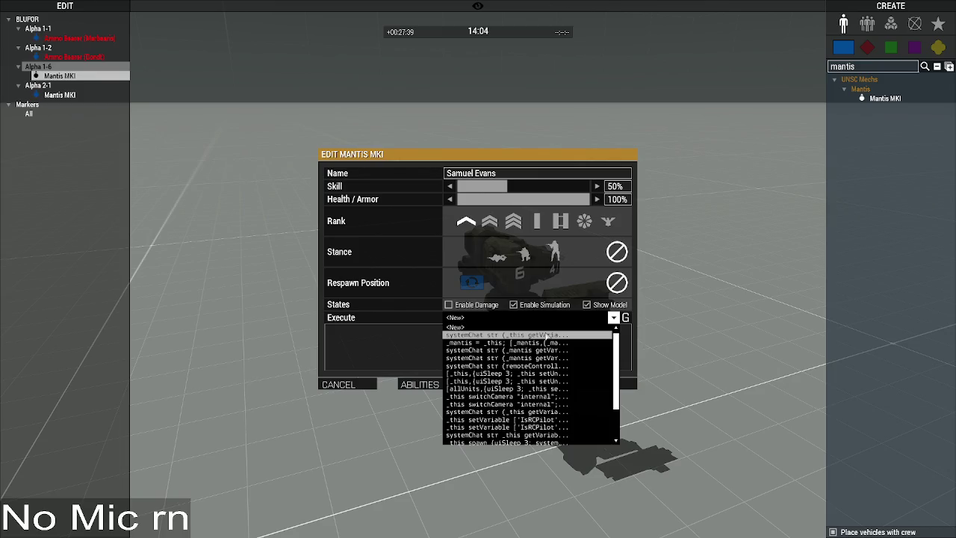
{"action": "left_click", "coordinate": [541, 336]}
{"action": "left_click", "coordinate": [617, 384]}
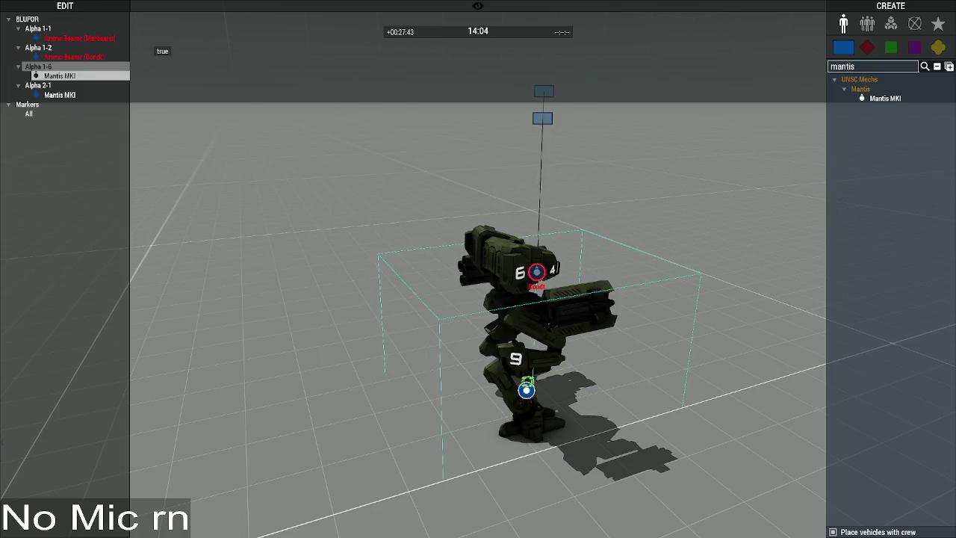
{"action": "double_click", "coordinate": [538, 272]}
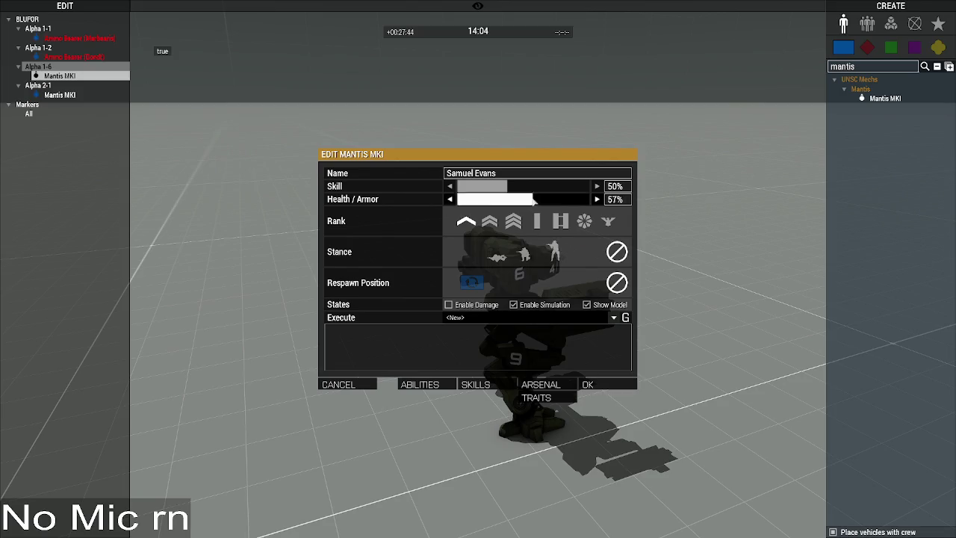
{"action": "left_click", "coordinate": [588, 384]}
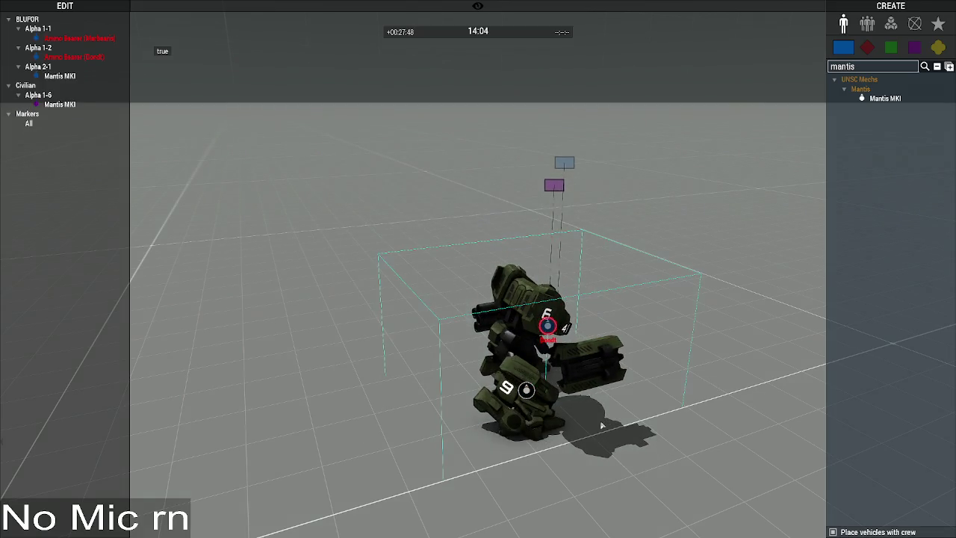
{"action": "key", "text": "alt+Tab"}
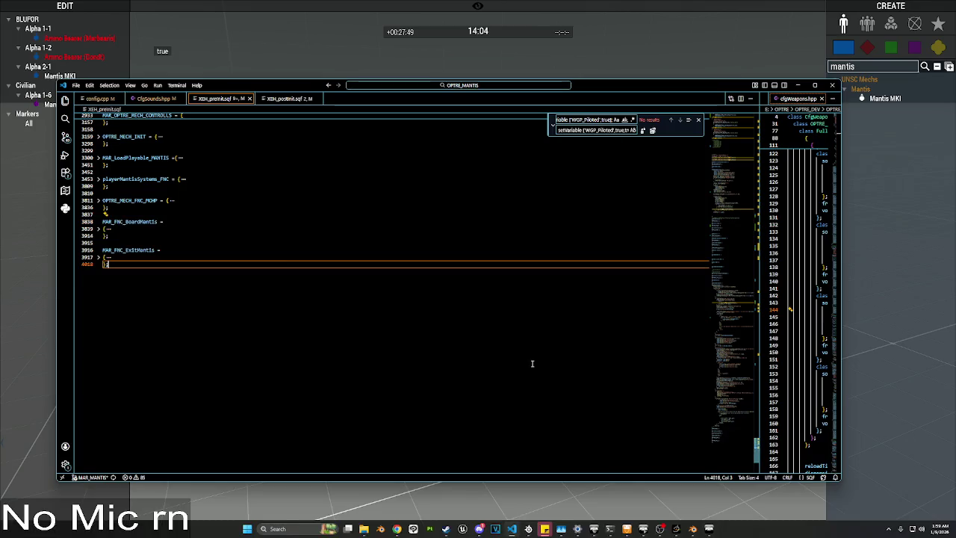
Step: Collapse MAR_OPTRE_MECH_CONTROLLS and expand OPTRE_MECH_INIT to reach its Killed event handler
{"action": "scroll", "coordinate": [105, 201], "scroll_direction": "up", "scroll_amount": 10}
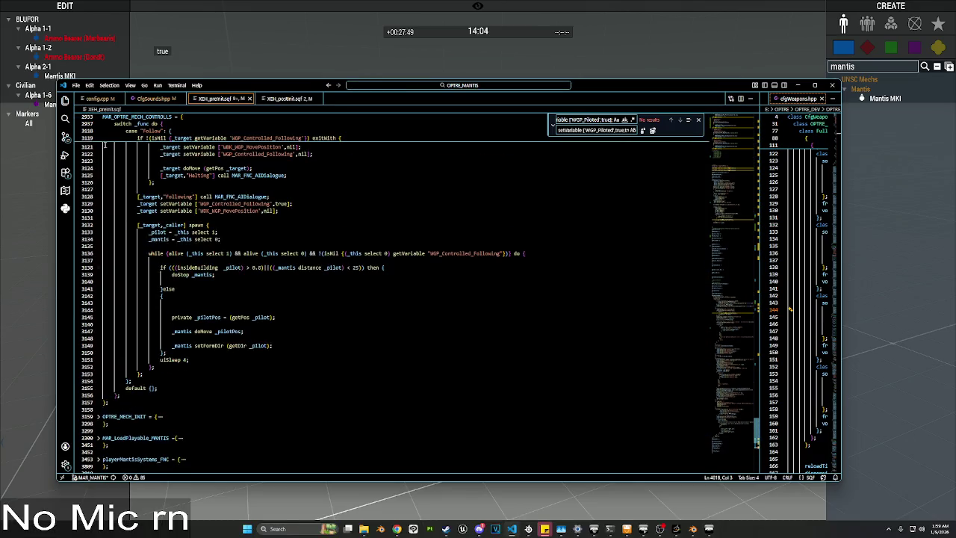
{"action": "left_click", "coordinate": [98, 118]}
{"action": "scroll", "coordinate": [111, 168], "scroll_direction": "up", "scroll_amount": 8}
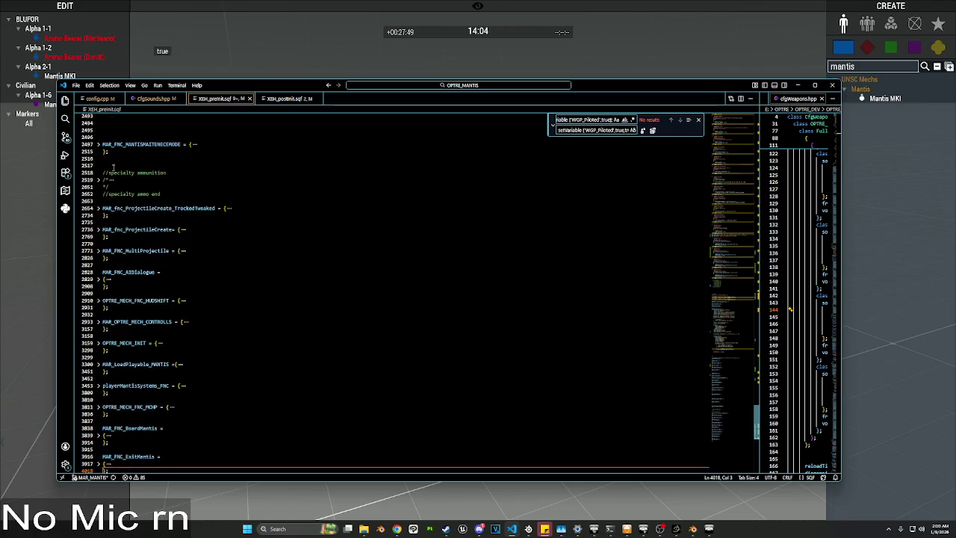
{"action": "scroll", "coordinate": [109, 246], "scroll_direction": "down", "scroll_amount": 3}
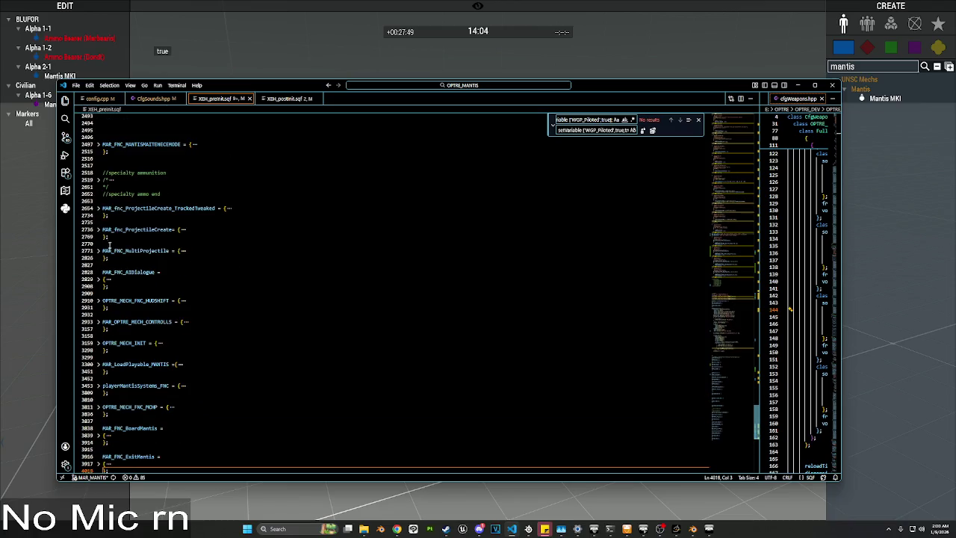
{"action": "left_click", "coordinate": [99, 345]}
{"action": "scroll", "coordinate": [102, 348], "scroll_direction": "down", "scroll_amount": 10}
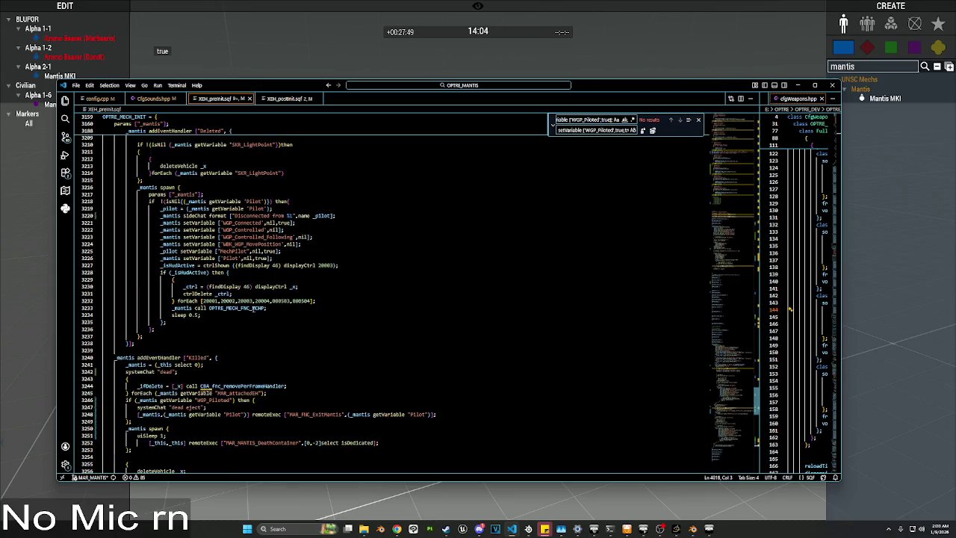
{"action": "scroll", "coordinate": [274, 297], "scroll_direction": "down", "scroll_amount": 3}
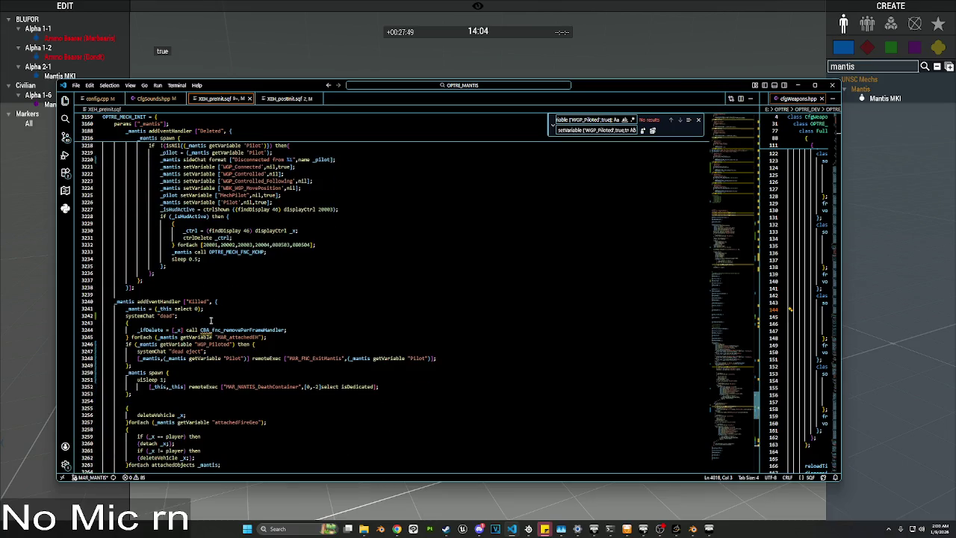
{"action": "mouse_move", "coordinate": [161, 350]}
Step: Back in the Eden editor, place a second Mantis MKI mech on the ground
{"action": "left_click_drag", "start_coordinate": [245, 84], "coordinate": [256, 167]}
{"action": "left_click", "coordinate": [261, 136]}
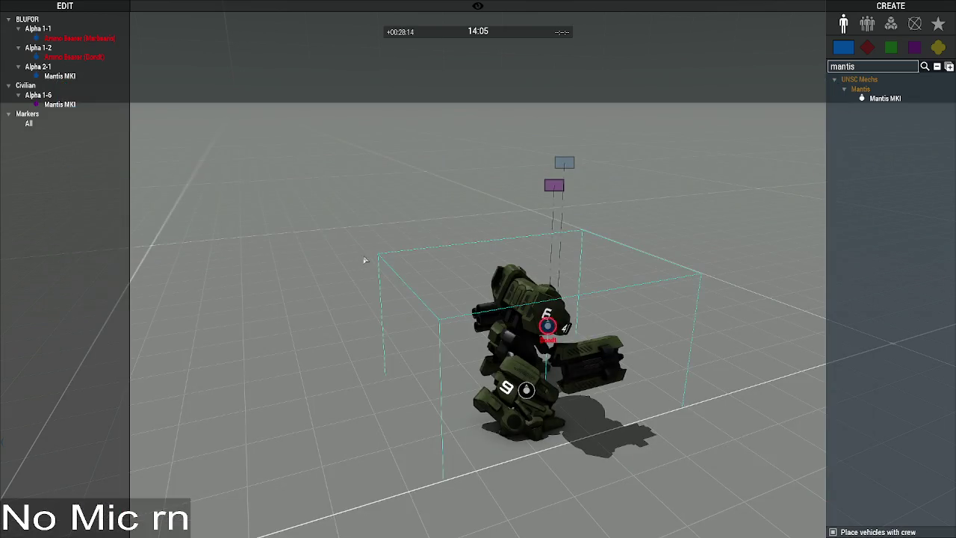
{"action": "left_click", "coordinate": [885, 98]}
{"action": "left_click", "coordinate": [747, 335]}
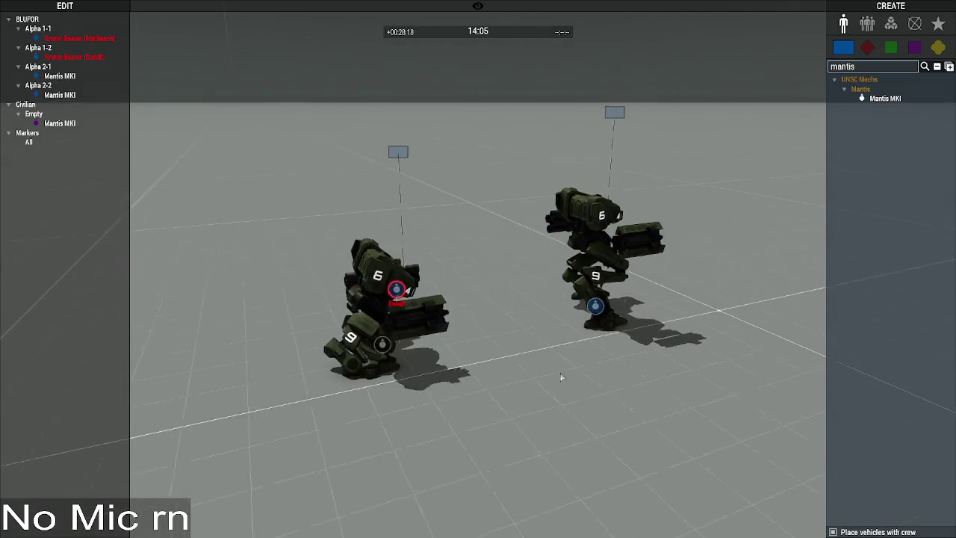
{"action": "key", "text": "w"}
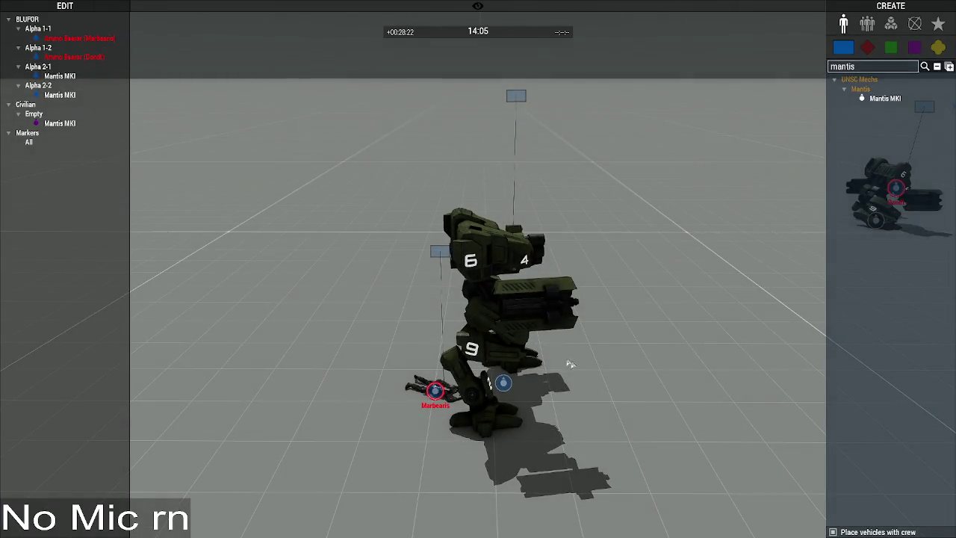
Step: Check the Alpha 2-1 Mantis's attributes, then preview the scenario and walk under the mech
{"action": "double_click", "coordinate": [503, 382]}
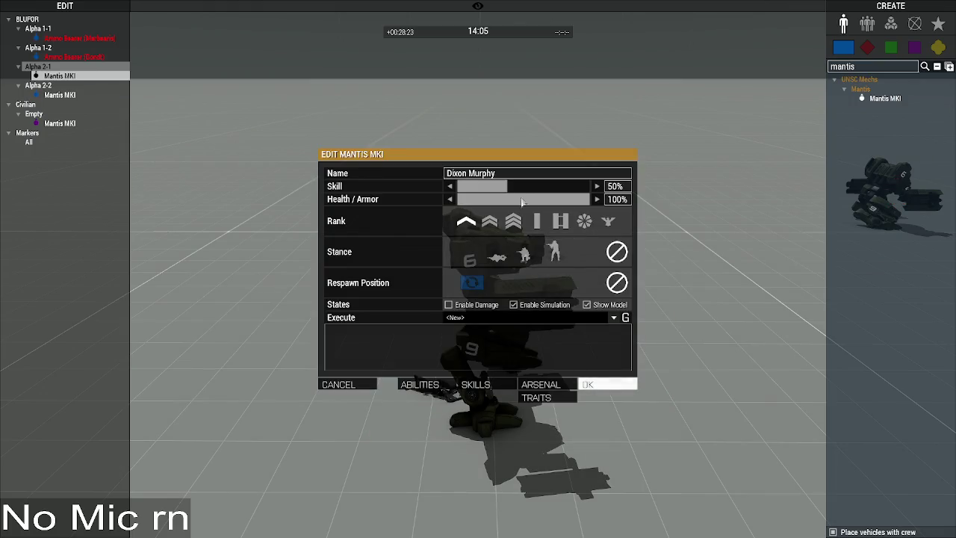
{"action": "key", "text": "Return"}
{"action": "key", "text": "ctrl+p"}
{"action": "scroll", "coordinate": [478, 269], "scroll_direction": "down", "scroll_amount": 4}
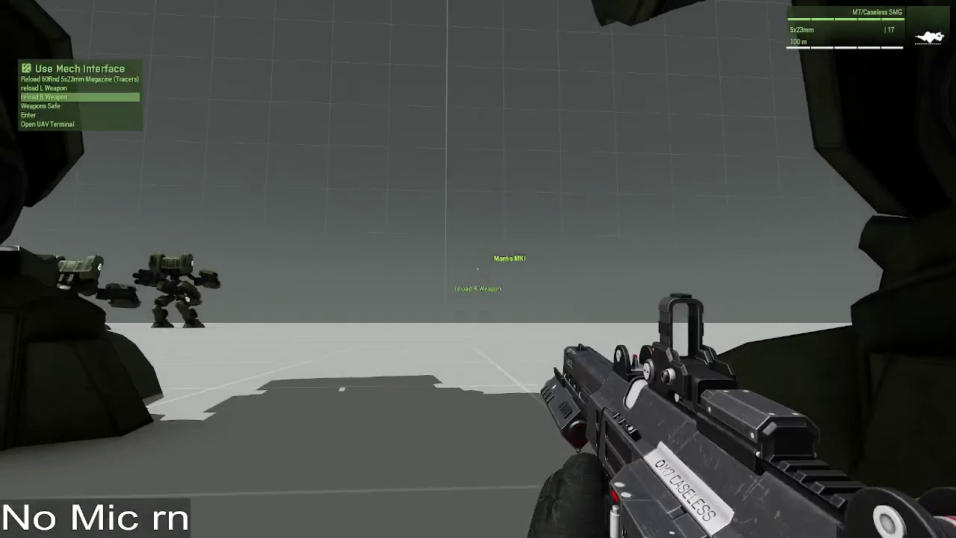
{"action": "key", "text": "w"}
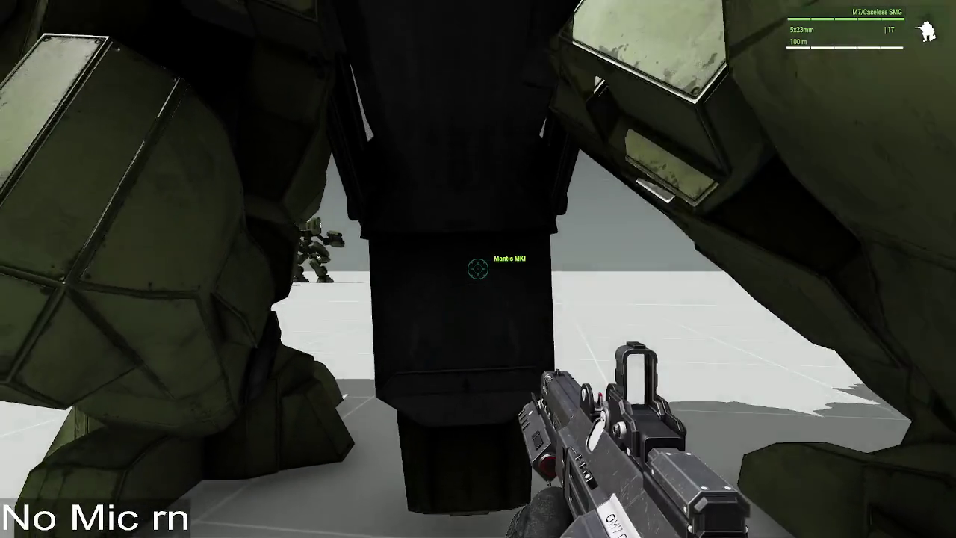
{"action": "scroll", "coordinate": [478, 269], "scroll_direction": "down", "scroll_amount": 3}
{"action": "key", "text": "space"}
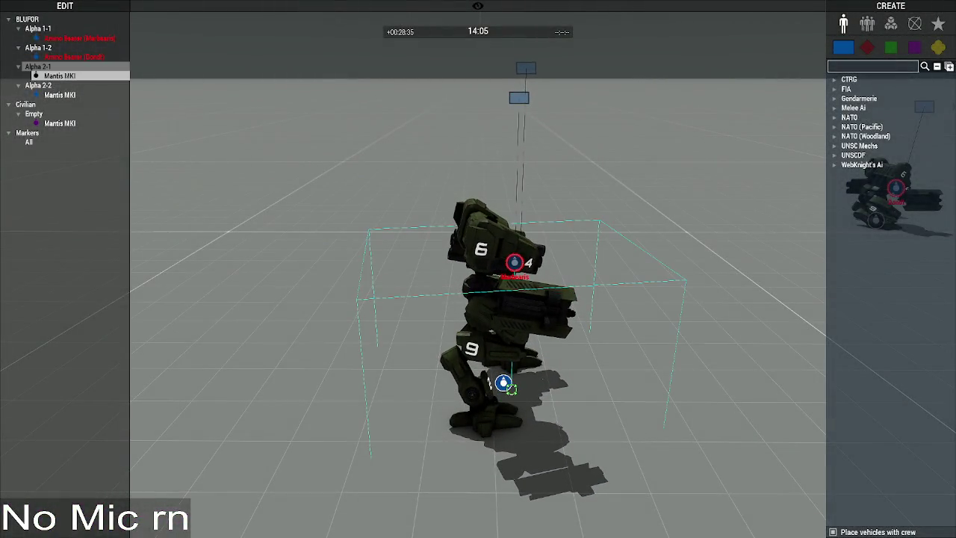
Step: Reposition the camera near the mechs and select the Alpha 2-1 Mantis
{"action": "left_click", "coordinate": [578, 423]}
{"action": "key", "text": "s"}
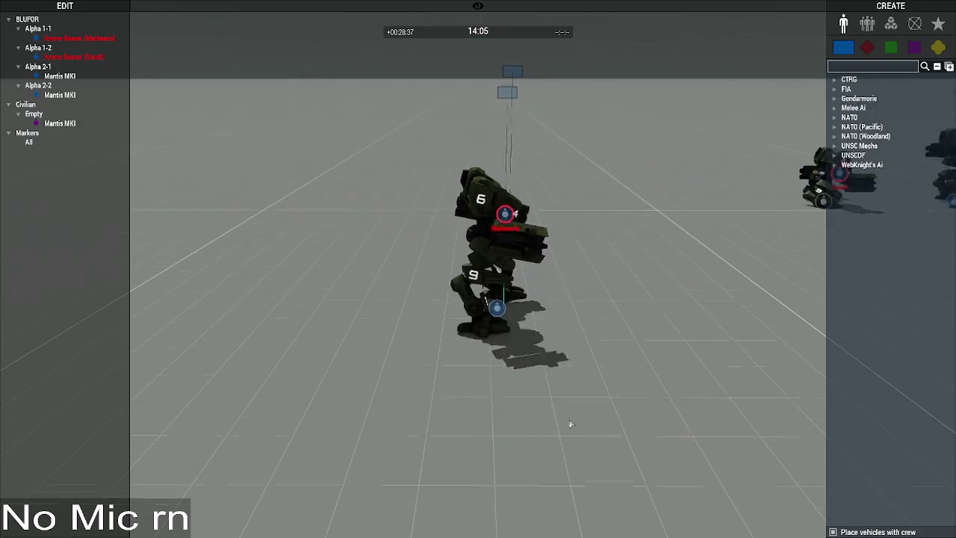
{"action": "left_click", "coordinate": [890, 23]}
{"action": "key", "text": "w"}
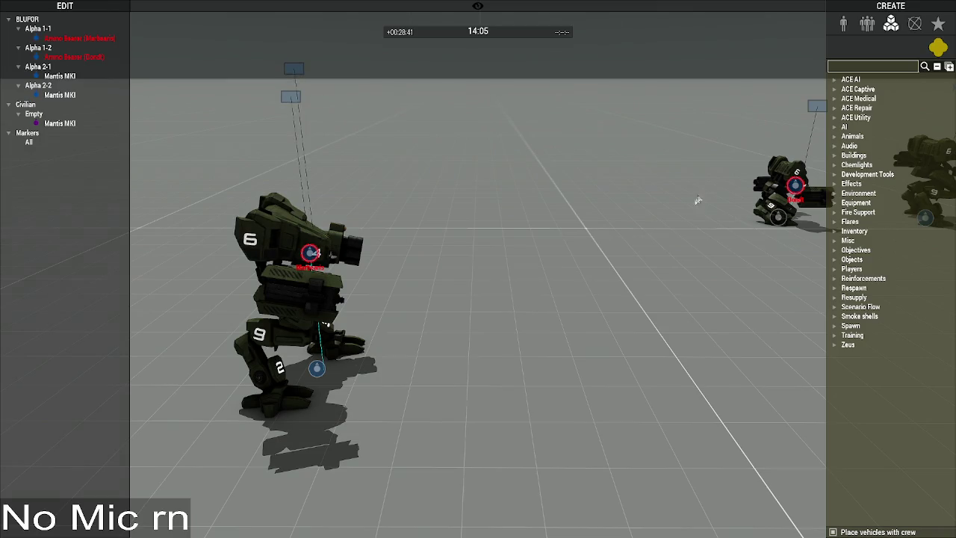
{"action": "left_click", "coordinate": [316, 367]}
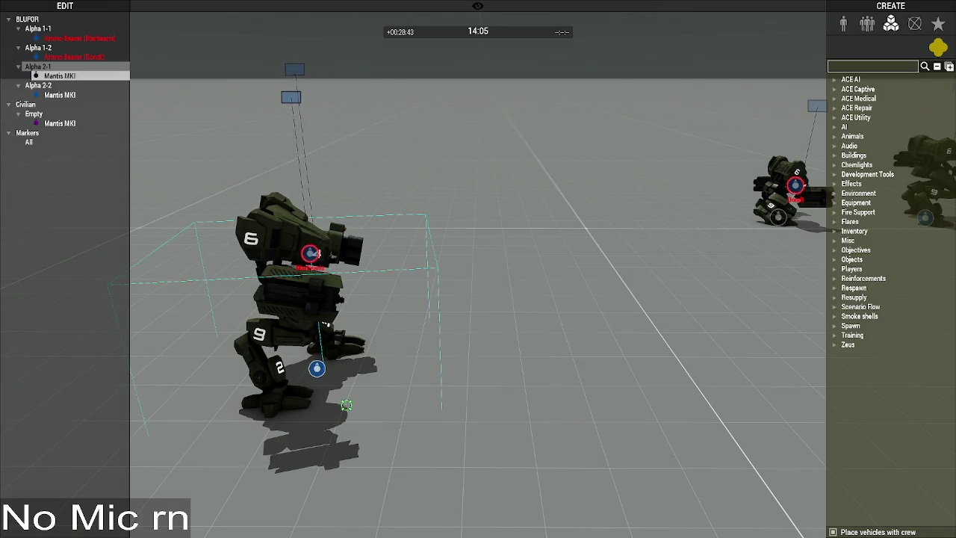
Step: Remote-control the Mantis, eject its pilot, return to Zeus and reopen the mech's attributes
{"action": "right_click", "coordinate": [330, 366]}
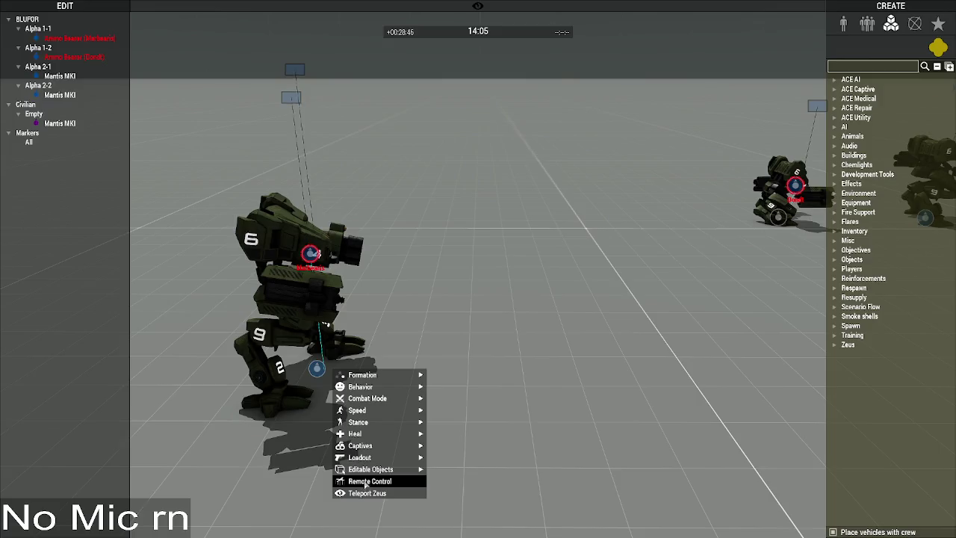
{"action": "left_click", "coordinate": [366, 481]}
{"action": "key", "text": "y"}
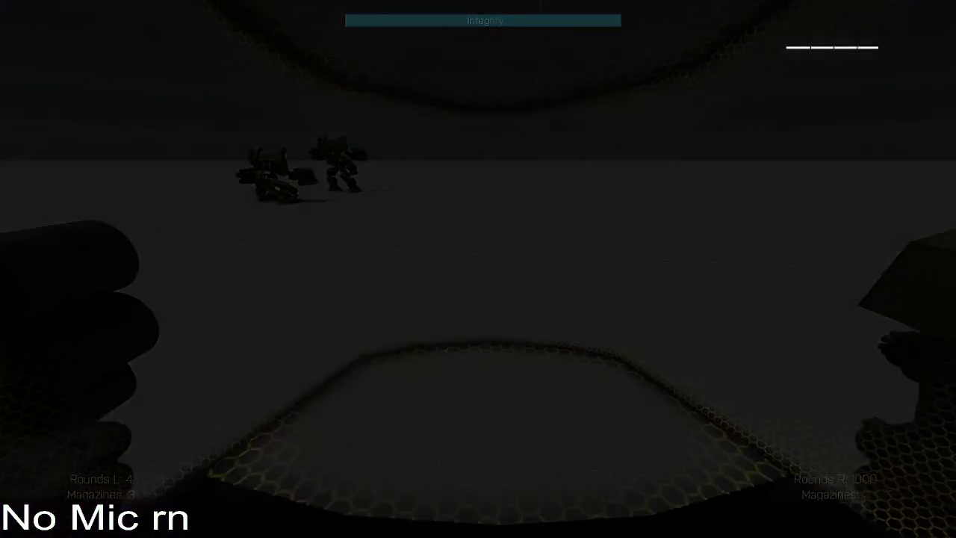
{"action": "key", "text": "y"}
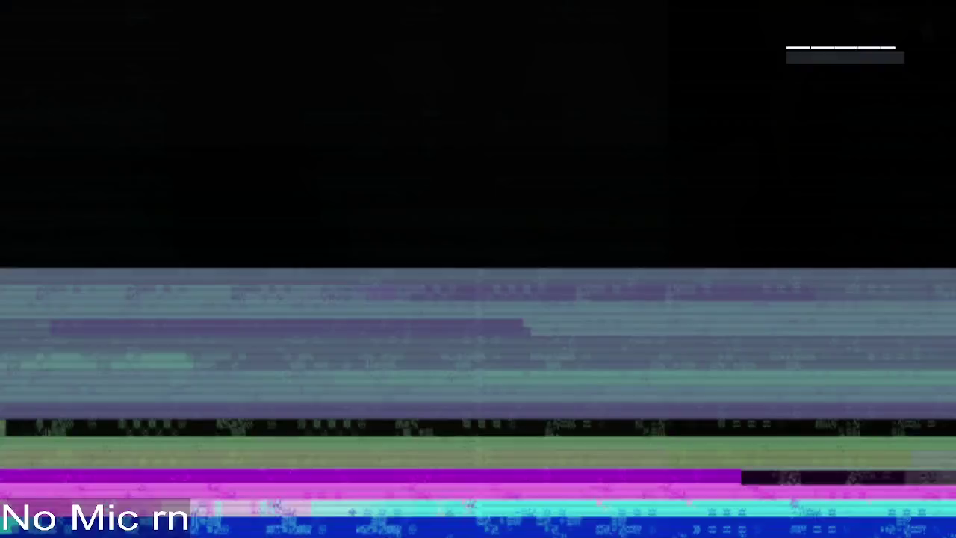
{"action": "key", "text": "y"}
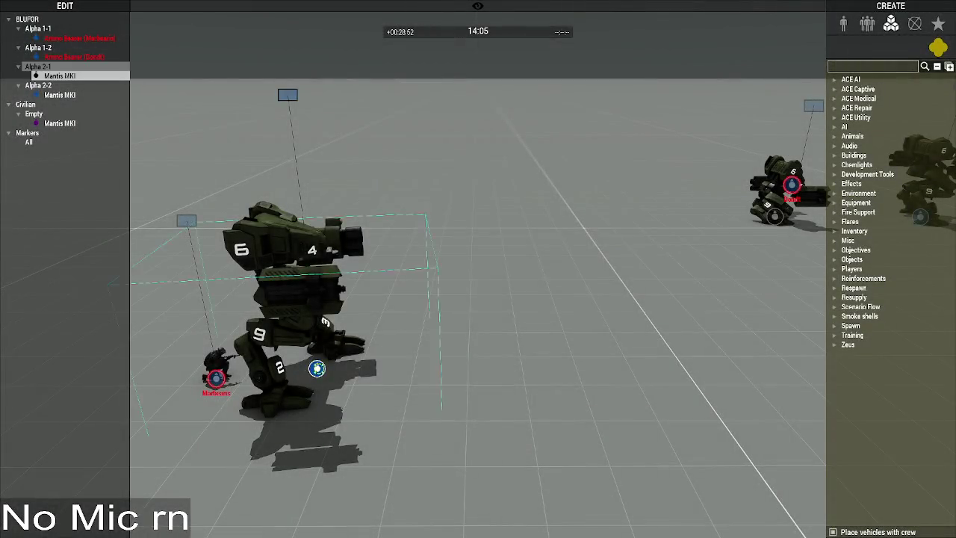
{"action": "double_click", "coordinate": [317, 368]}
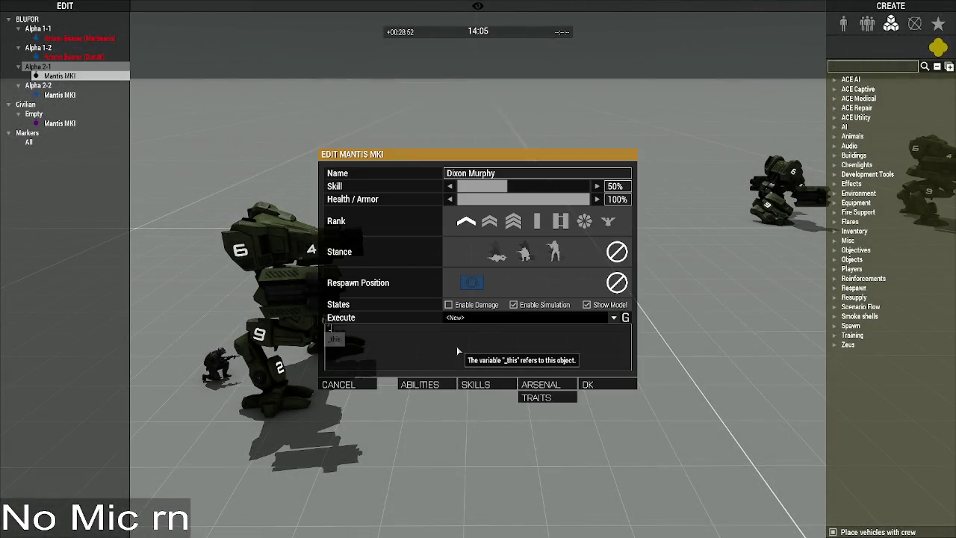
Step: Give the Mantis the code _this spawn {uiSleep 5; _this setDamage 1;}; and apply it
{"action": "type", "text": "_this spawn {}"}
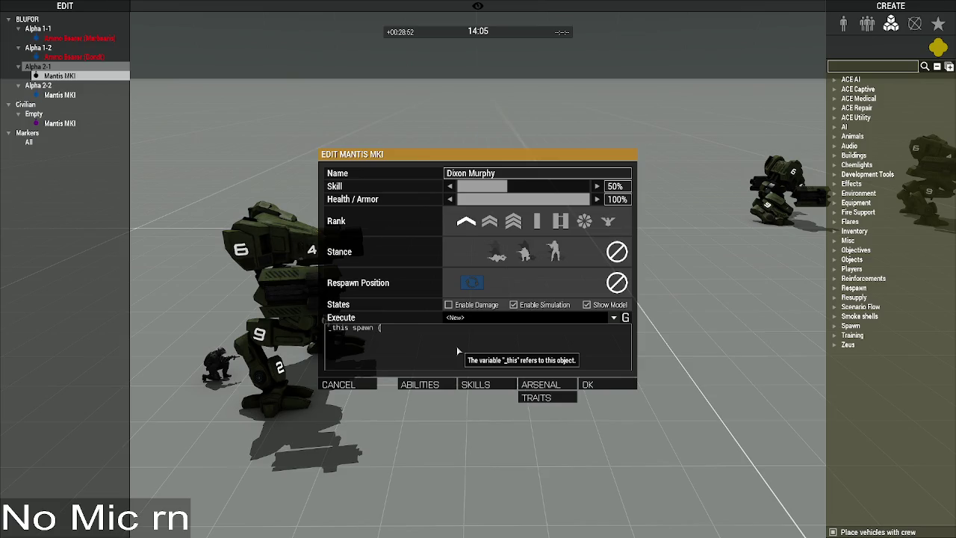
{"action": "type", "text": "uiSleep 5"}
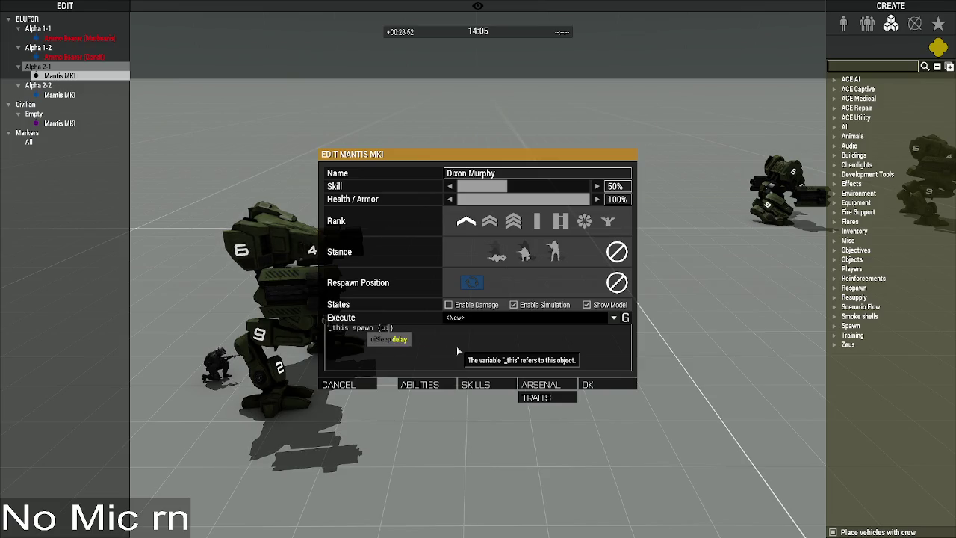
{"action": "type", "text": " _this se"}
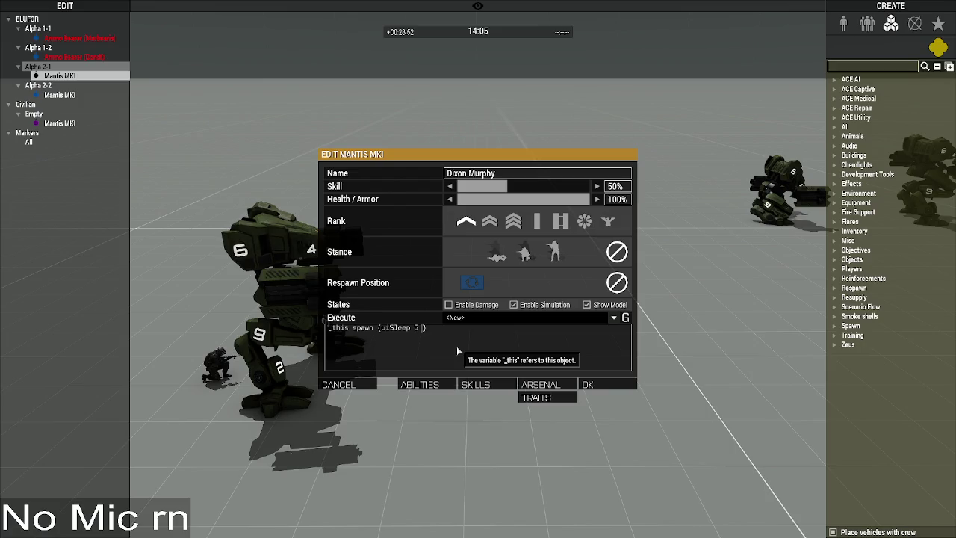
{"action": "type", "text": "tDamage 1"}
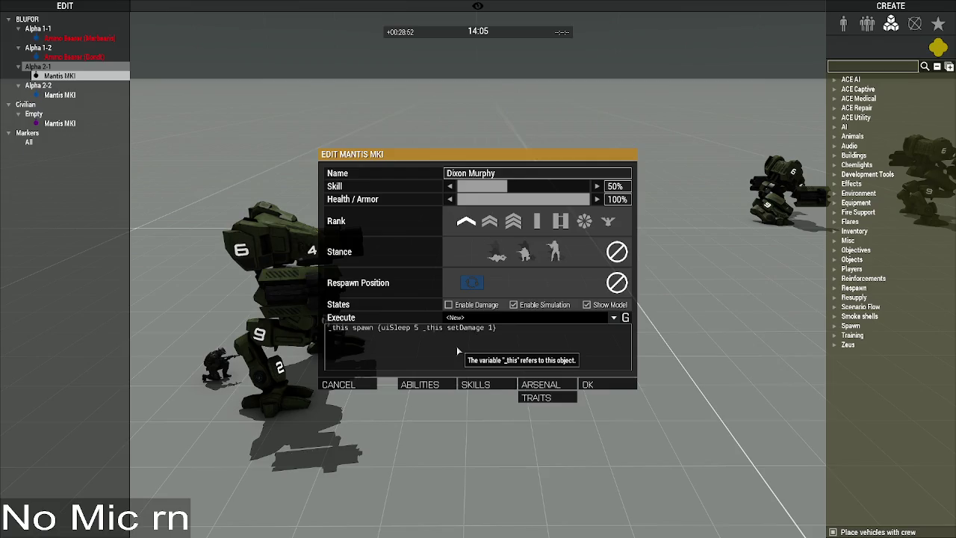
{"action": "type", "text": ";"}
{"action": "key", "text": "End"}
{"action": "type", "text": ";"}
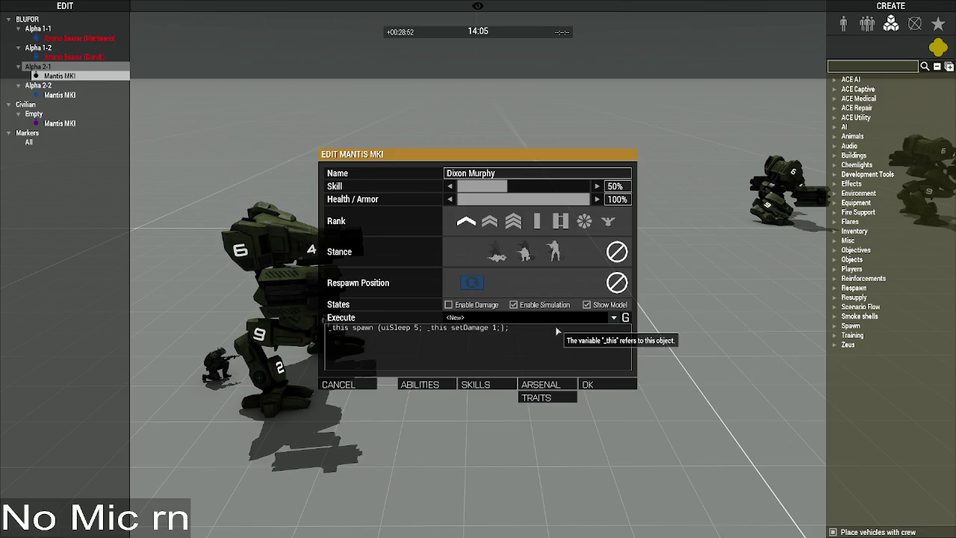
{"action": "left_click", "coordinate": [591, 384]}
Step: Leave Zeus, board the Mantis until it is destroyed, pause, and switch to VS Code
{"action": "key", "text": "y"}
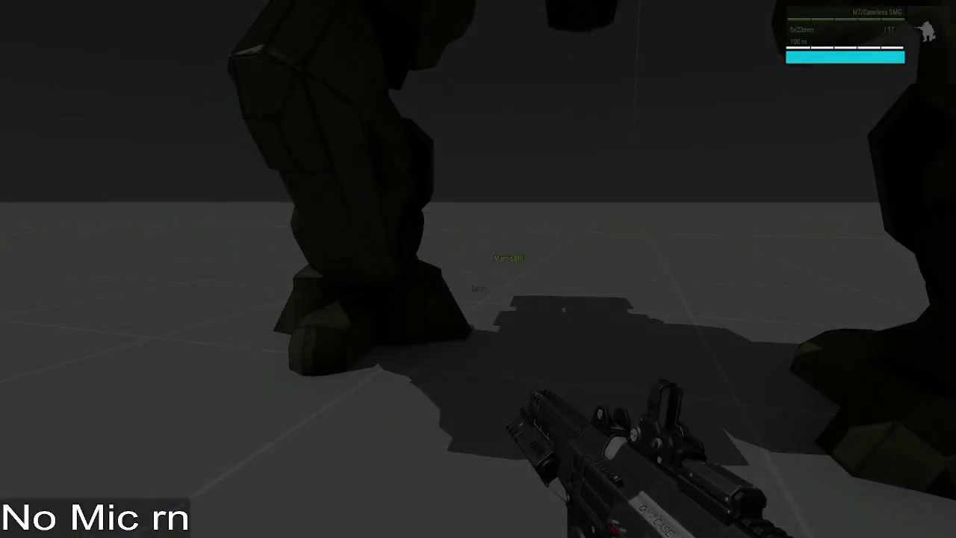
{"action": "key", "text": "KP_Enter"}
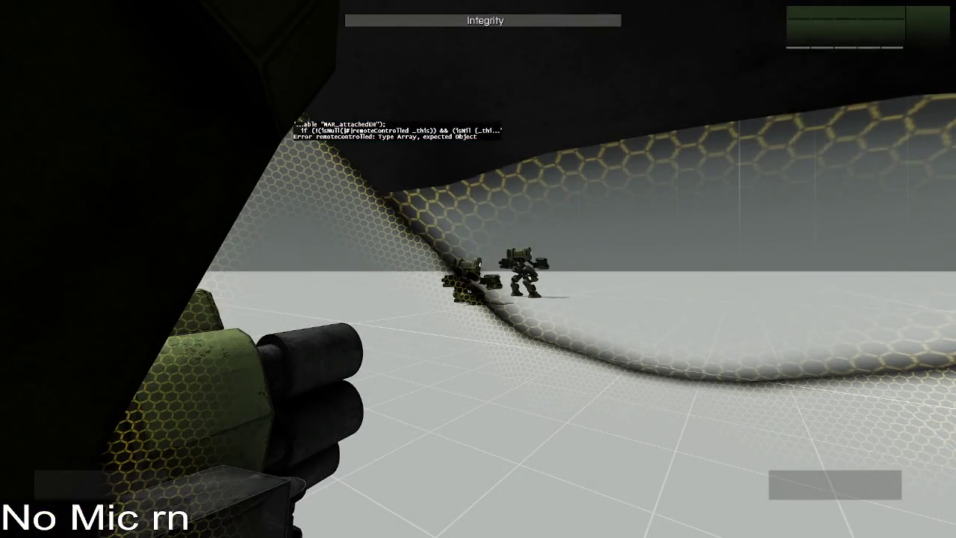
{"action": "key", "text": "Escape"}
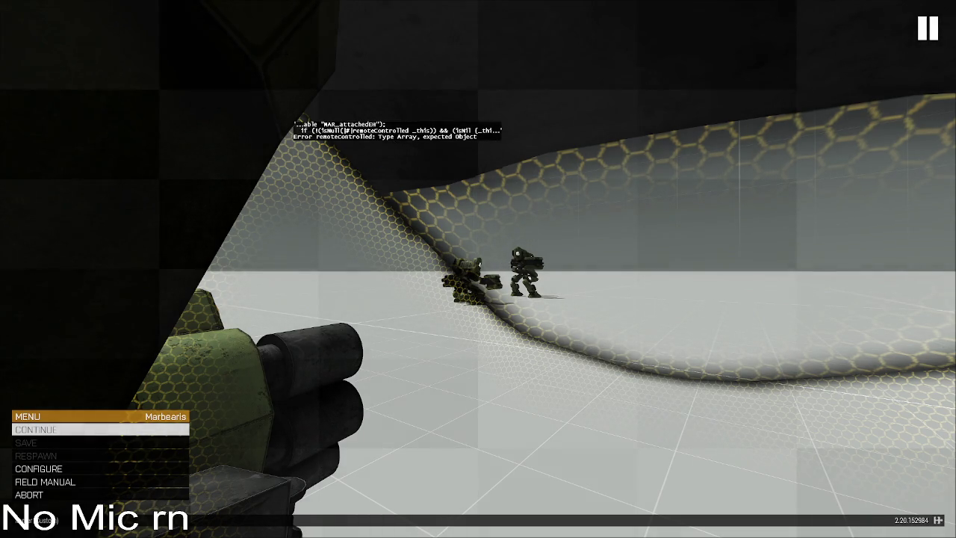
{"action": "key", "text": "alt+Tab"}
Step: Review the Killed event handler around line 3227 and select MAR_attachedEH on line 3245
{"action": "left_click", "coordinate": [425, 298]}
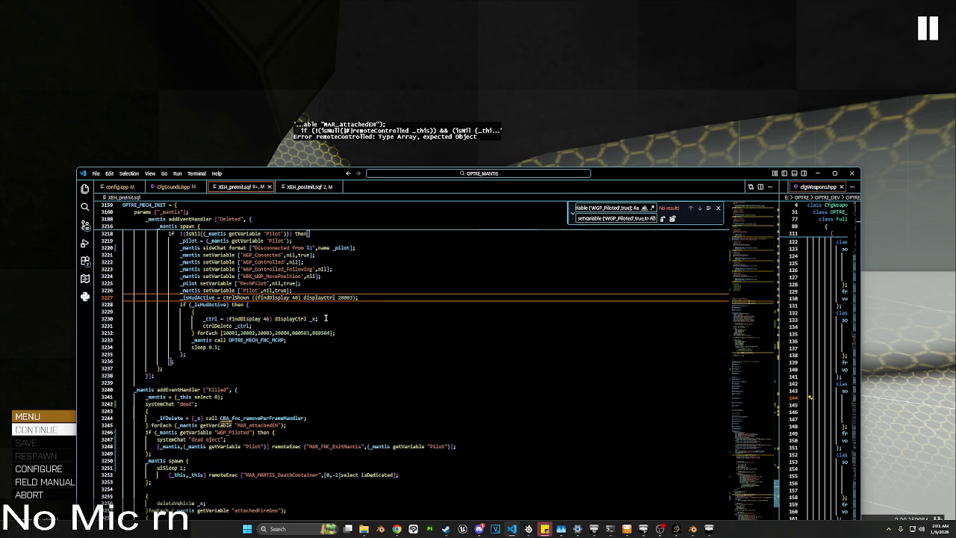
{"action": "scroll", "coordinate": [326, 319], "scroll_direction": "down", "scroll_amount": 5}
{"action": "scroll", "coordinate": [285, 327], "scroll_direction": "down", "scroll_amount": 8}
{"action": "scroll", "coordinate": [284, 324], "scroll_direction": "up", "scroll_amount": 7}
{"action": "scroll", "coordinate": [283, 323], "scroll_direction": "up", "scroll_amount": 5}
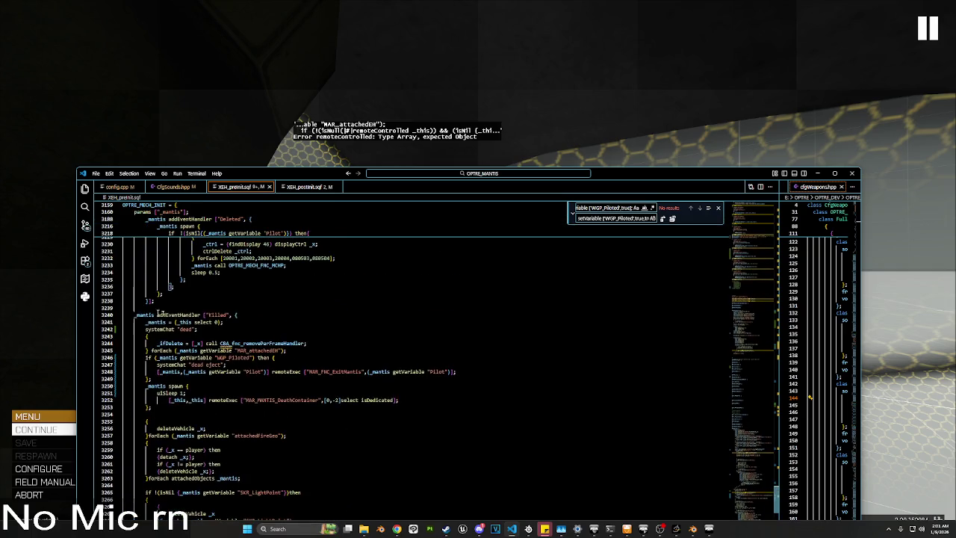
{"action": "scroll", "coordinate": [140, 314], "scroll_direction": "down", "scroll_amount": 1}
{"action": "double_click", "coordinate": [274, 331]}
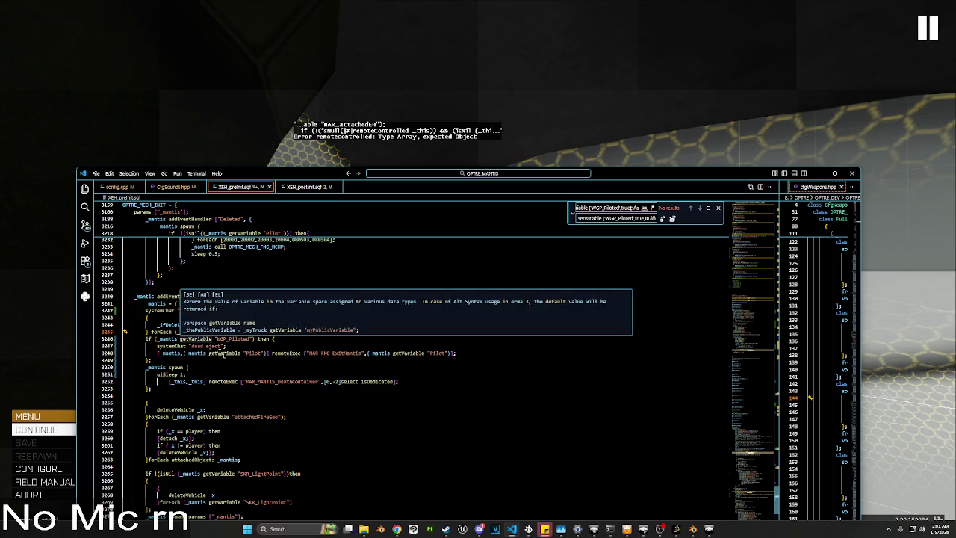
Step: Search XEH_preInit.sqf for 'if (isNull'
{"action": "double_click", "coordinate": [606, 208]}
{"action": "type", "text": "if"}
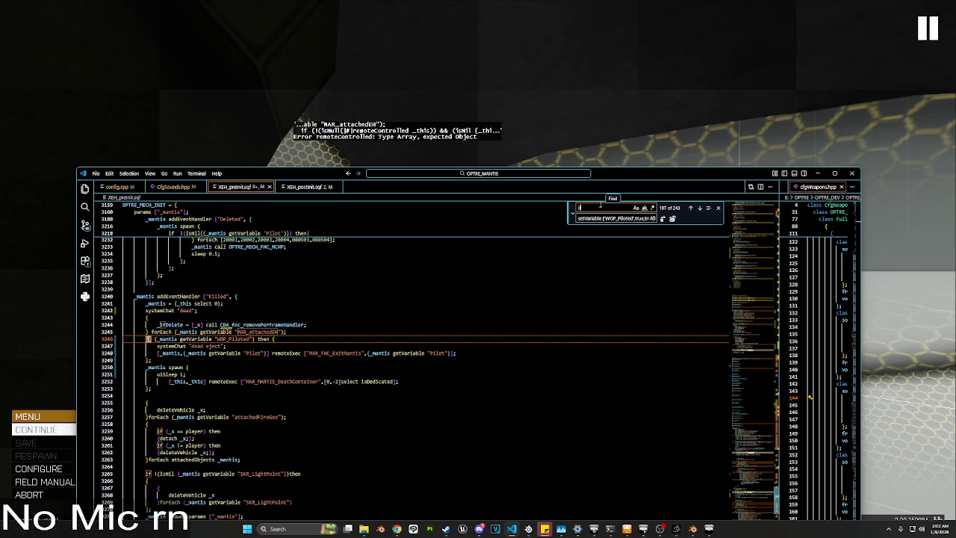
{"action": "type", "text": " ("}
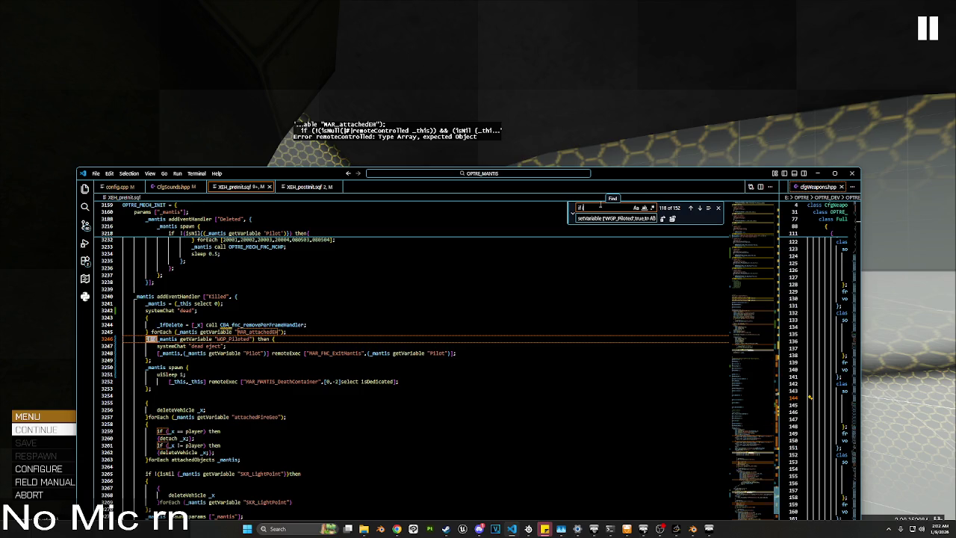
{"action": "type", "text": "isN"}
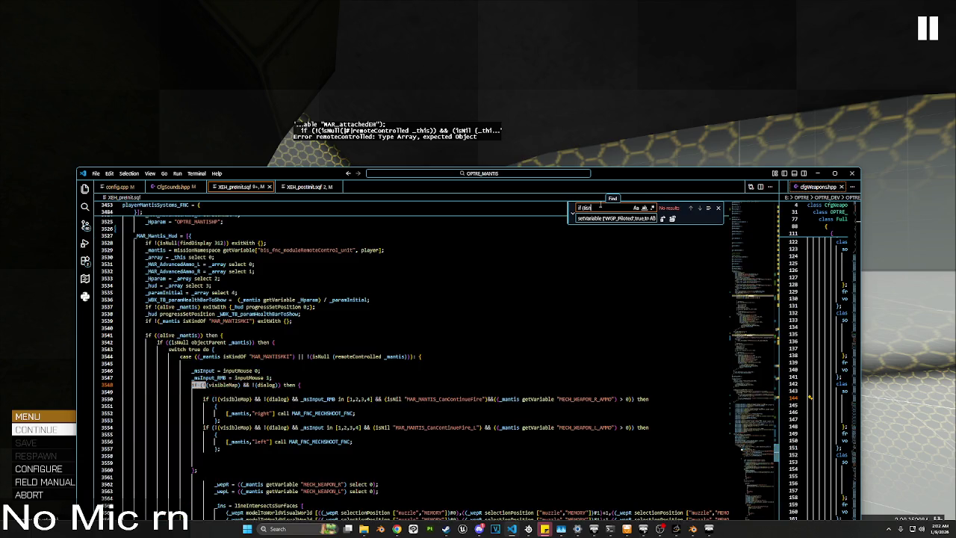
{"action": "key", "text": "BackSpace"}
{"action": "key", "text": "BackSpace"}
{"action": "type", "text": "("}
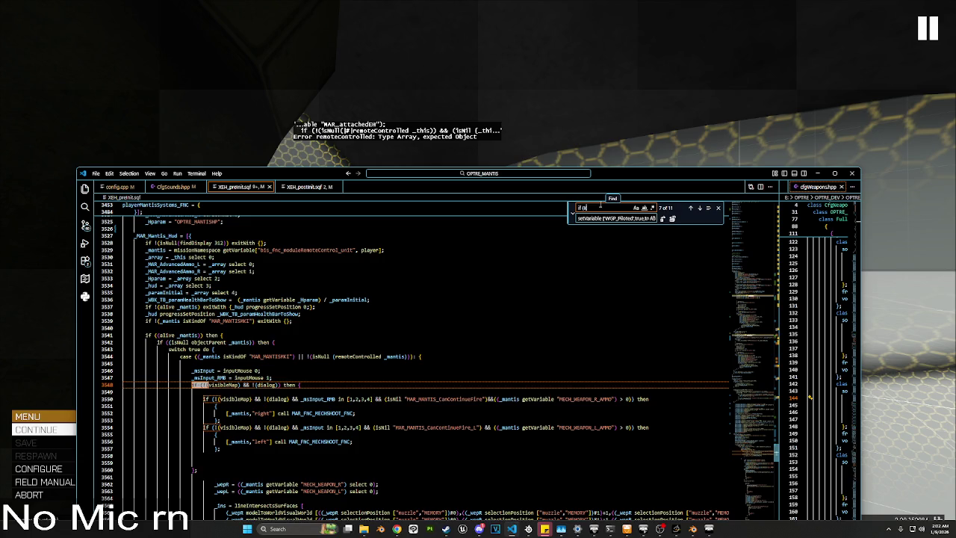
{"action": "type", "text": "isNull"}
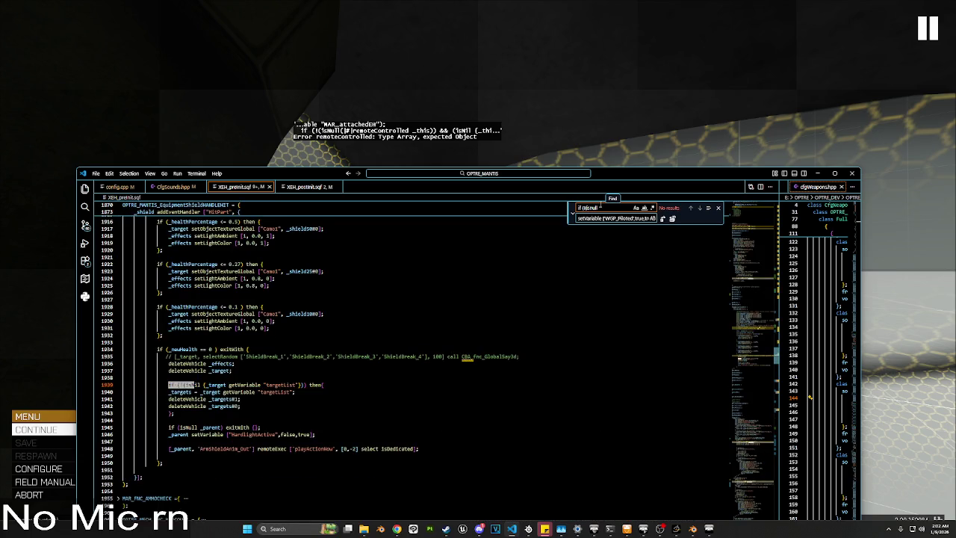
{"action": "key", "text": "BackSpace"}
{"action": "key", "text": "BackSpace"}
{"action": "key", "text": "BackSpace"}
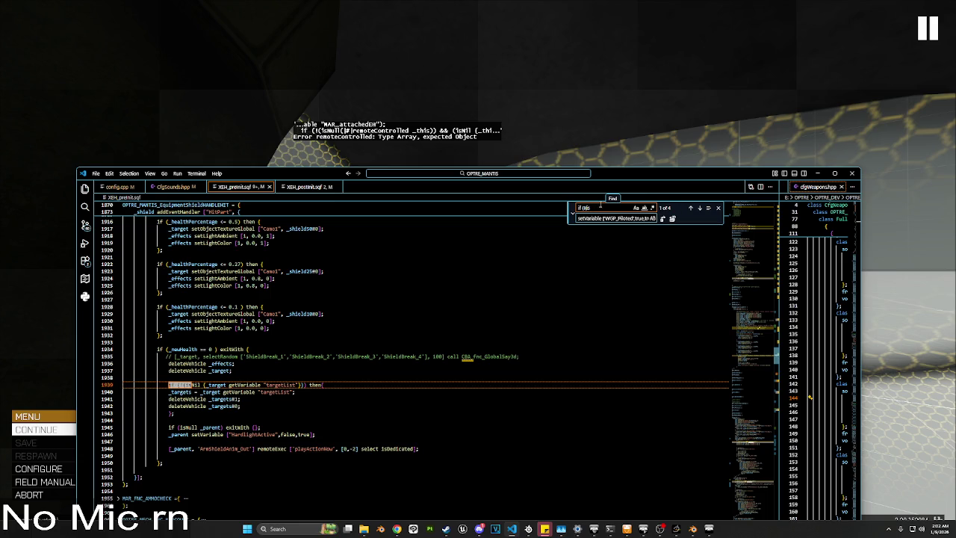
{"action": "type", "text": "ull"}
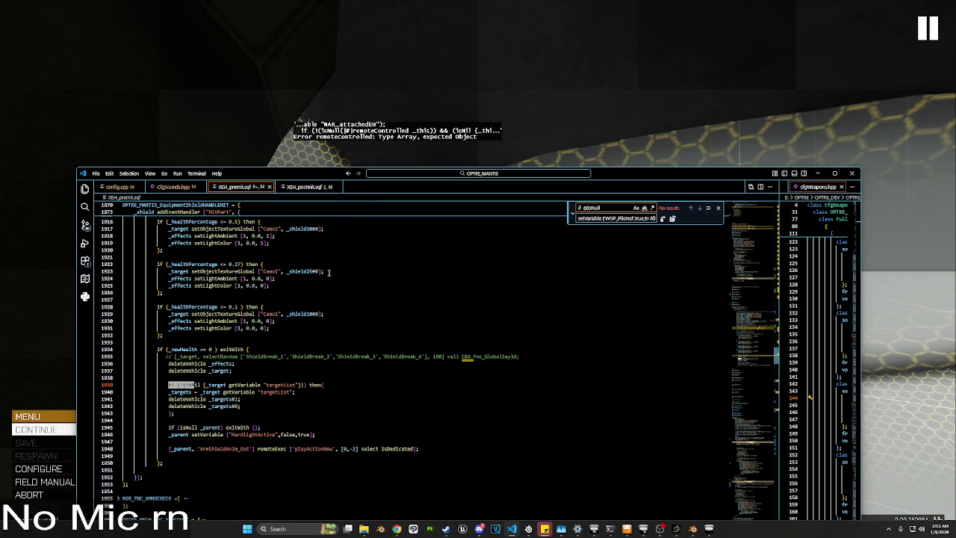
Step: Review the targetList null check and light ambient lines in XEH_preinit.sqf, then return to the game
{"action": "left_click", "coordinate": [354, 384]}
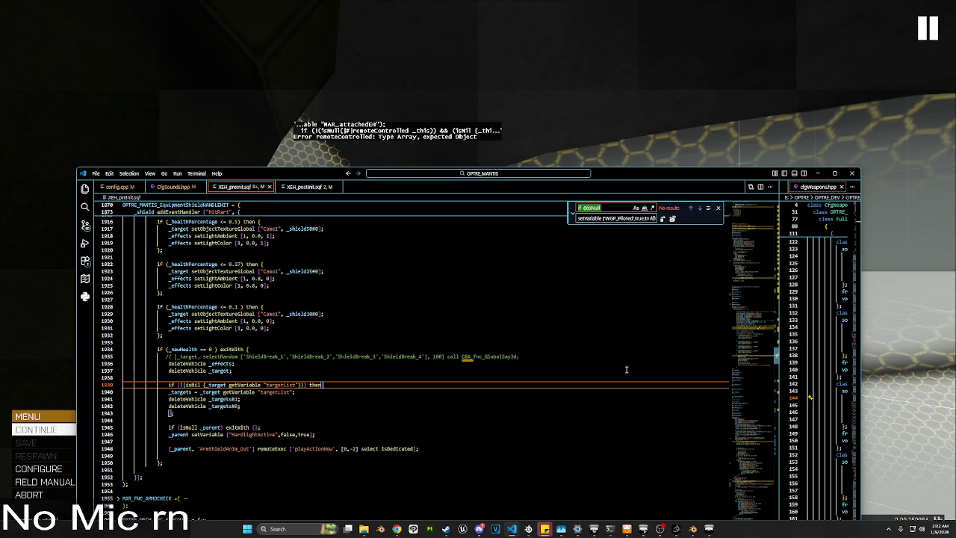
{"action": "left_click", "coordinate": [502, 321]}
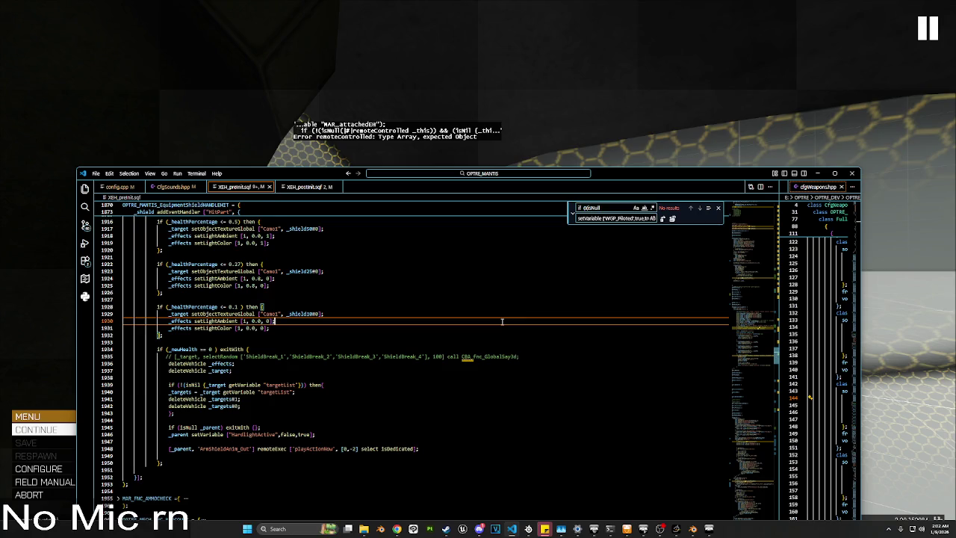
{"action": "scroll", "coordinate": [410, 336], "scroll_direction": "down", "scroll_amount": 1}
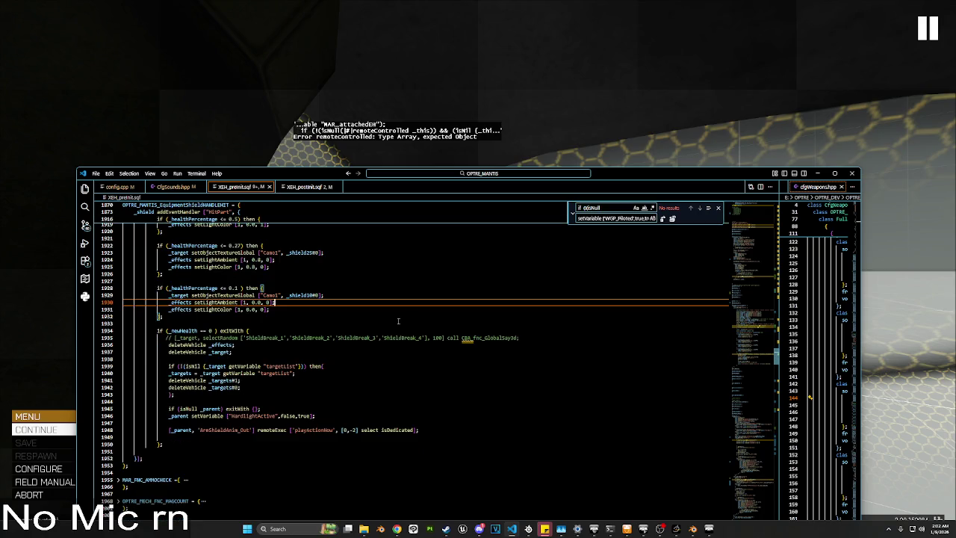
{"action": "left_click", "coordinate": [292, 102]}
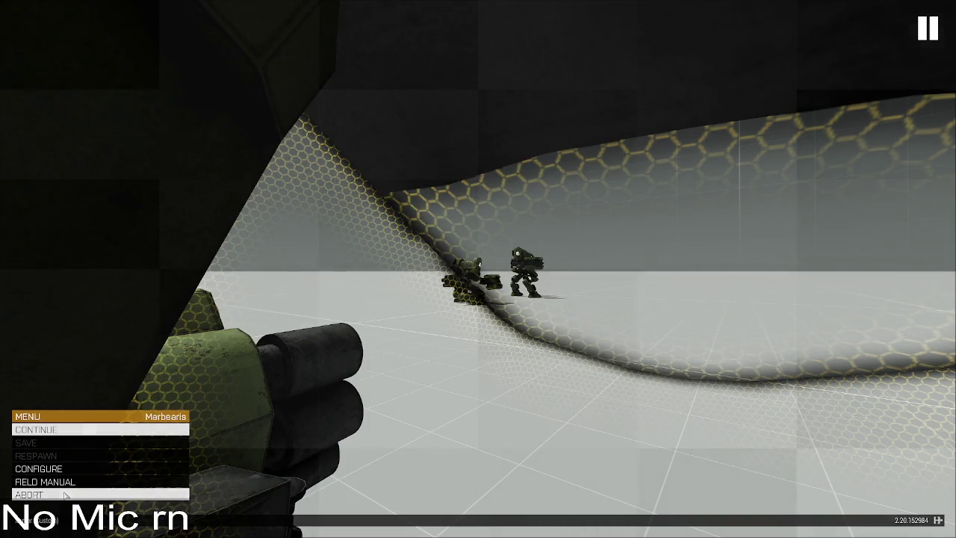
Step: Remove the empty Mantis MKI mech from Zeus editable objects
{"action": "key", "text": "Escape"}
{"action": "key", "text": "y"}
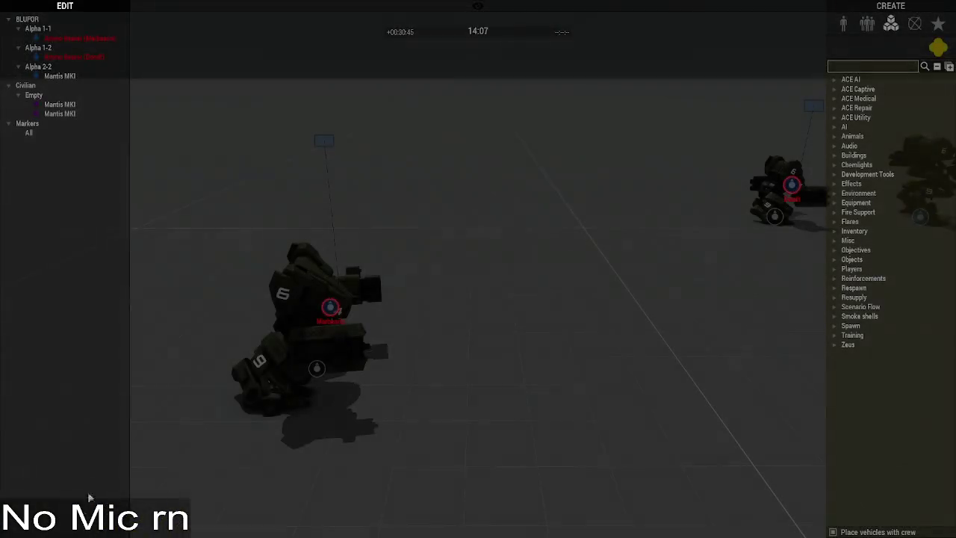
{"action": "left_click", "coordinate": [318, 367]}
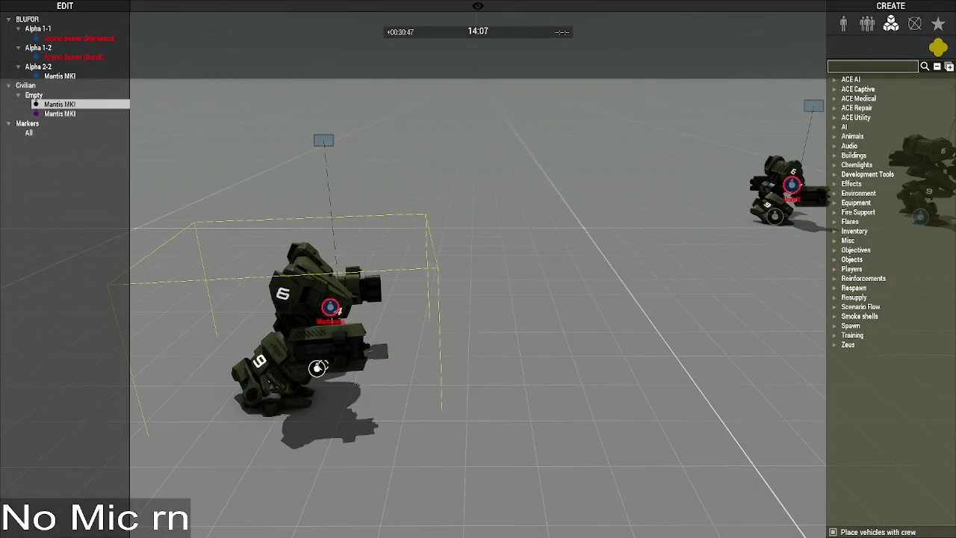
{"action": "key", "text": "y"}
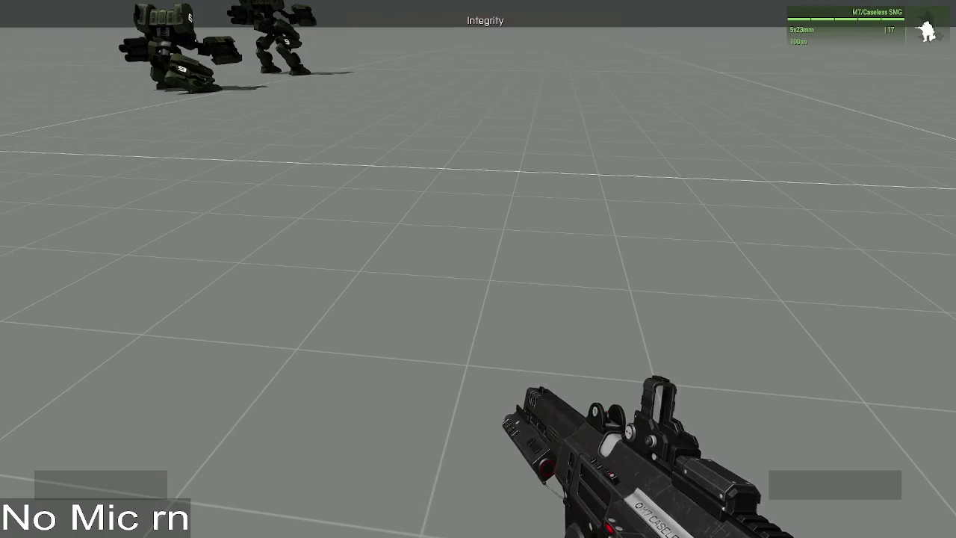
{"action": "key", "text": "y"}
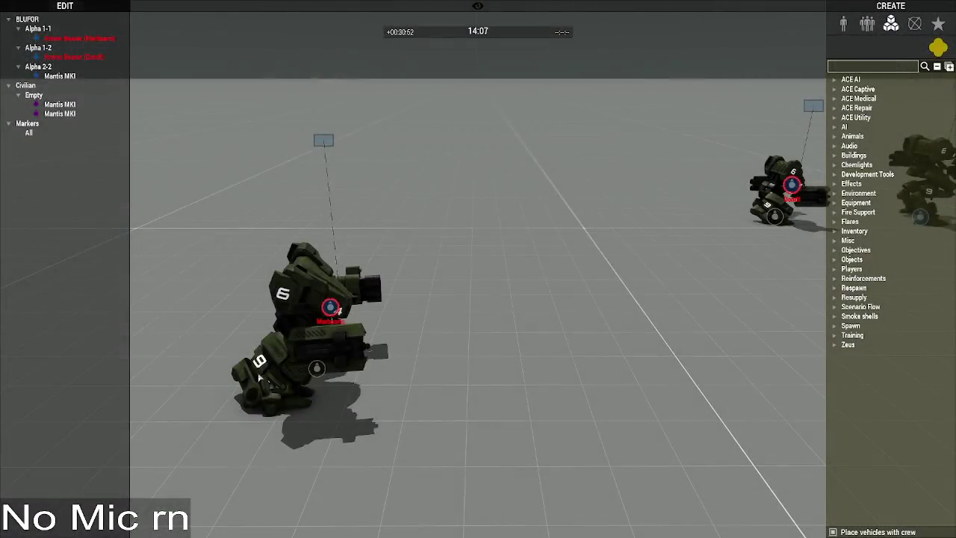
{"action": "key", "text": "y"}
{"action": "key", "text": "y"}
{"action": "right_click", "coordinate": [317, 368]}
{"action": "mouse_move", "coordinate": [373, 371]}
{"action": "left_click", "coordinate": [446, 384]}
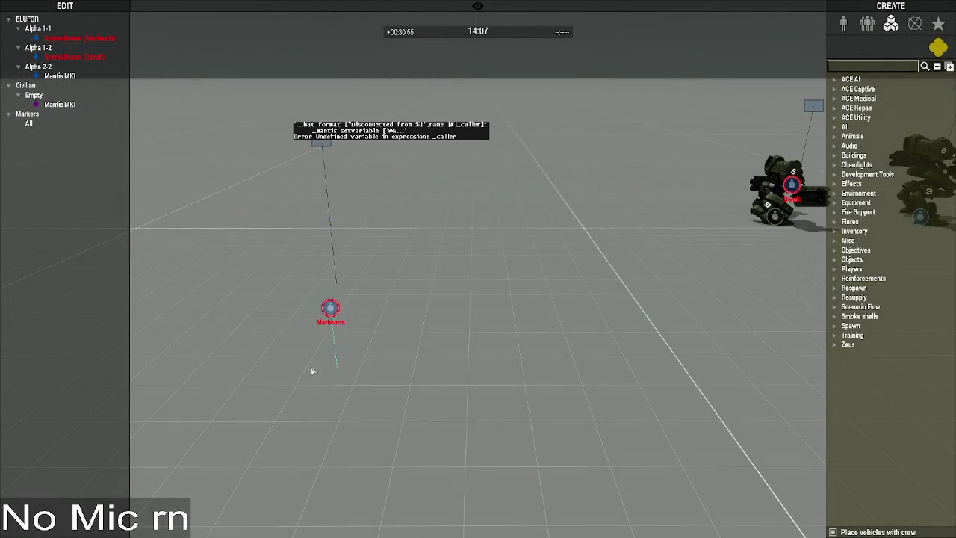
Step: Check the Marbearis soldier's attributes, then reopen them after toggling Zeus
{"action": "double_click", "coordinate": [337, 368]}
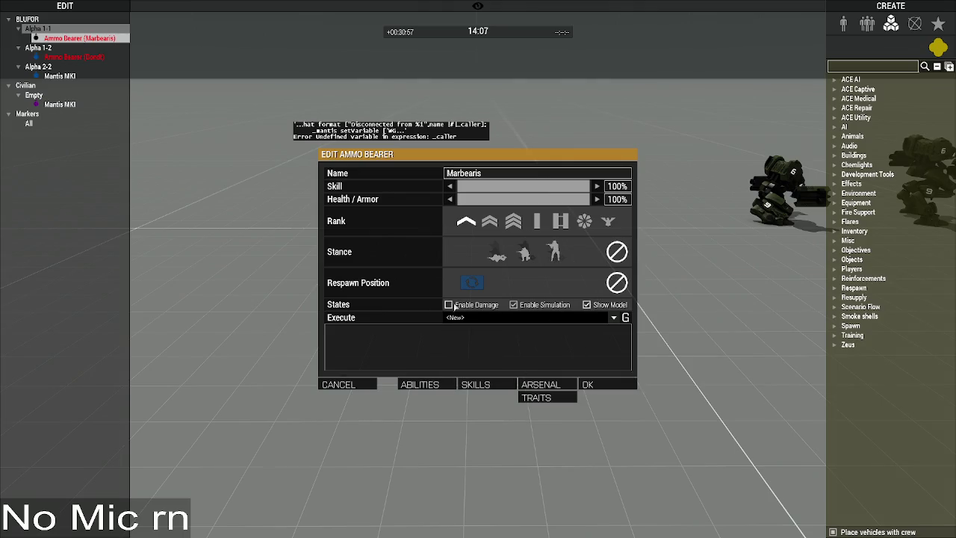
{"action": "left_click", "coordinate": [589, 384]}
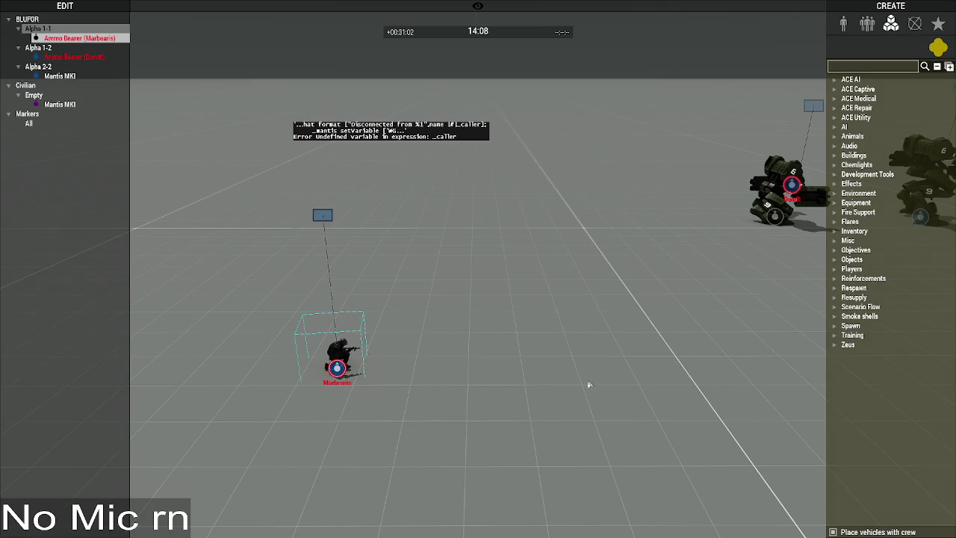
{"action": "key", "text": "y"}
{"action": "key", "text": "y"}
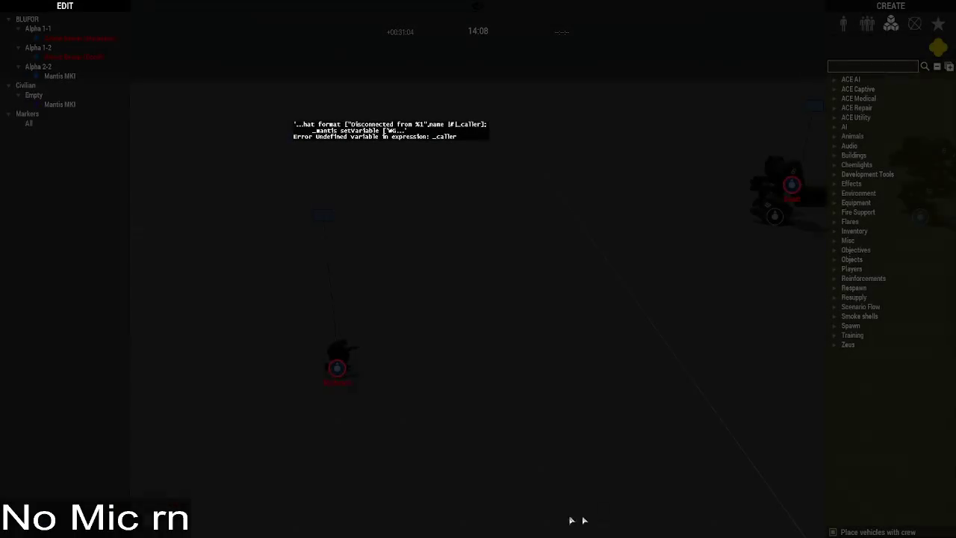
{"action": "double_click", "coordinate": [337, 366]}
Step: Execute detach _this on the Marbearis soldier from the attributes Execute box
{"action": "left_click", "coordinate": [613, 317]}
{"action": "scroll", "coordinate": [530, 381], "scroll_direction": "down", "scroll_amount": 3}
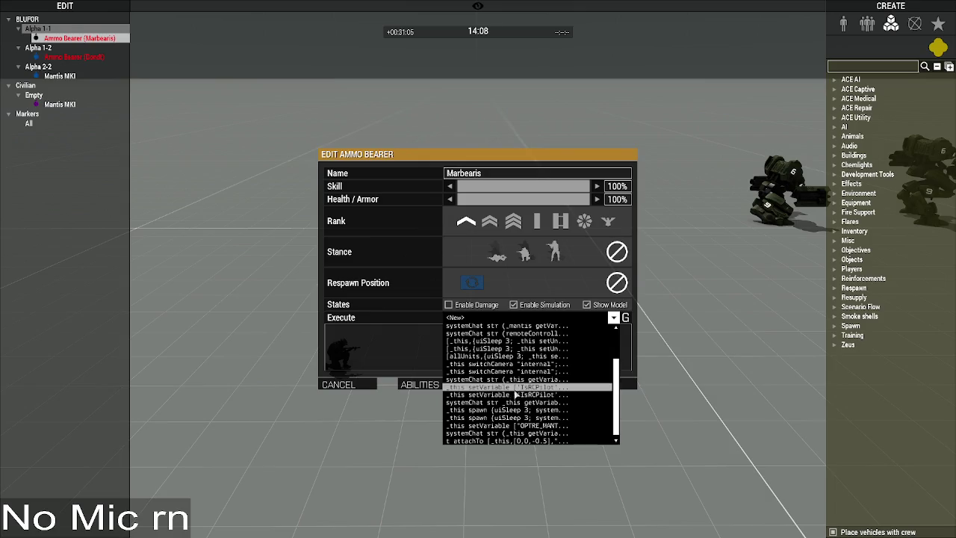
{"action": "scroll", "coordinate": [545, 440], "scroll_direction": "up", "scroll_amount": 2}
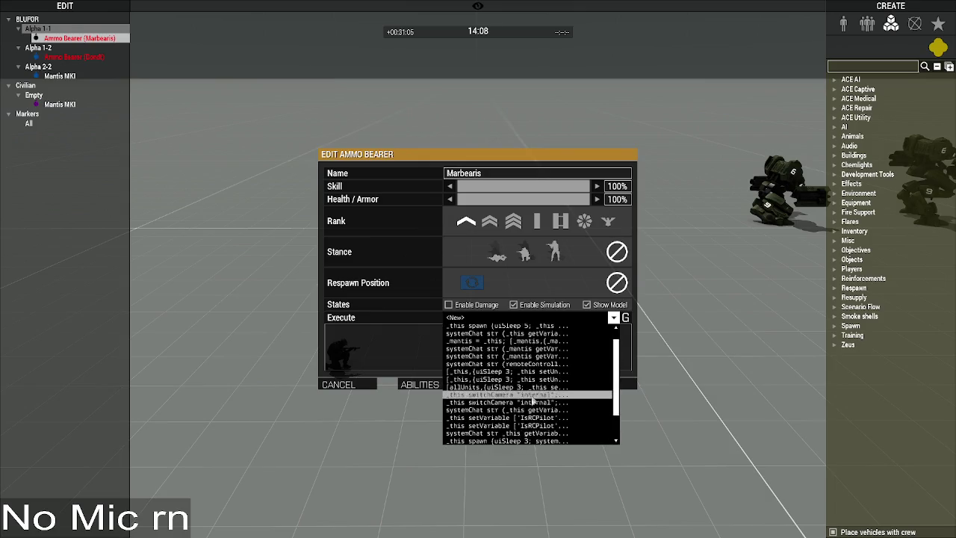
{"action": "scroll", "coordinate": [538, 439], "scroll_direction": "down", "scroll_amount": 2}
{"action": "scroll", "coordinate": [536, 438], "scroll_direction": "up", "scroll_amount": 1}
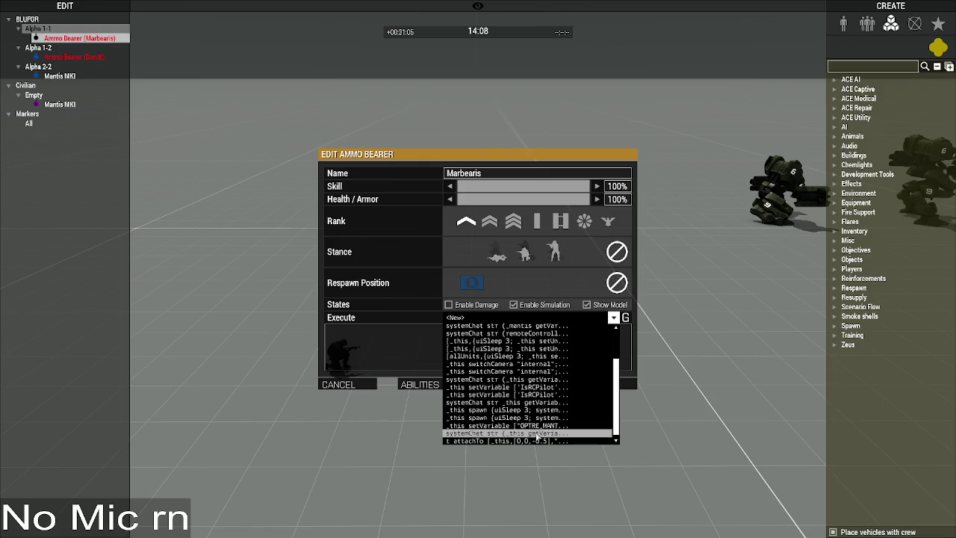
{"action": "scroll", "coordinate": [528, 410], "scroll_direction": "up", "scroll_amount": 1}
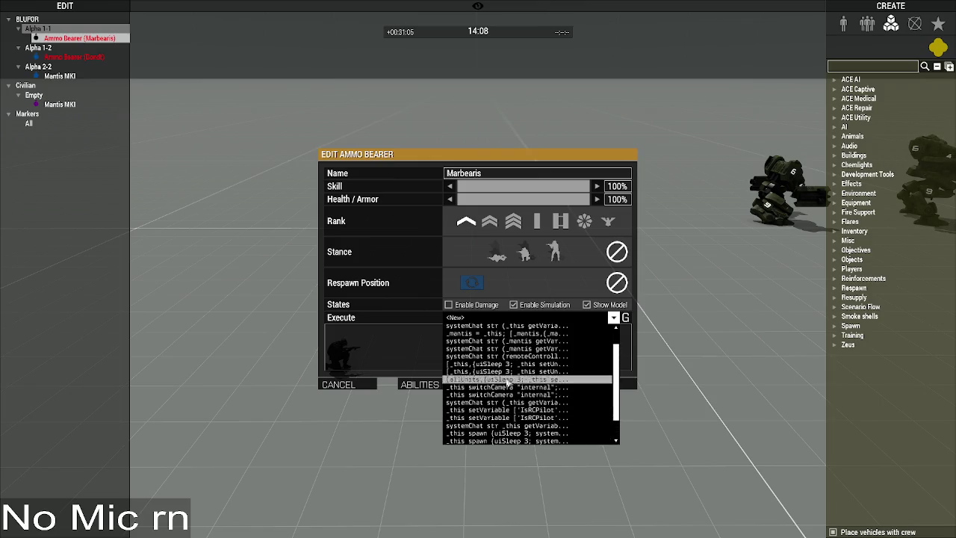
{"action": "left_click", "coordinate": [379, 359]}
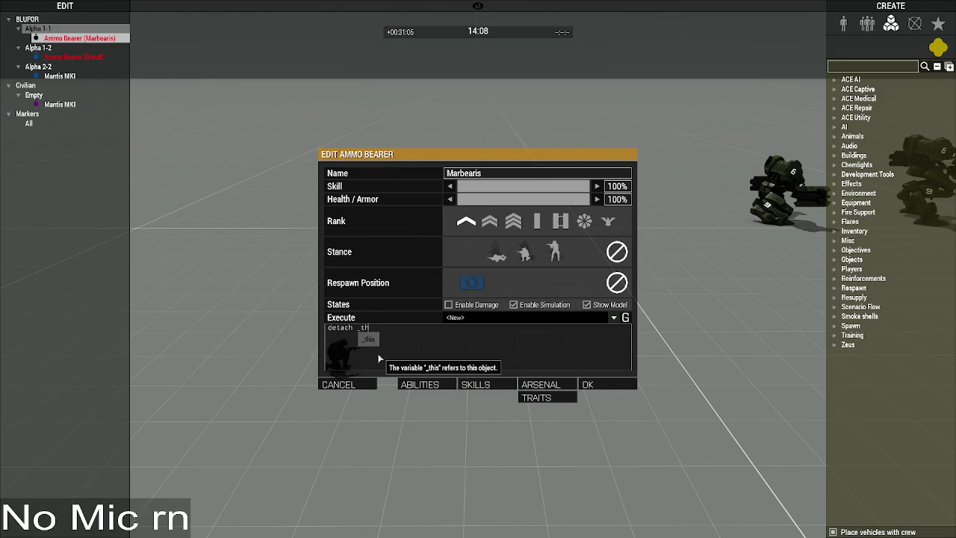
{"action": "left_click", "coordinate": [618, 383]}
Step: Test the detach in first person by checking the action menu
{"action": "key", "text": "y"}
{"action": "scroll", "coordinate": [478, 268], "scroll_direction": "down", "scroll_amount": 1}
{"action": "scroll", "coordinate": [478, 269], "scroll_direction": "down", "scroll_amount": 1}
{"action": "scroll", "coordinate": [478, 269], "scroll_direction": "up", "scroll_amount": 1}
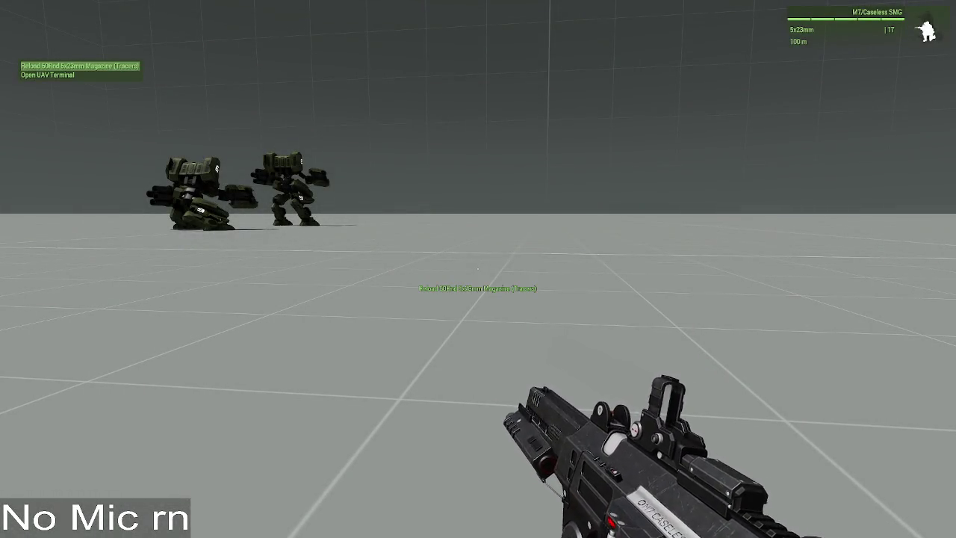
Step: Glance at VS Code, then return to Zeus and open Marbearis's attributes
{"action": "key", "text": "Escape"}
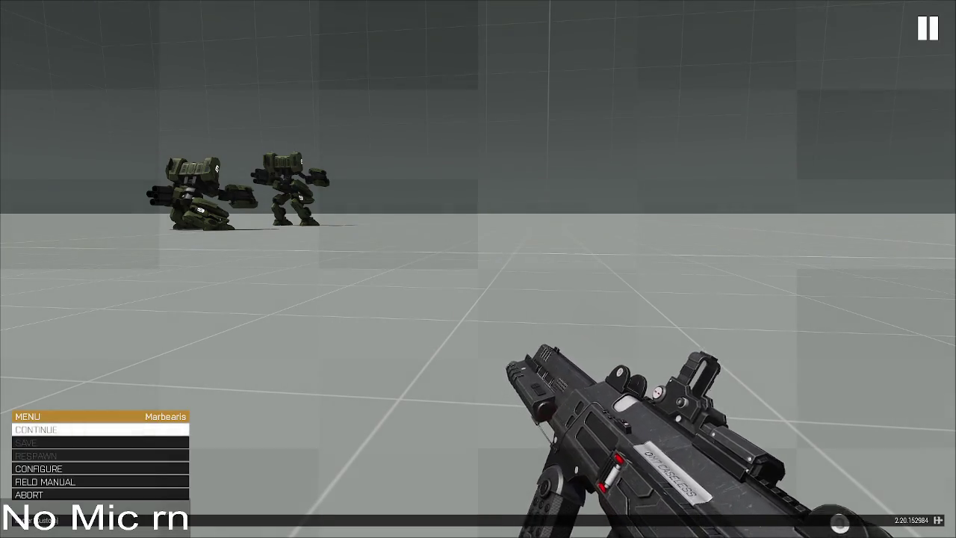
{"action": "key", "text": "alt+Tab"}
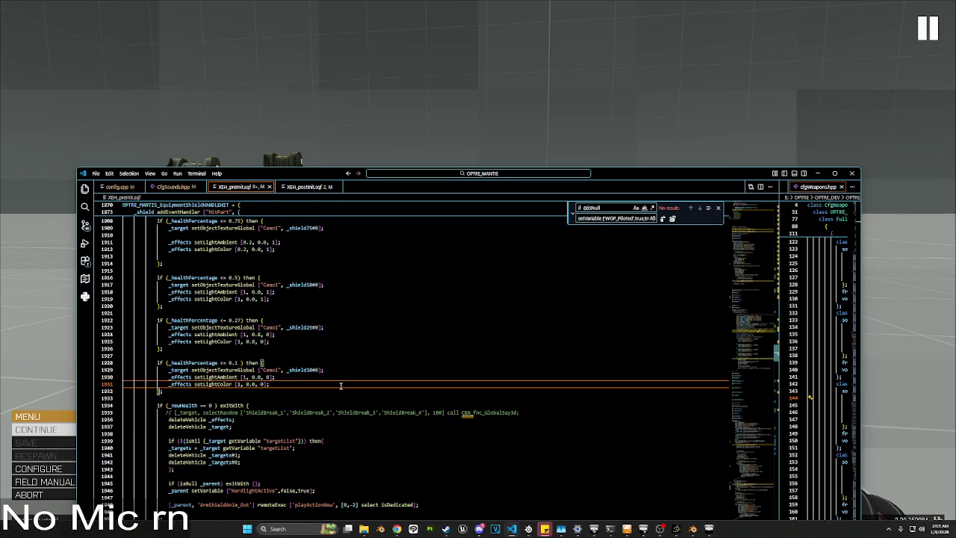
{"action": "key", "text": "alt+Tab"}
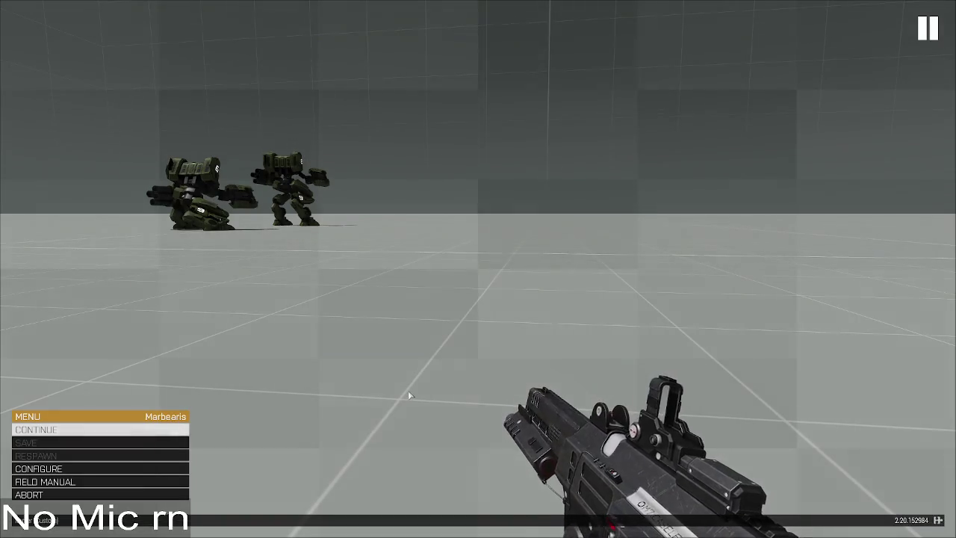
{"action": "key", "text": "Escape"}
{"action": "key", "text": "y"}
{"action": "double_click", "coordinate": [335, 359]}
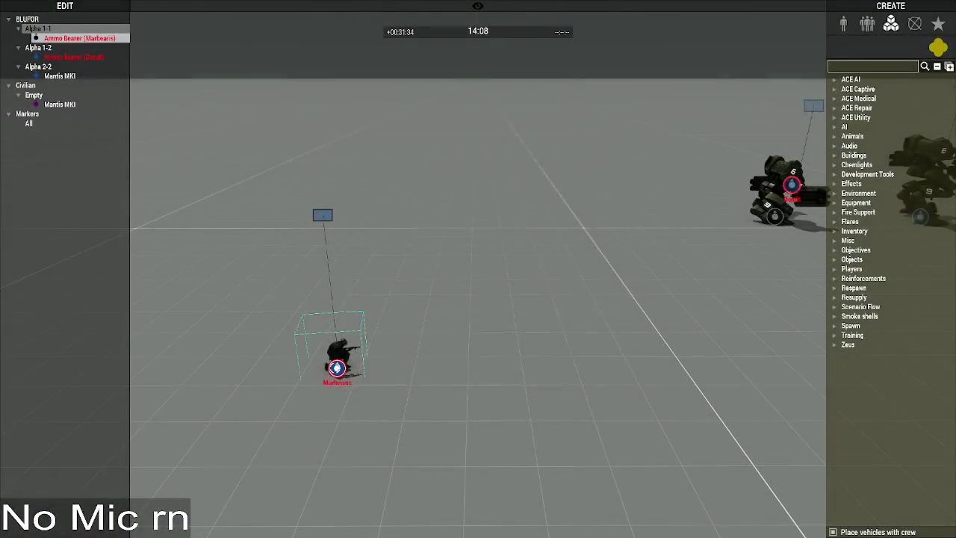
Step: Load the _mantis MAR_FNC_ExitMantis snippet from the Execute code history
{"action": "left_click", "coordinate": [470, 338]}
{"action": "left_click", "coordinate": [471, 318]}
{"action": "left_click", "coordinate": [478, 342]}
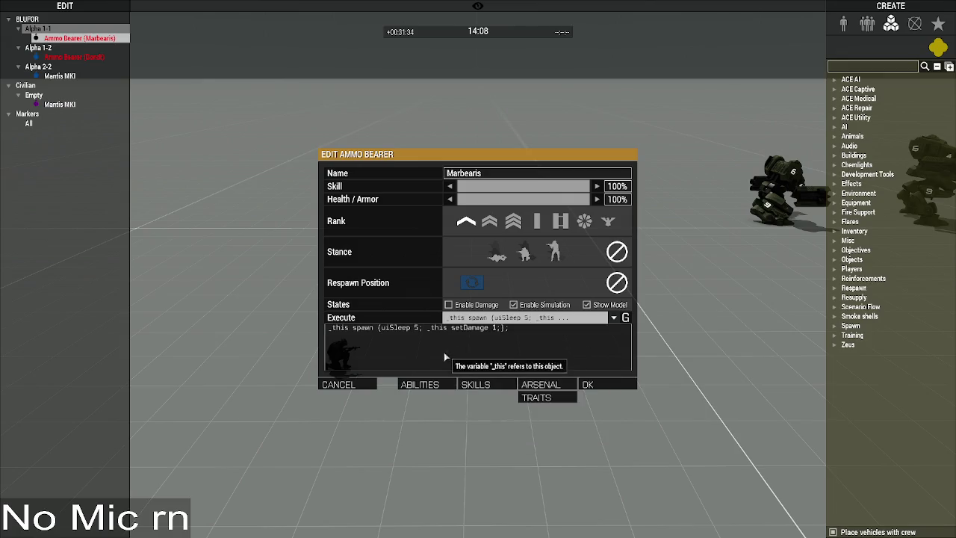
{"action": "left_click", "coordinate": [482, 318]}
{"action": "left_click", "coordinate": [484, 351]}
{"action": "left_click", "coordinate": [482, 318]}
{"action": "left_click", "coordinate": [478, 357]}
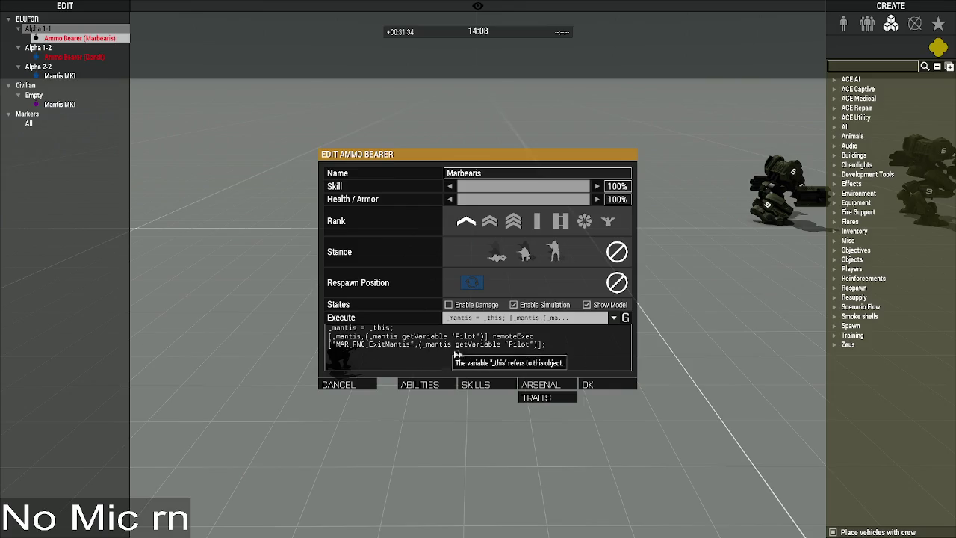
Step: Replace the pilot arguments with _this and 0, and run the ExitMantis call
{"action": "mouse_move", "coordinate": [485, 338]}
{"action": "left_mouse_down"}
{"action": "mouse_move", "coordinate": [330, 344]}
{"action": "mouse_move", "coordinate": [369, 345]}
{"action": "left_mouse_up"}
{"action": "type", "text": "_this"}
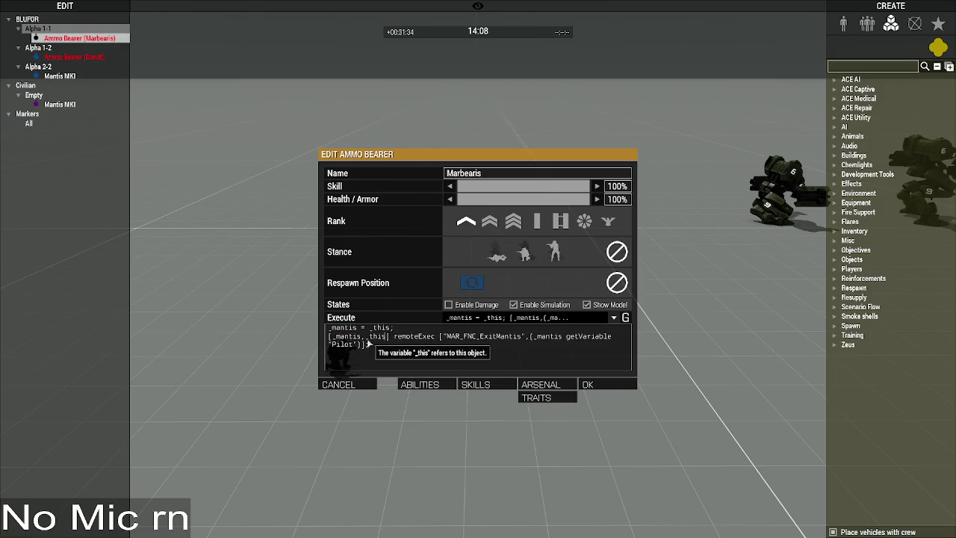
{"action": "mouse_move", "coordinate": [364, 344]}
{"action": "left_mouse_down"}
{"action": "mouse_move", "coordinate": [543, 336]}
{"action": "mouse_move", "coordinate": [533, 336]}
{"action": "left_mouse_up"}
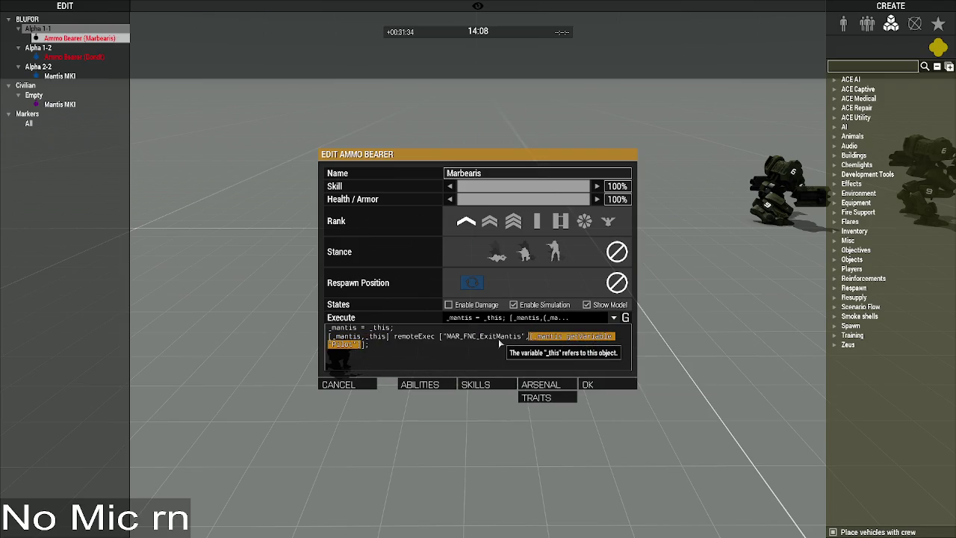
{"action": "type", "text": "0"}
{"action": "left_click", "coordinate": [617, 386]}
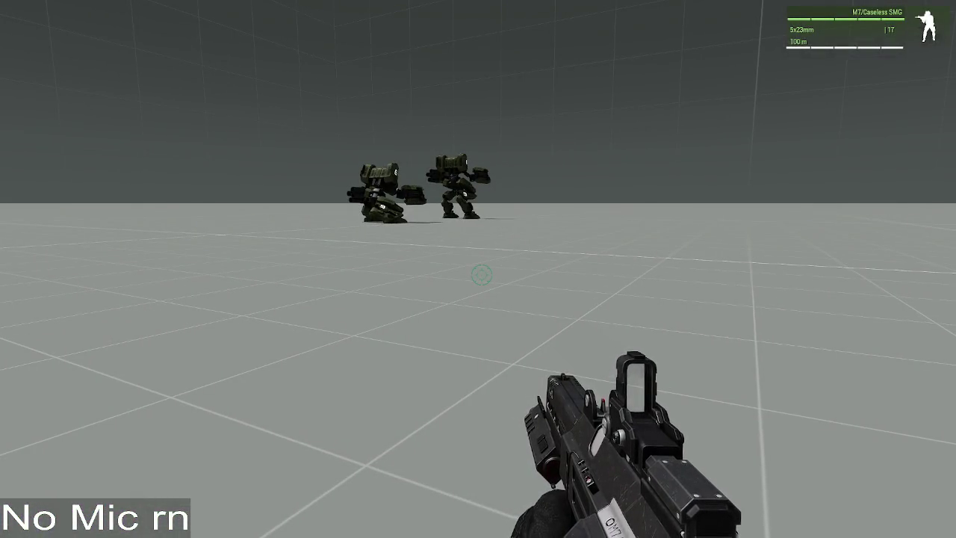
Step: Place a new Mantis MKI mech beside Marbearis via the Zeus 'mantis' unit search
{"action": "key", "text": "y"}
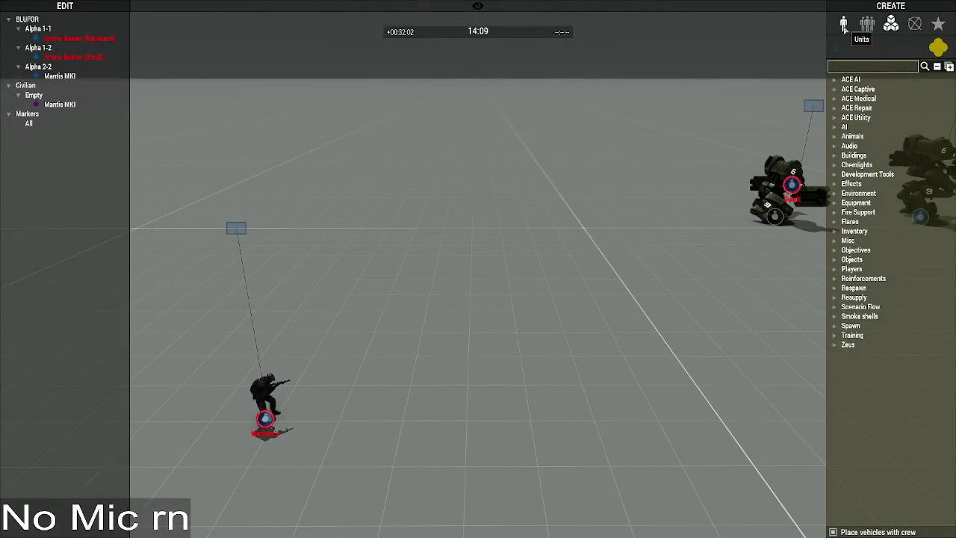
{"action": "left_click", "coordinate": [844, 26]}
{"action": "type", "text": "mantis"}
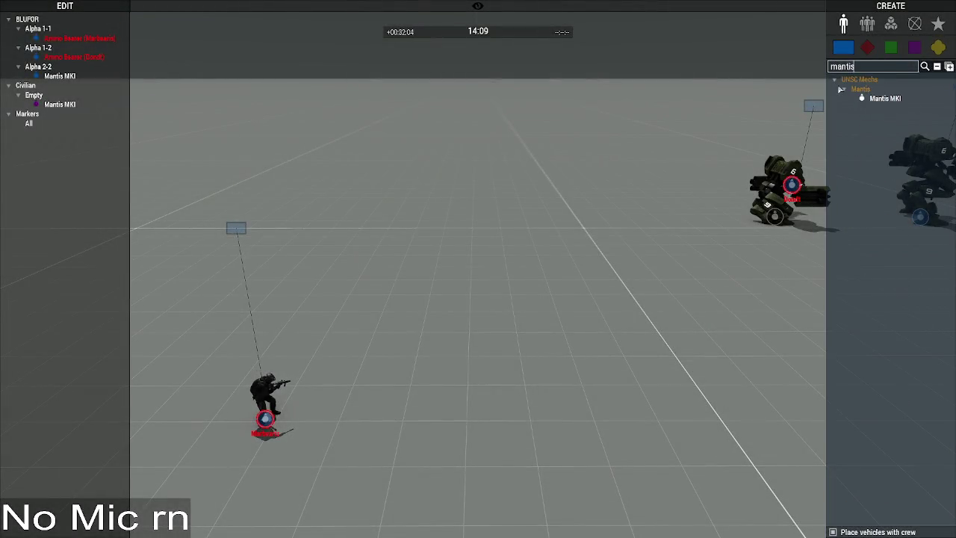
{"action": "left_click", "coordinate": [433, 333]}
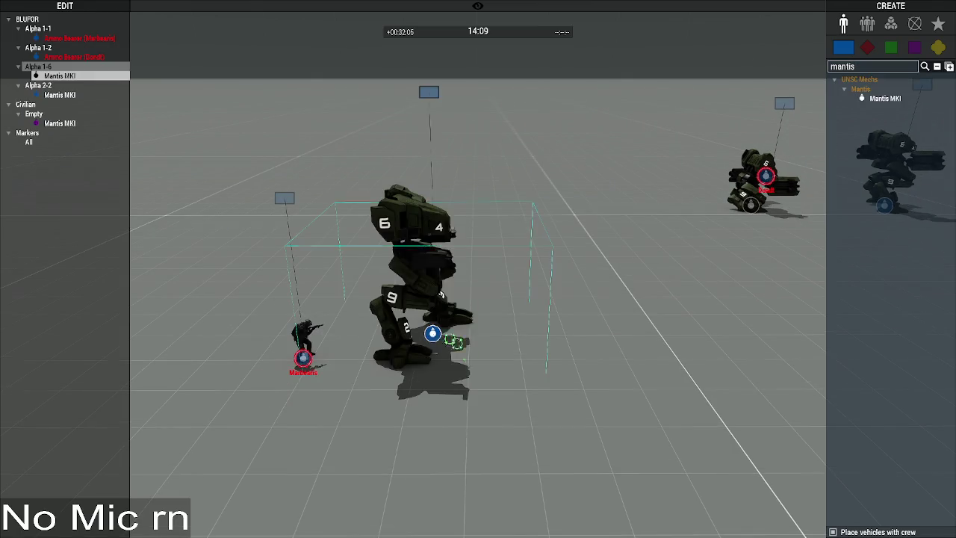
Step: Connect to the Mantis in first person, exit the cockpit, and reopen Zeus
{"action": "key", "text": "ctrl+p"}
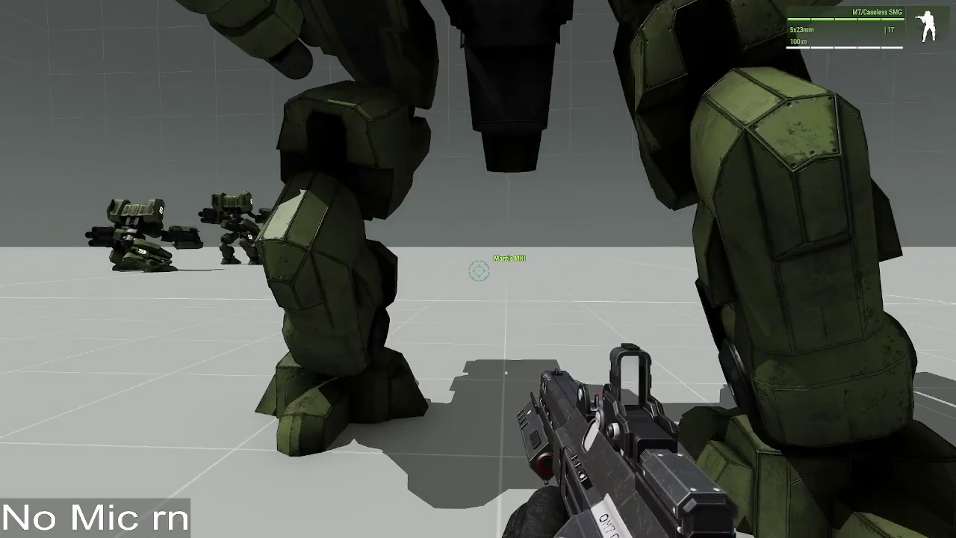
{"action": "scroll", "coordinate": [479, 271], "scroll_direction": "down", "scroll_amount": 1}
{"action": "middle_click", "coordinate": [479, 271]}
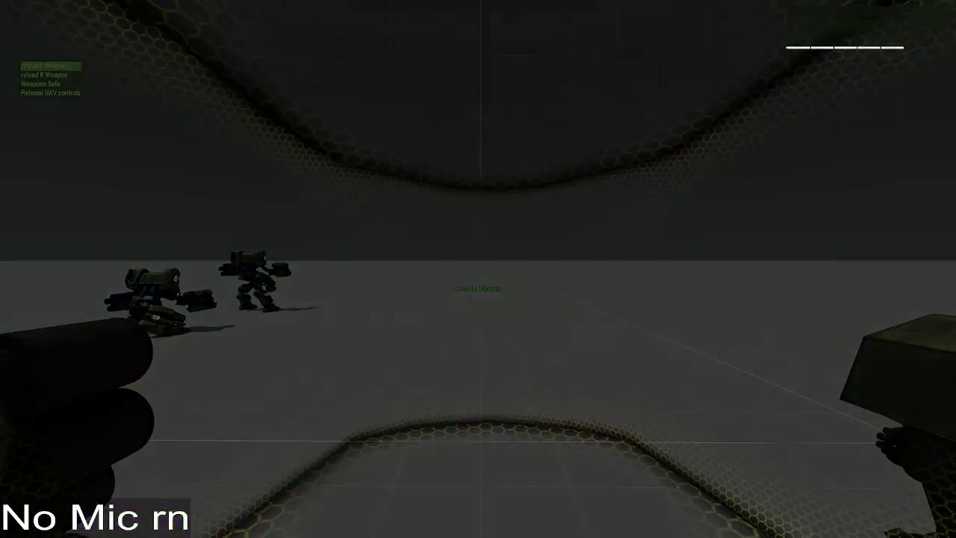
{"action": "scroll", "coordinate": [478, 269], "scroll_direction": "down", "scroll_amount": 3}
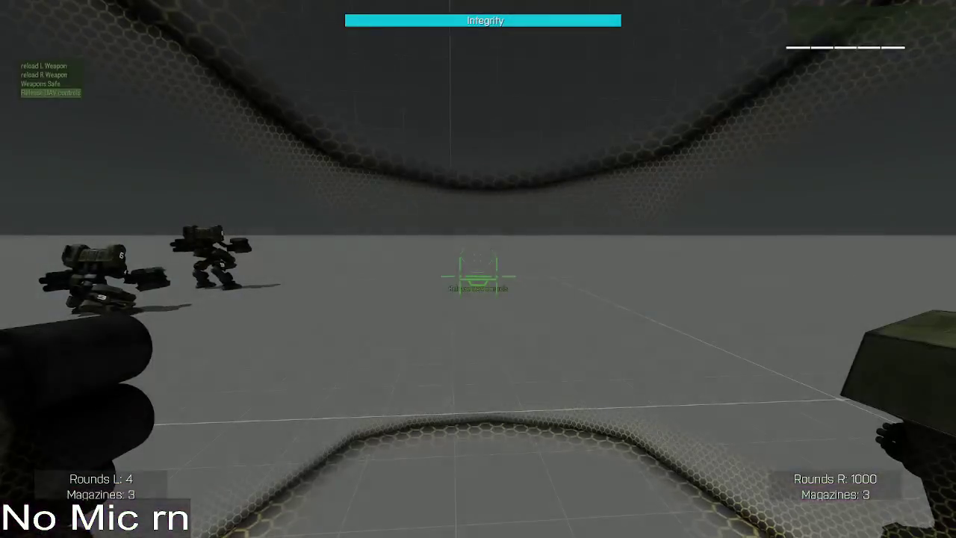
{"action": "key", "text": "space"}
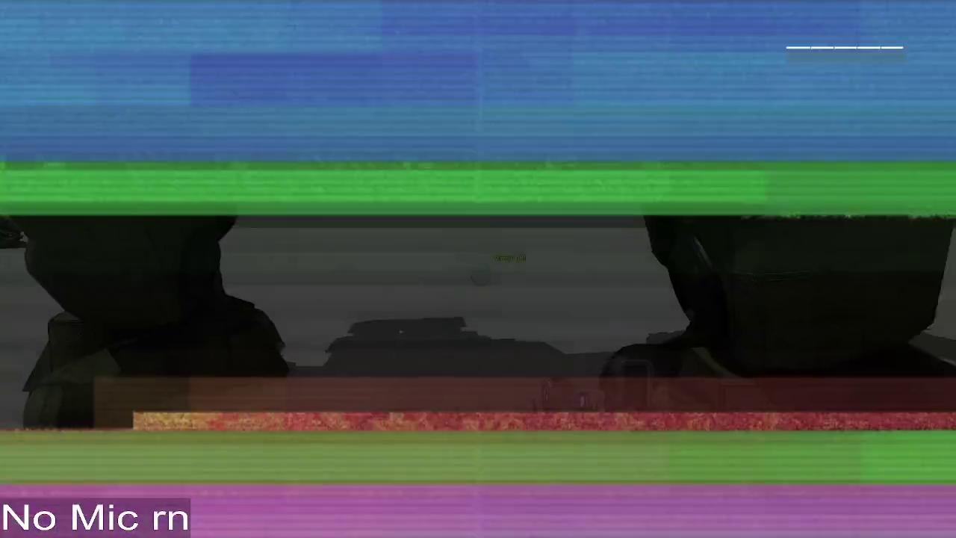
{"action": "key", "text": "y"}
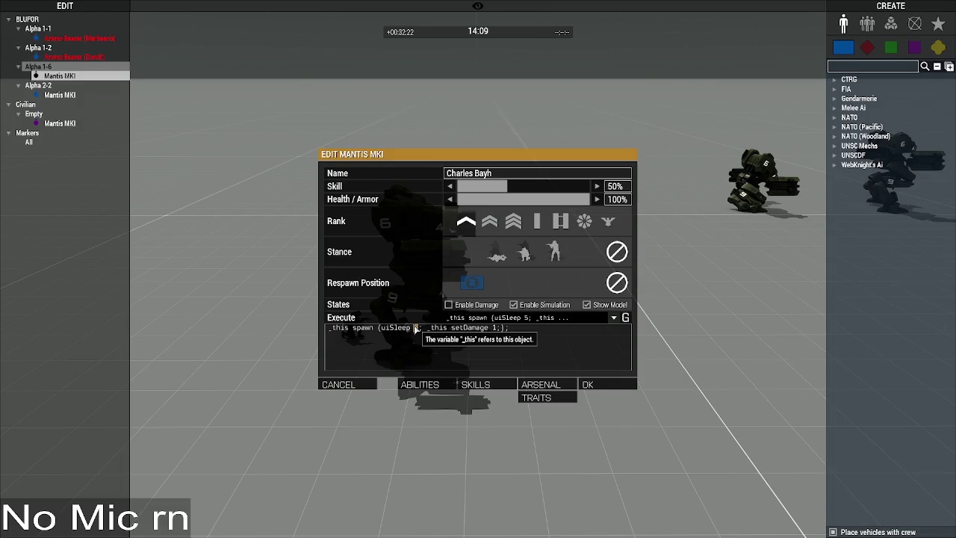
Step: Close Zeus and watch the piloted mech get destroyed, raising the undefined _caller error
{"action": "key", "text": "y"}
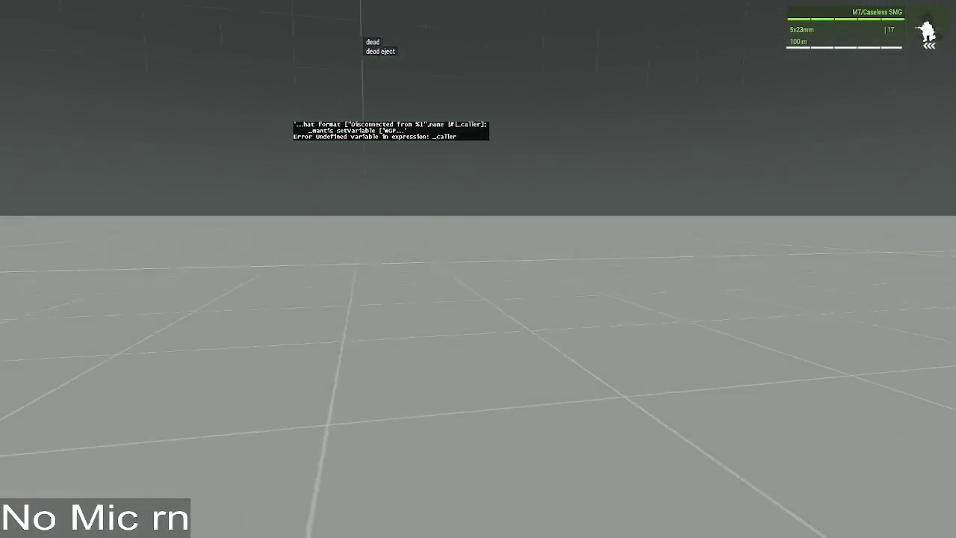
Step: Look up the Killed handler in VS Code by searching 'killed'
{"action": "key", "text": "Escape"}
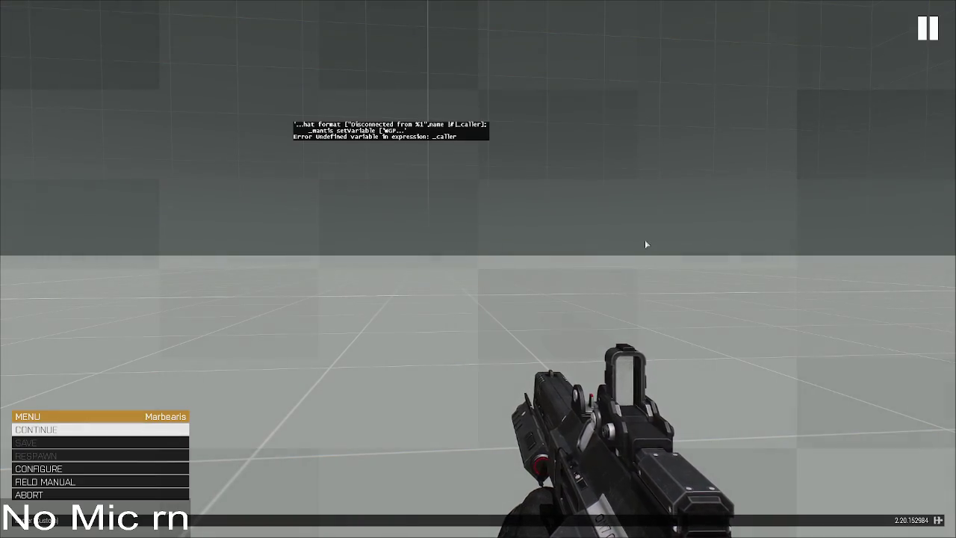
{"action": "key", "text": "alt+Tab"}
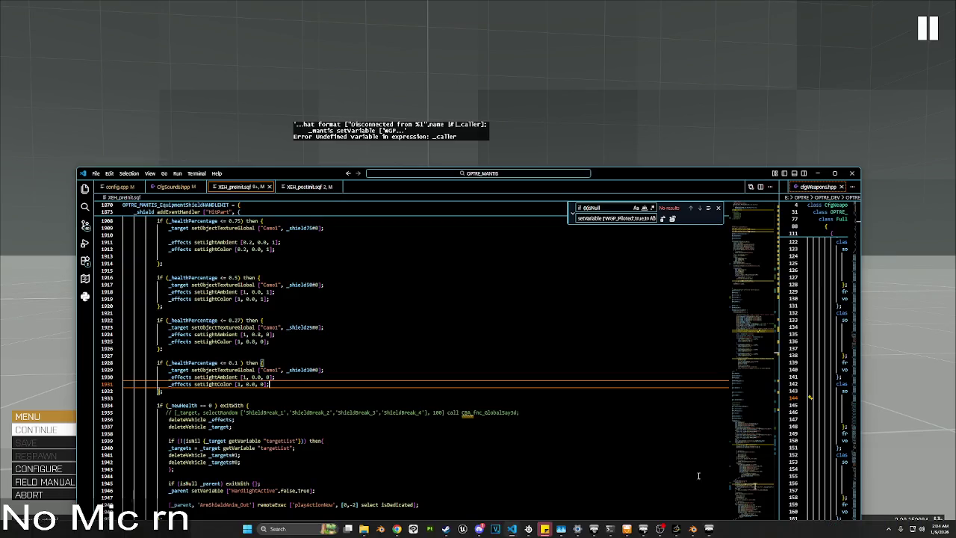
{"action": "scroll", "coordinate": [329, 370], "scroll_direction": "down", "scroll_amount": 3}
{"action": "scroll", "coordinate": [304, 361], "scroll_direction": "up", "scroll_amount": 4}
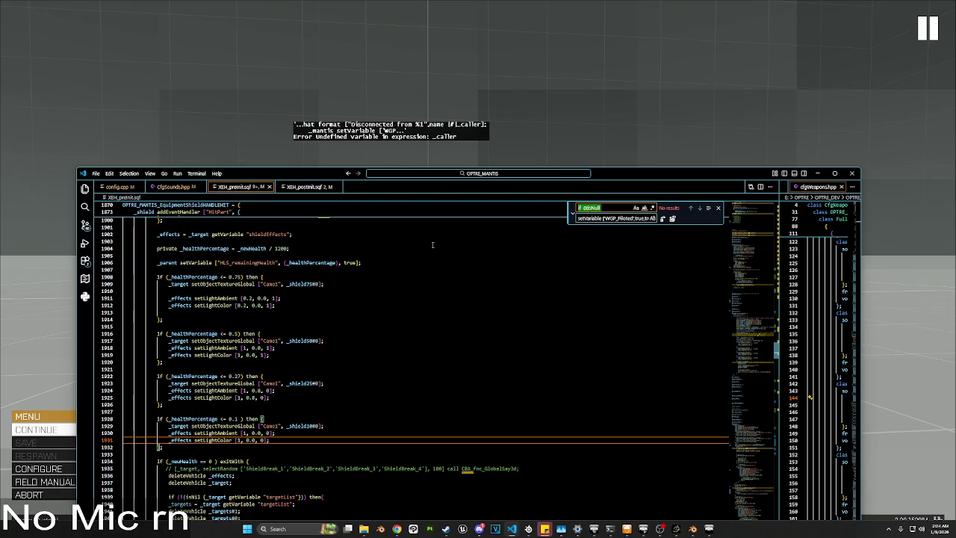
{"action": "type", "text": "killed"}
{"action": "left_click", "coordinate": [454, 294]}
Step: Abort the running mission and confirm YES to reach the debrief
{"action": "key", "text": "alt+Tab"}
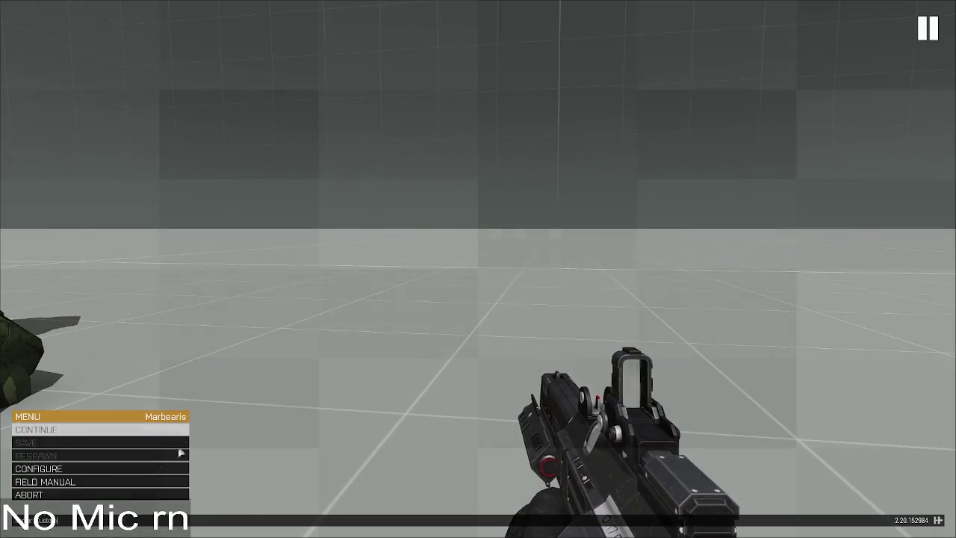
{"action": "left_click", "coordinate": [112, 494]}
{"action": "left_click", "coordinate": [413, 257]}
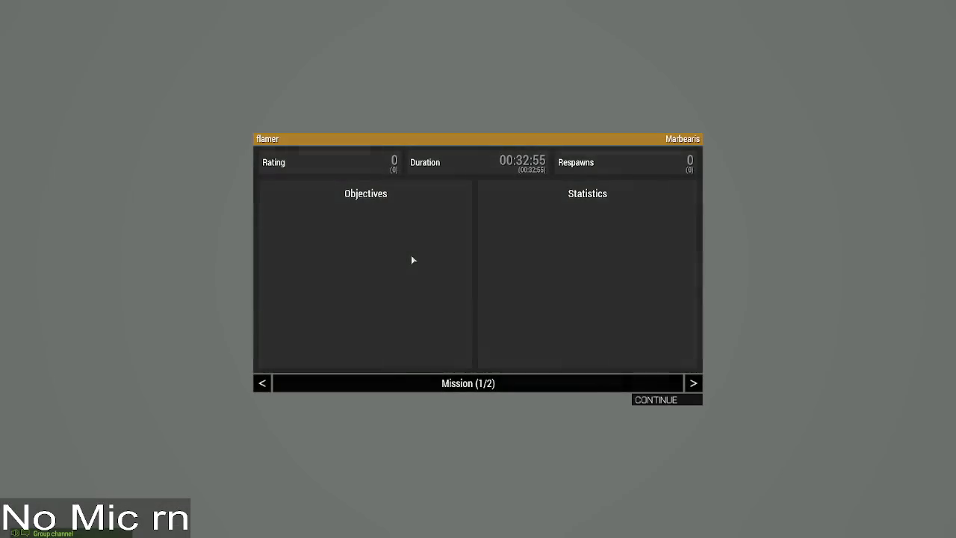
Step: Continue past the debrief, accept the role assignment, and switch to third-person facing the mechs
{"action": "left_click", "coordinate": [661, 399]}
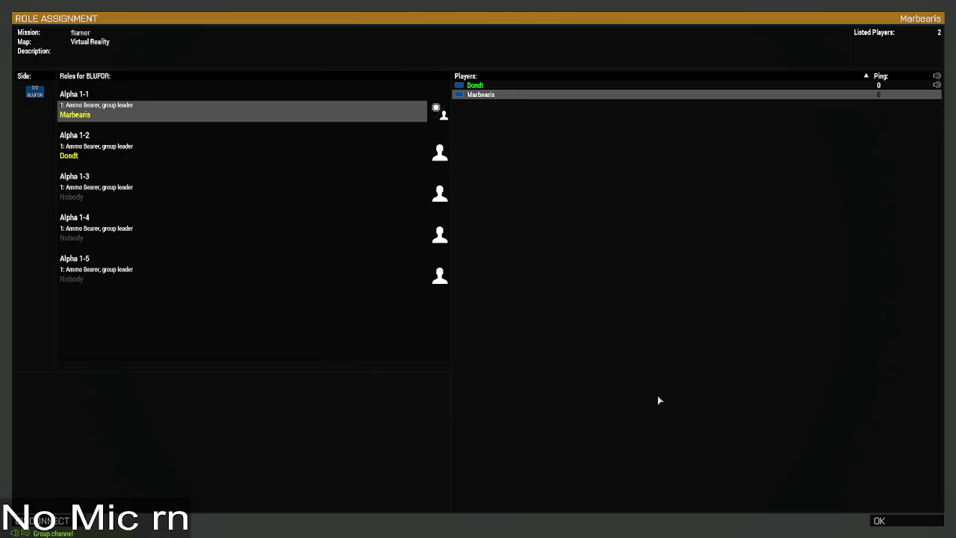
{"action": "left_click", "coordinate": [900, 526]}
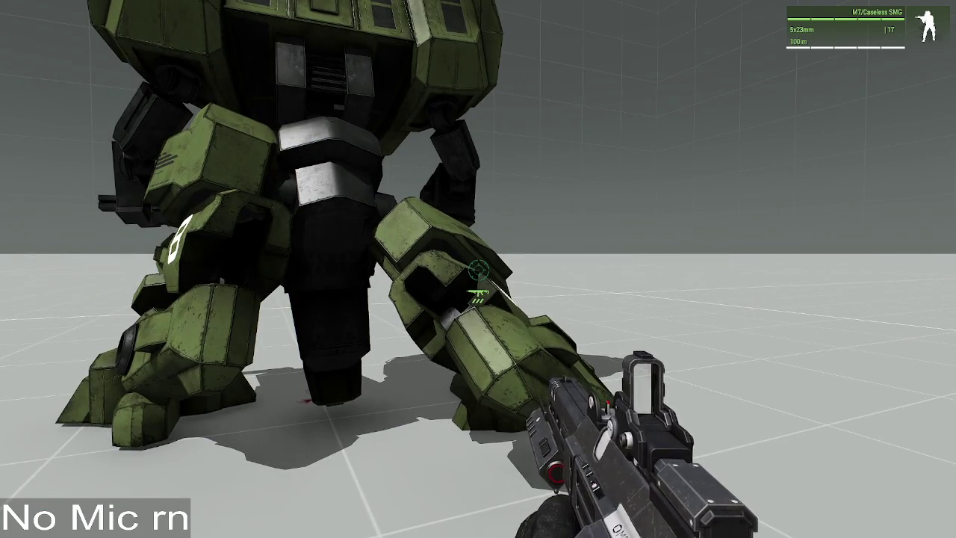
{"action": "key", "text": "Escape"}
{"action": "key", "text": "Escape"}
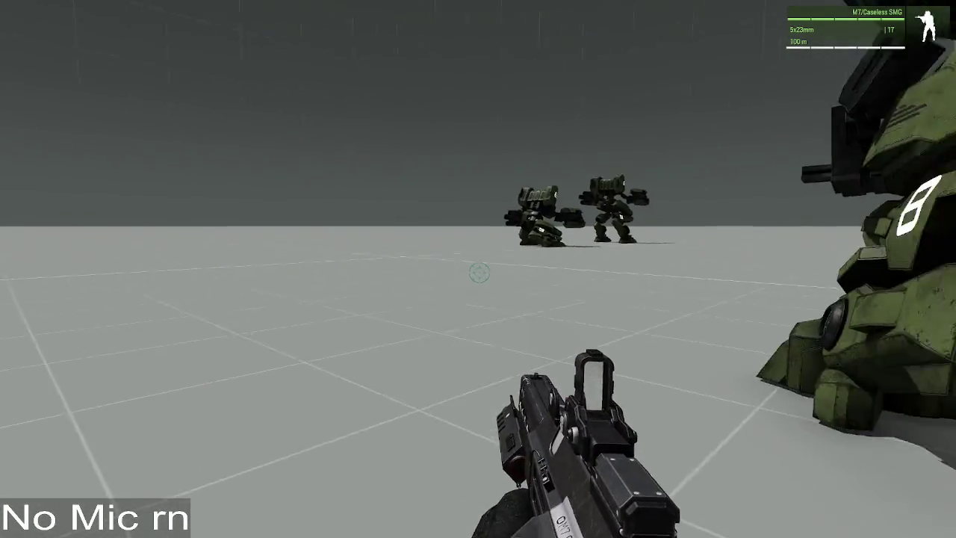
{"action": "key", "text": "ctrl"}
{"action": "key", "text": "ctrl"}
{"action": "key", "text": "ctrl"}
{"action": "key", "text": "ctrl"}
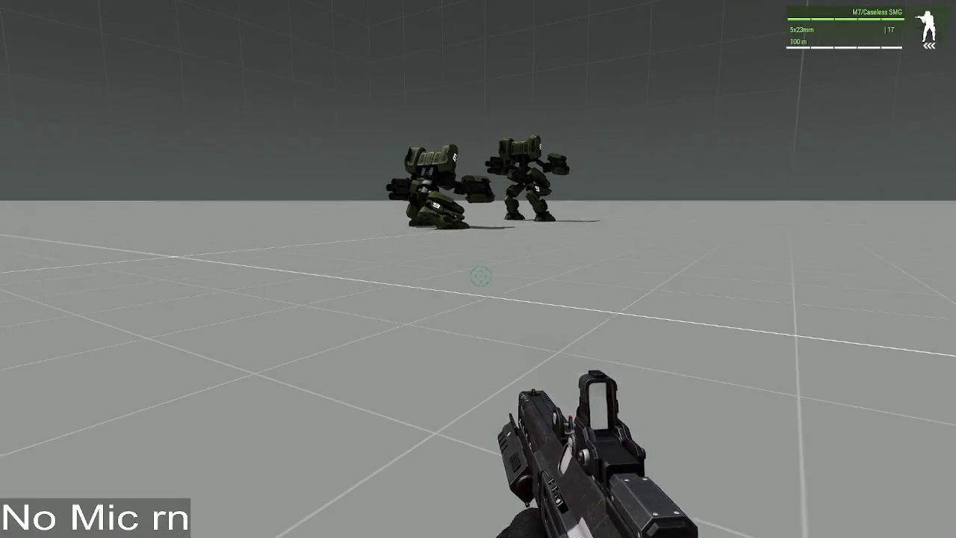
{"action": "key", "text": "KP_Enter"}
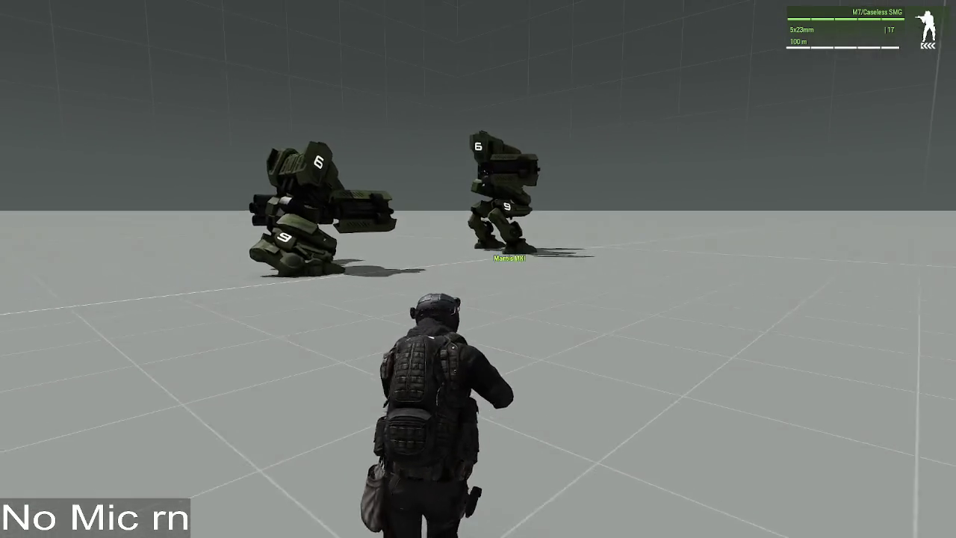
Step: Walk up to the two Mantis mechs and open the Zeus editor
{"action": "key", "text": "w"}
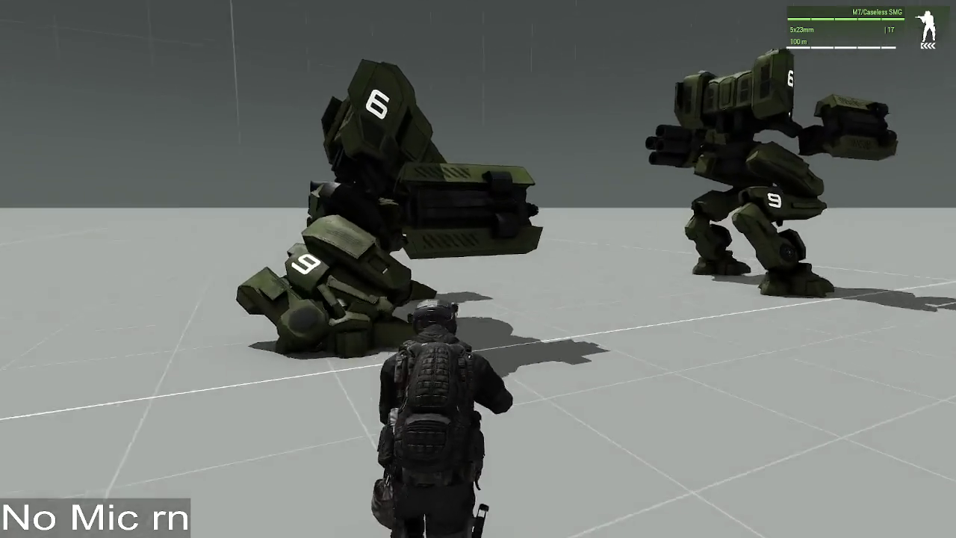
{"action": "key", "text": "a"}
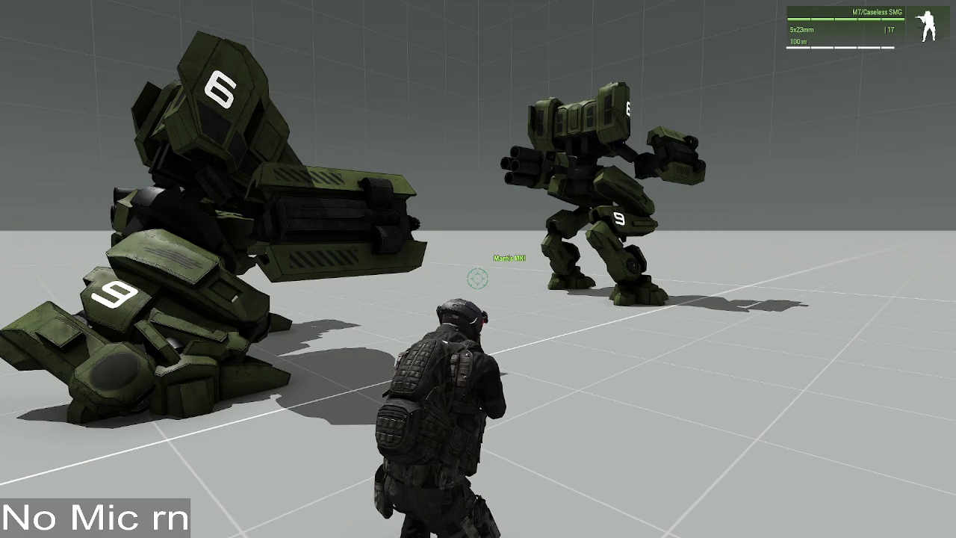
{"action": "key", "text": "y"}
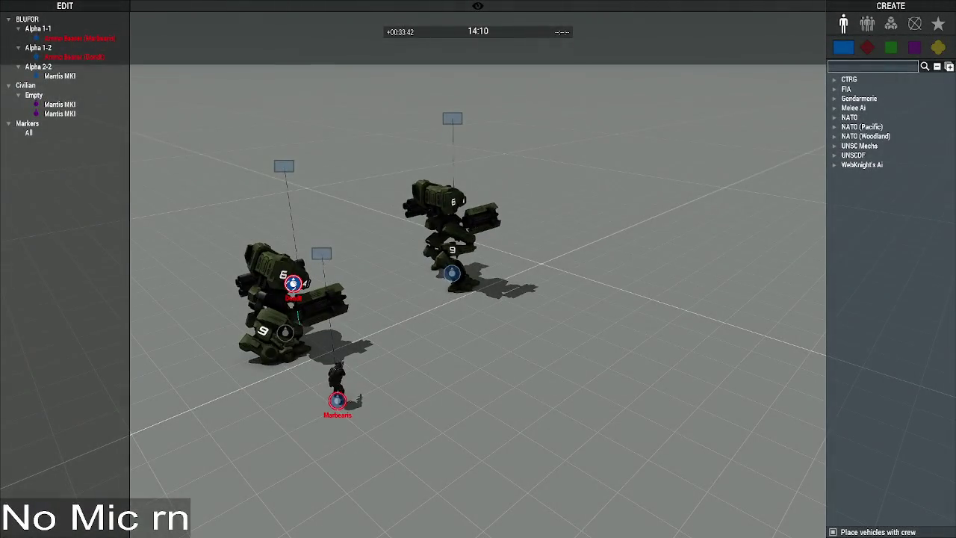
Step: Run the remoteExec MAR_FNC_ExitMantis script on the player's Ammo Bearer unit
{"action": "double_click", "coordinate": [293, 283]}
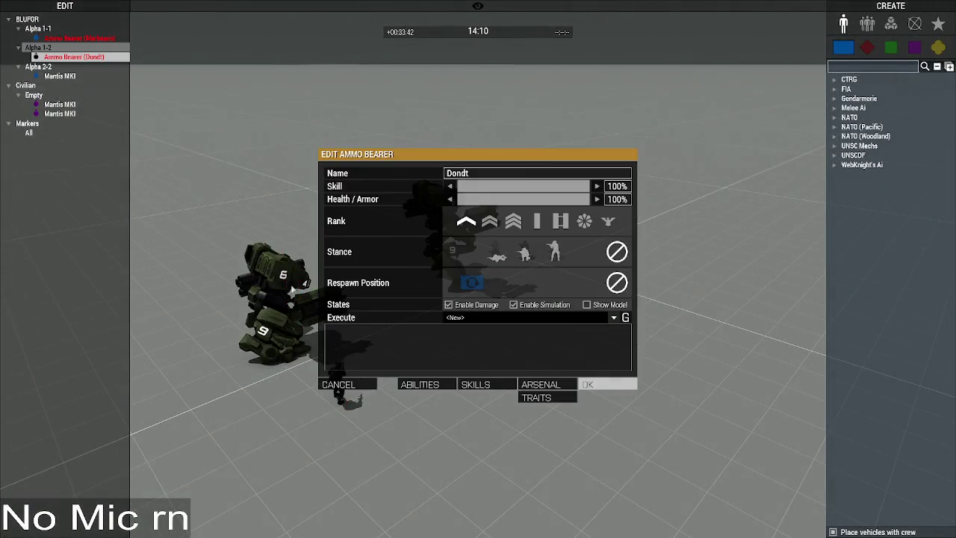
{"action": "left_click", "coordinate": [493, 317]}
{"action": "left_click", "coordinate": [490, 336]}
{"action": "left_click", "coordinate": [493, 319]}
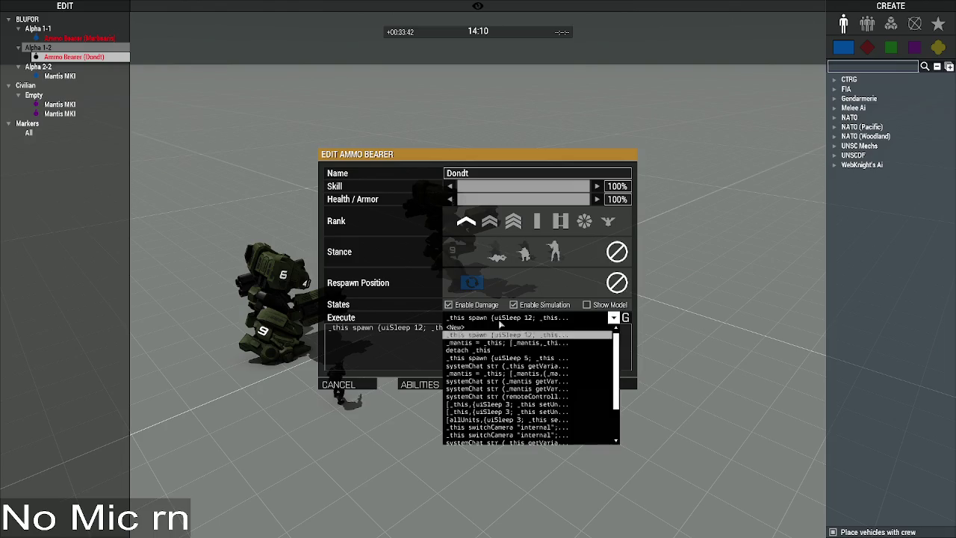
{"action": "left_click", "coordinate": [507, 344]}
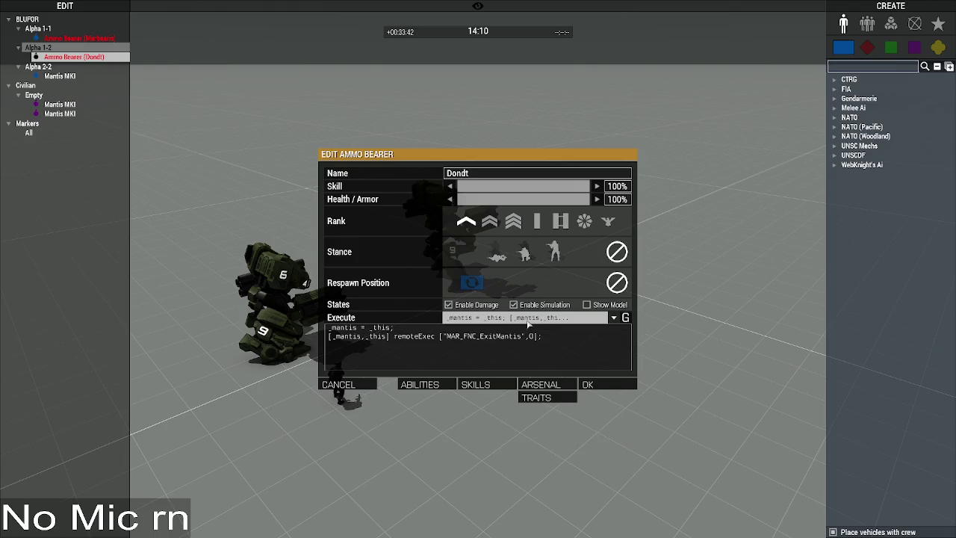
{"action": "left_click", "coordinate": [617, 384]}
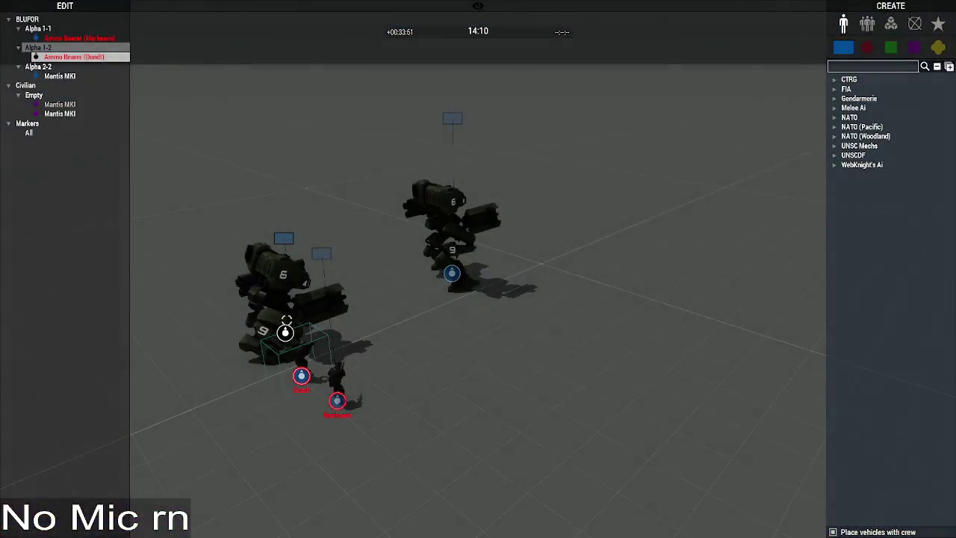
Step: Delete the kneeling Mantis mech and the piloted mech with its collider parts
{"action": "left_click", "coordinate": [285, 331]}
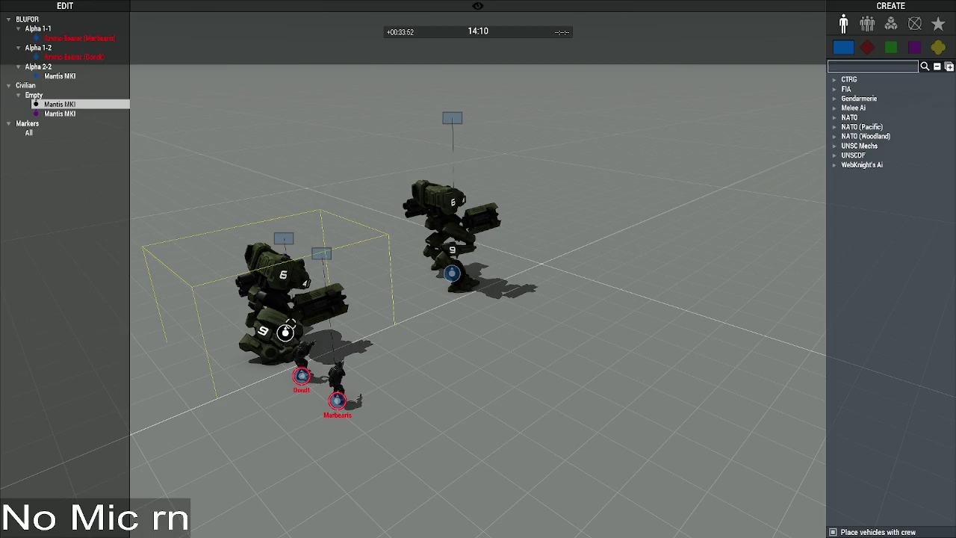
{"action": "key", "text": "Delete"}
{"action": "left_click_drag", "start_coordinate": [376, 340], "coordinate": [398, 317]}
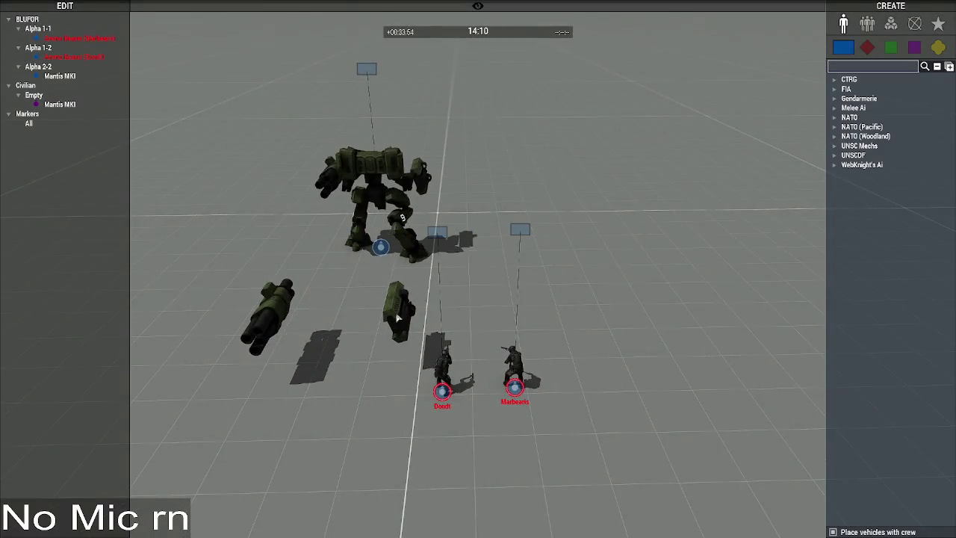
{"action": "right_click", "coordinate": [320, 357]}
{"action": "left_click", "coordinate": [538, 366]}
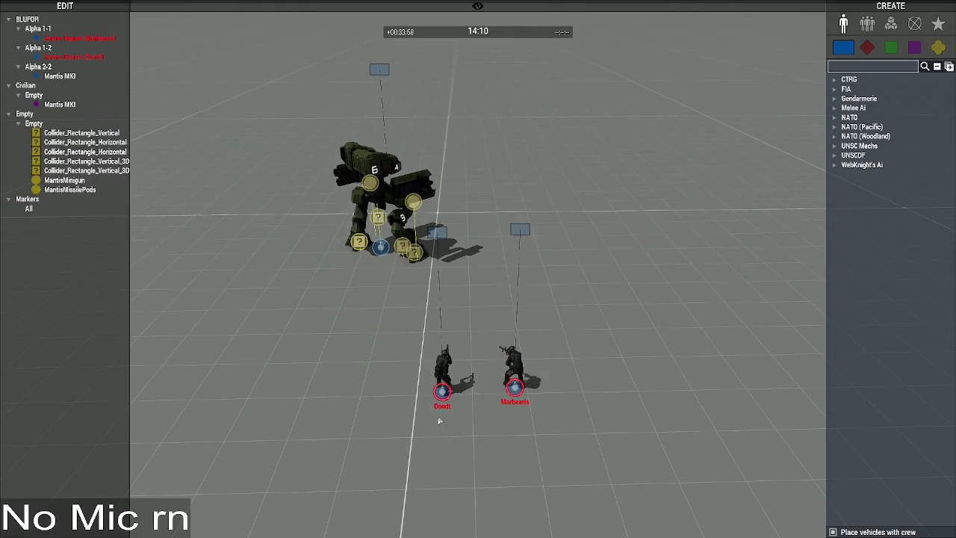
{"action": "key", "text": "Delete"}
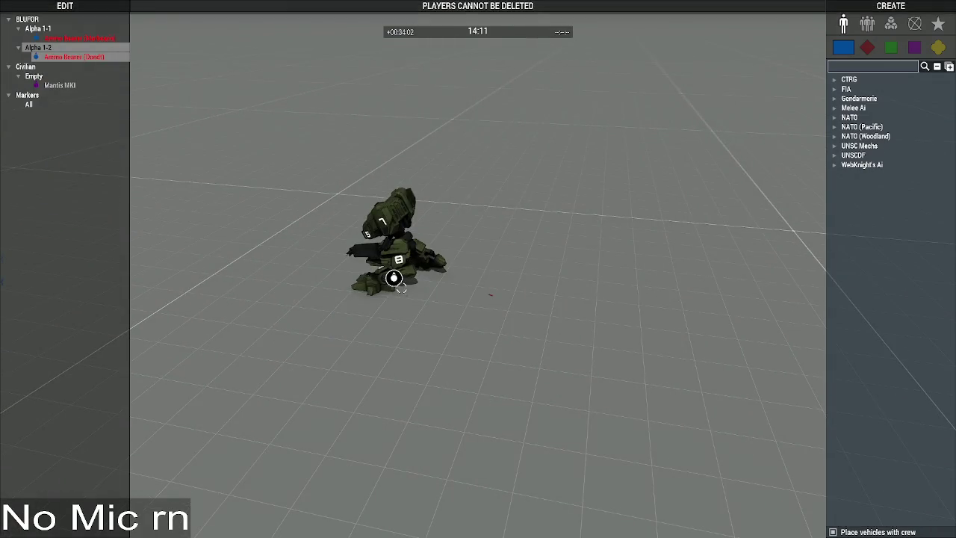
Step: Delete the remaining Mantis mech and place a new Mantis MKI found by searching 'mantis'
{"action": "left_click", "coordinate": [394, 278]}
{"action": "key", "text": "Delete"}
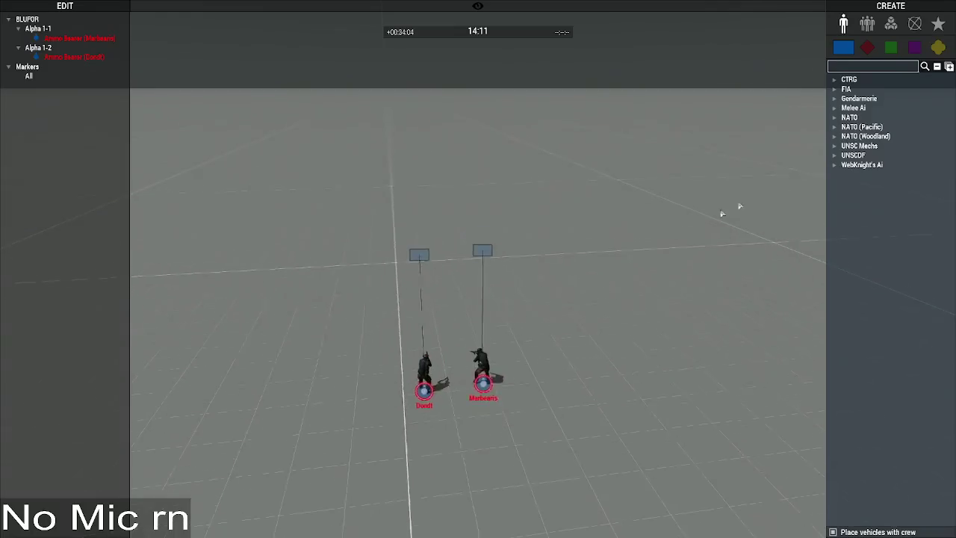
{"action": "left_click", "coordinate": [850, 68]}
{"action": "type", "text": "man"}
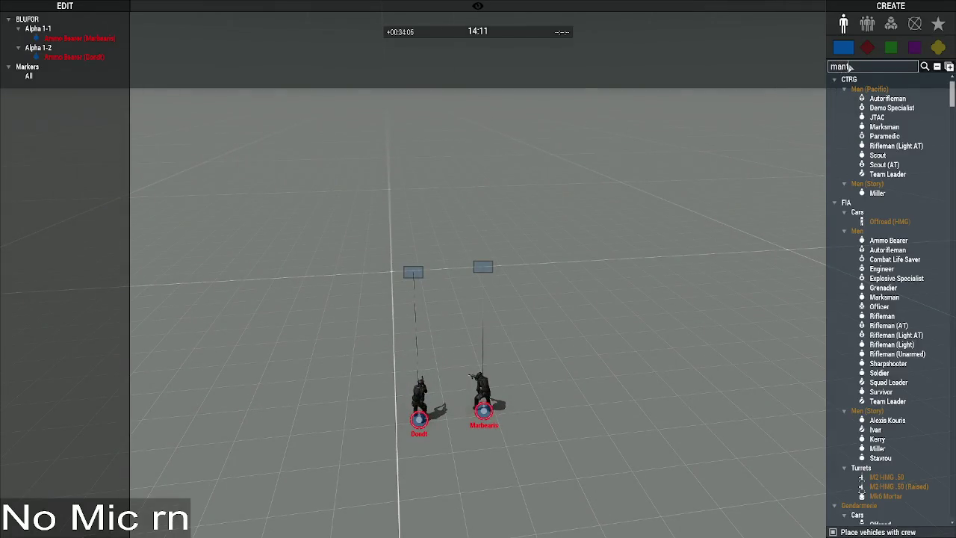
{"action": "type", "text": "tis"}
{"action": "left_click", "coordinate": [885, 98]}
{"action": "left_click", "coordinate": [349, 328]}
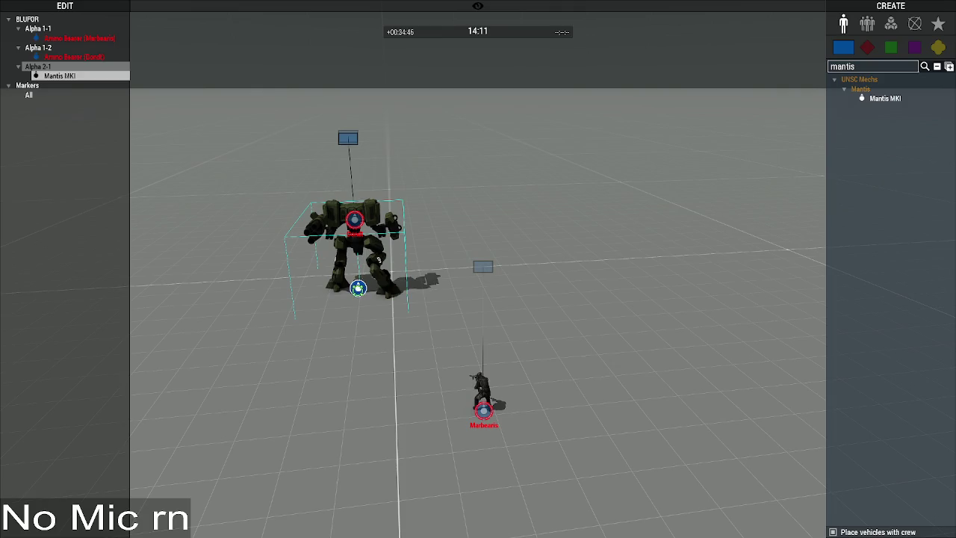
Step: Confirm the new mech's attributes with OK, place a second Mantis MKI, and switch to first-person view
{"action": "double_click", "coordinate": [358, 288]}
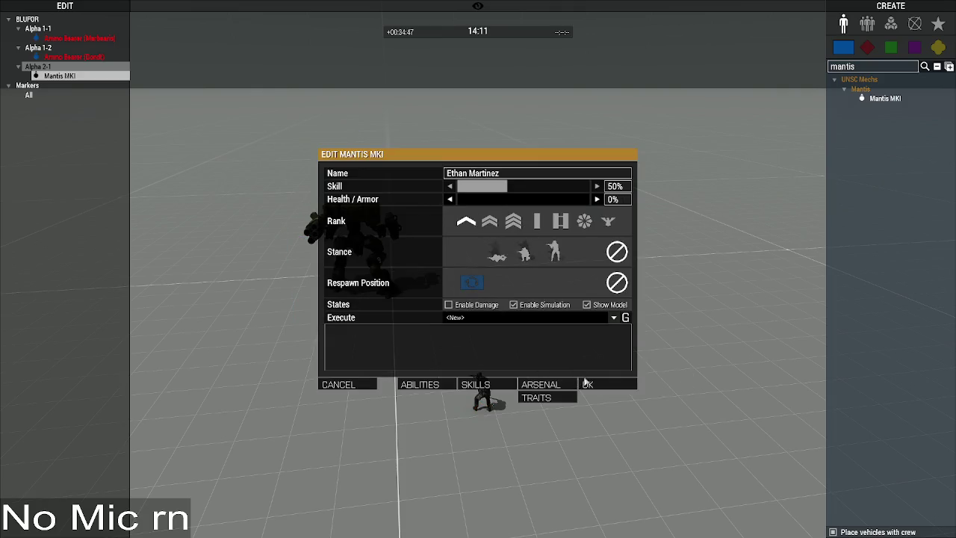
{"action": "left_click", "coordinate": [598, 384]}
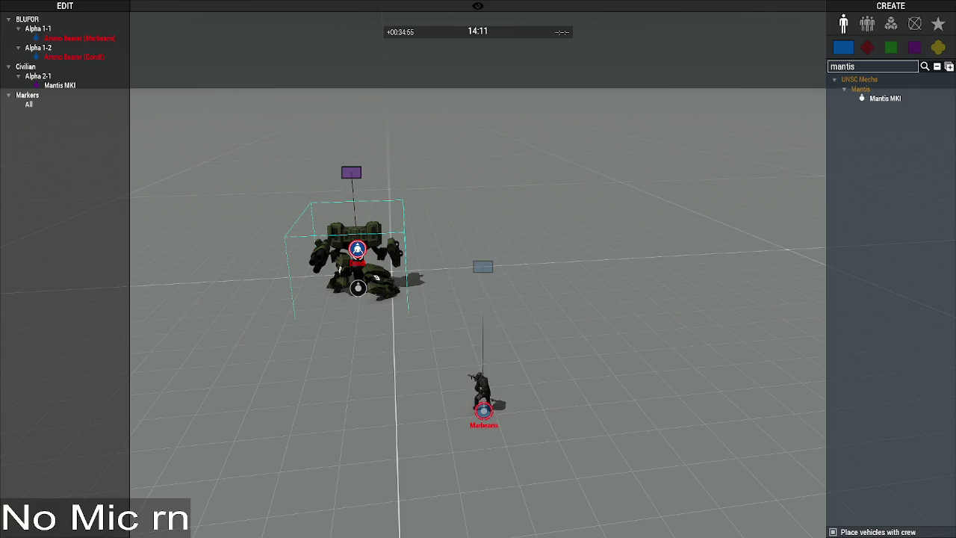
{"action": "left_click", "coordinate": [886, 98]}
{"action": "left_click", "coordinate": [505, 348]}
{"action": "key", "text": "ctrl+p"}
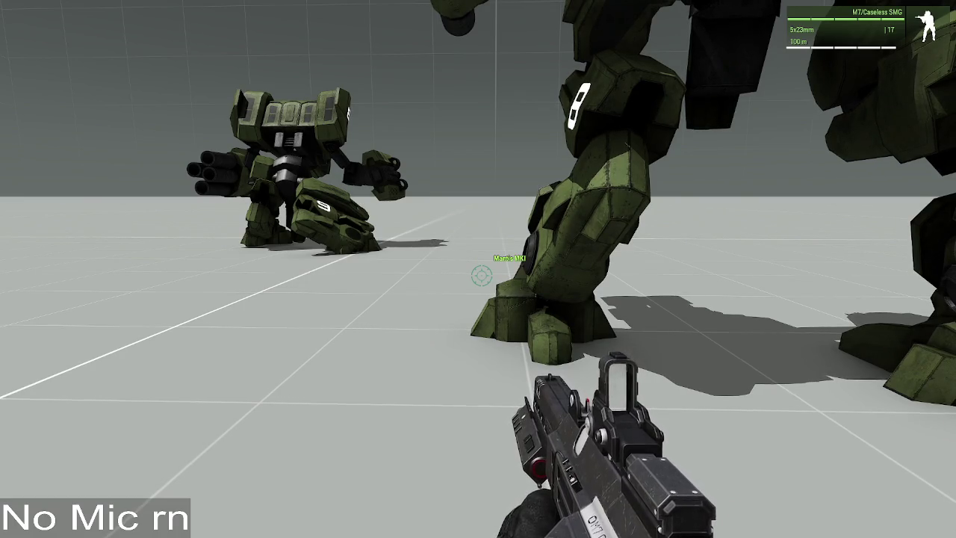
{"action": "scroll", "coordinate": [478, 269], "scroll_direction": "down", "scroll_amount": 1}
Step: Run the '_this spawn {uiSleep 12; _this setDamage 1;}' snippet on the Alpha 1-6 Mantis
{"action": "key", "text": "w"}
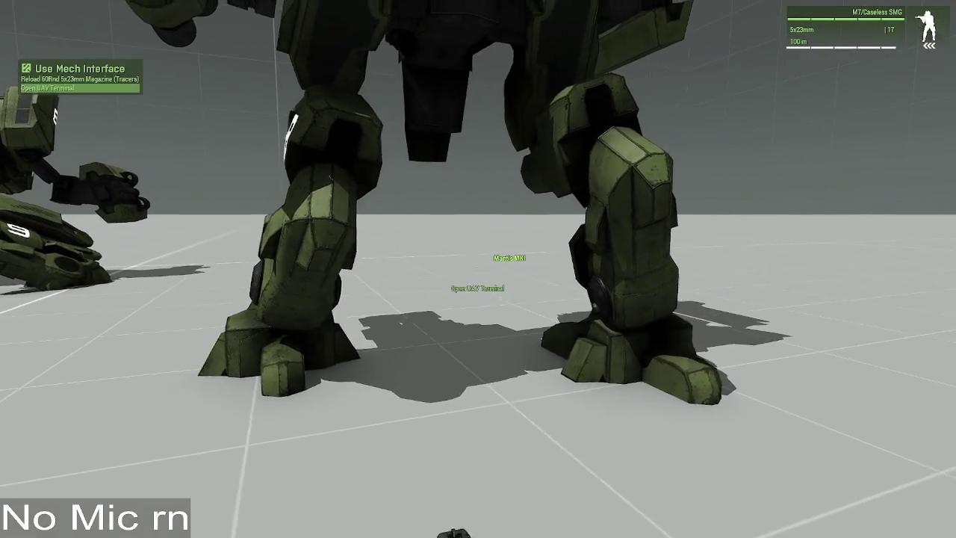
{"action": "key", "text": "y"}
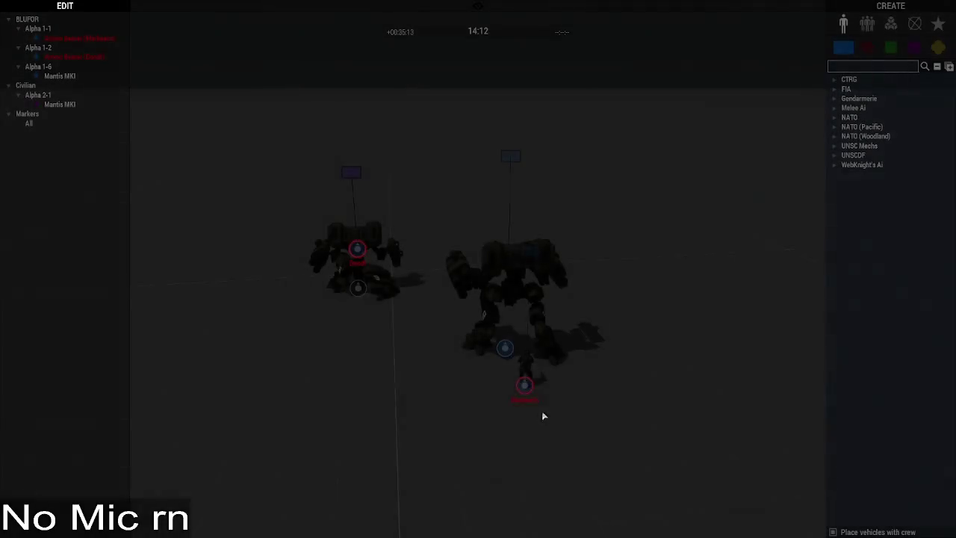
{"action": "double_click", "coordinate": [505, 336]}
{"action": "left_click", "coordinate": [497, 317]}
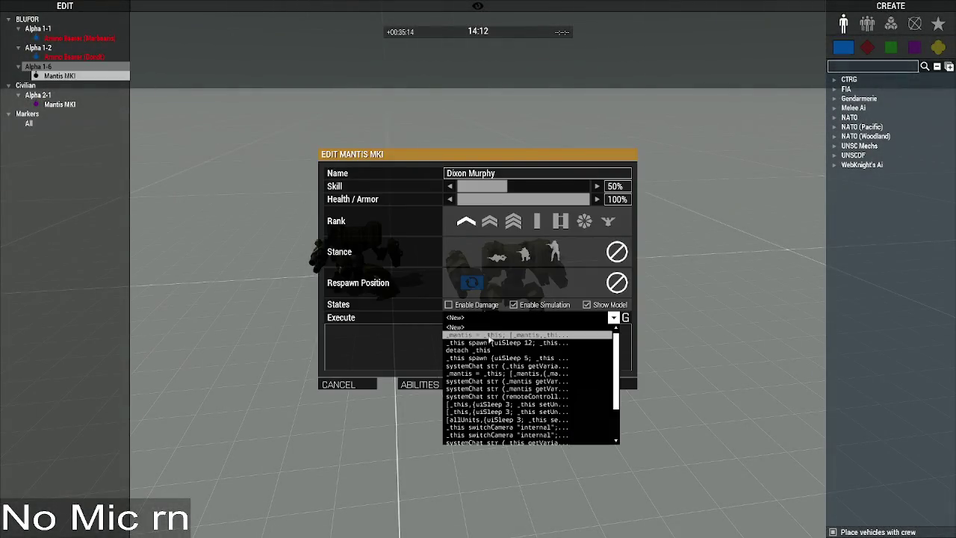
{"action": "left_click", "coordinate": [484, 343]}
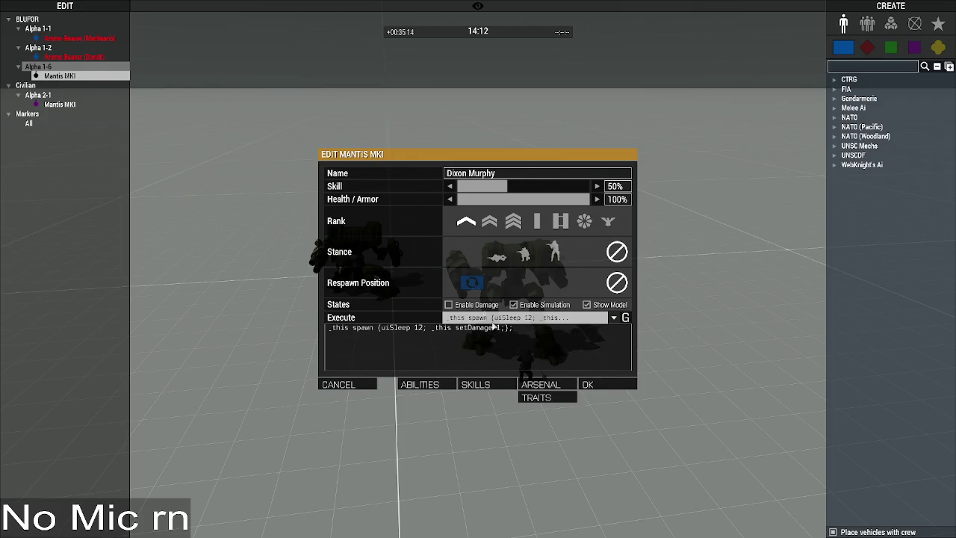
{"action": "left_click", "coordinate": [559, 384]}
Step: Watch the Alpha 1-6 mech self-destruct in first person, then delete that Mantis MKI
{"action": "key", "text": "y"}
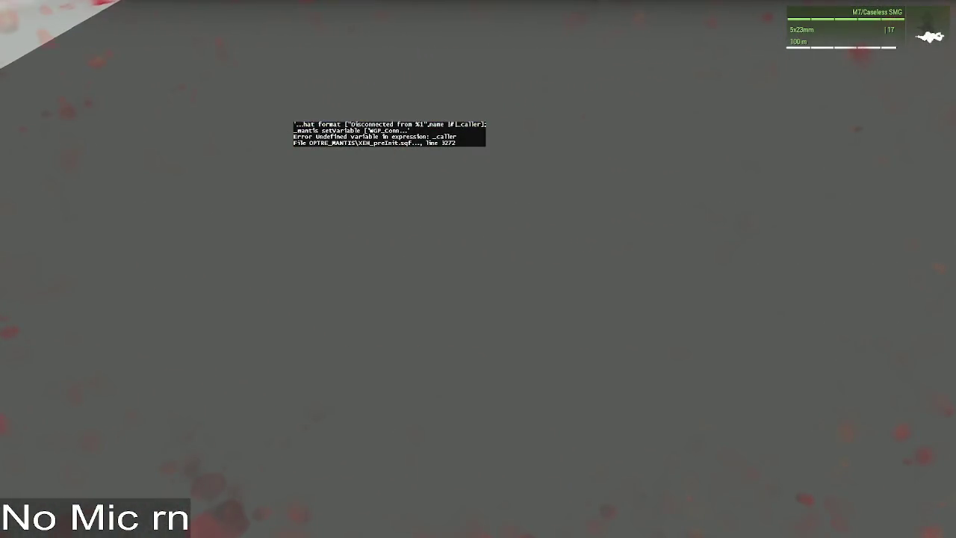
{"action": "key", "text": "Escape"}
{"action": "key", "text": "Escape"}
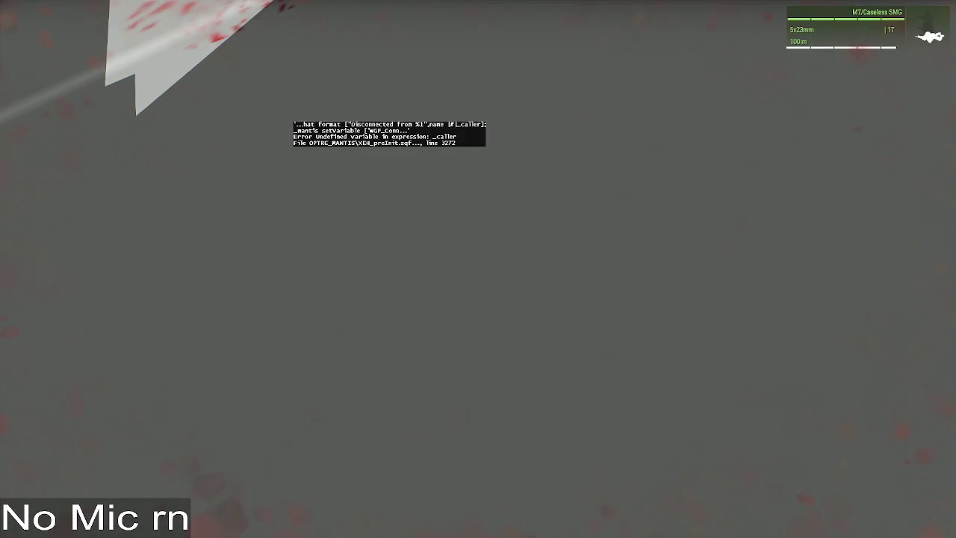
{"action": "key", "text": "y"}
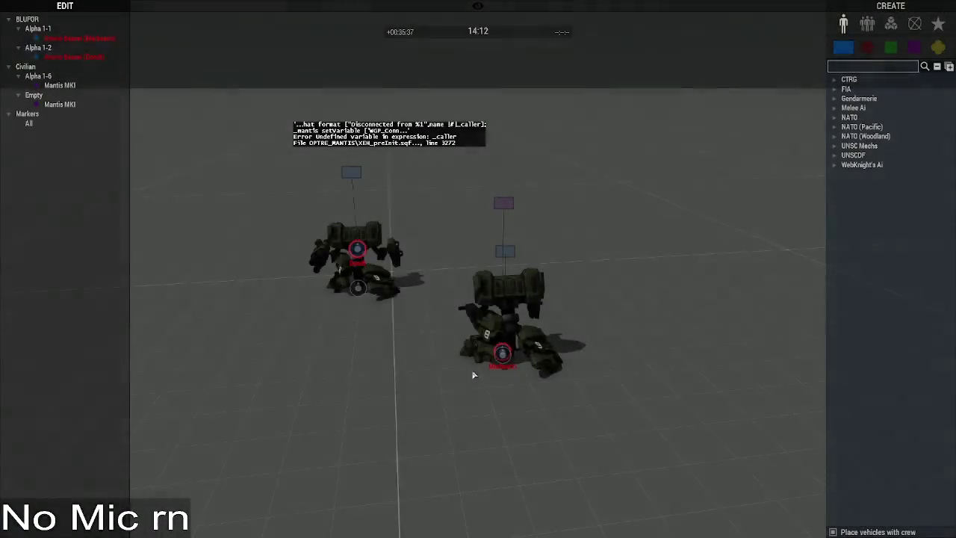
{"action": "key", "text": "a"}
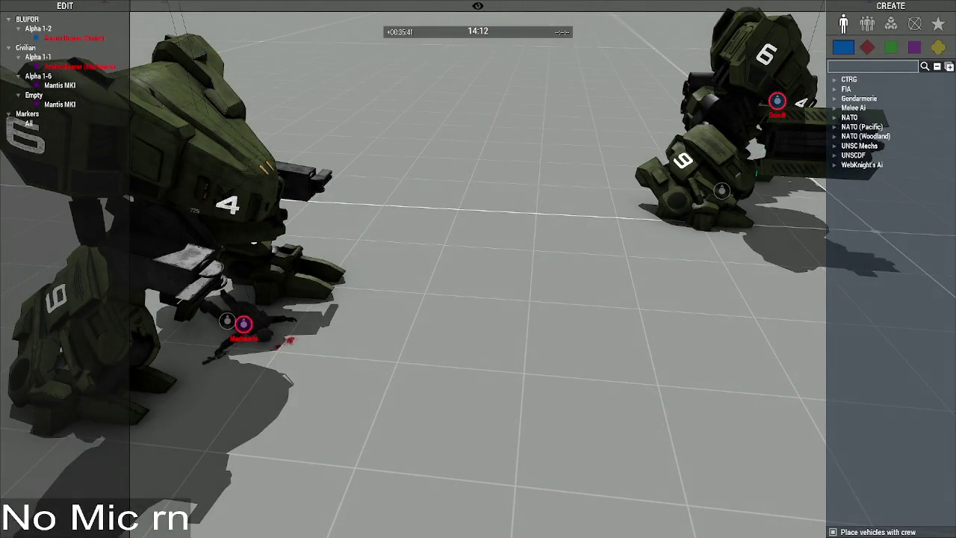
{"action": "key", "text": "alt+Tab"}
{"action": "key", "text": "alt+Tab"}
{"action": "left_click", "coordinate": [227, 321]}
{"action": "key", "text": "Delete"}
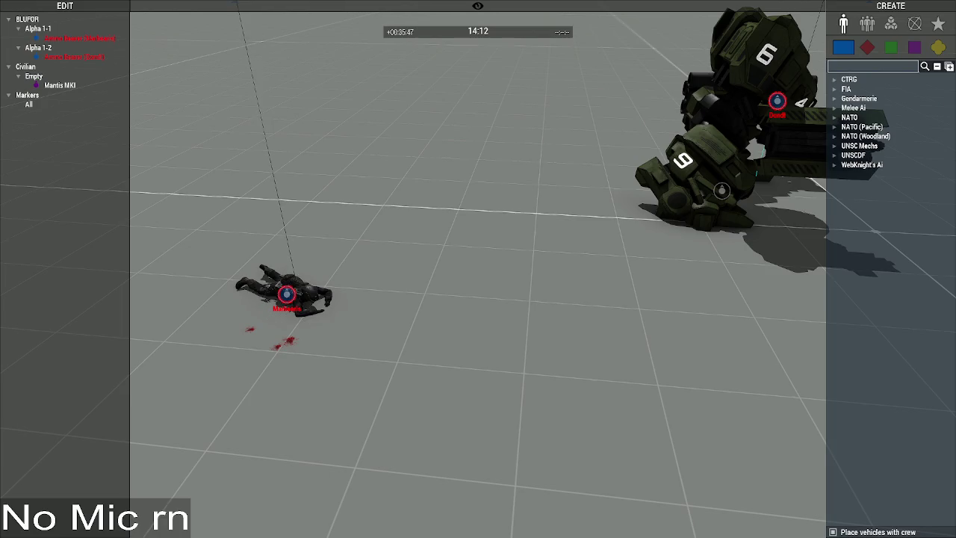
Step: Append ||!alive _mantis to the exitWith condition on line 3798 of XEH_preInit.sqf and save
{"action": "key", "text": "alt+Tab"}
{"action": "scroll", "coordinate": [271, 279], "scroll_direction": "down", "scroll_amount": 10}
{"action": "scroll", "coordinate": [271, 278], "scroll_direction": "down", "scroll_amount": 20}
{"action": "scroll", "coordinate": [249, 280], "scroll_direction": "up", "scroll_amount": 10}
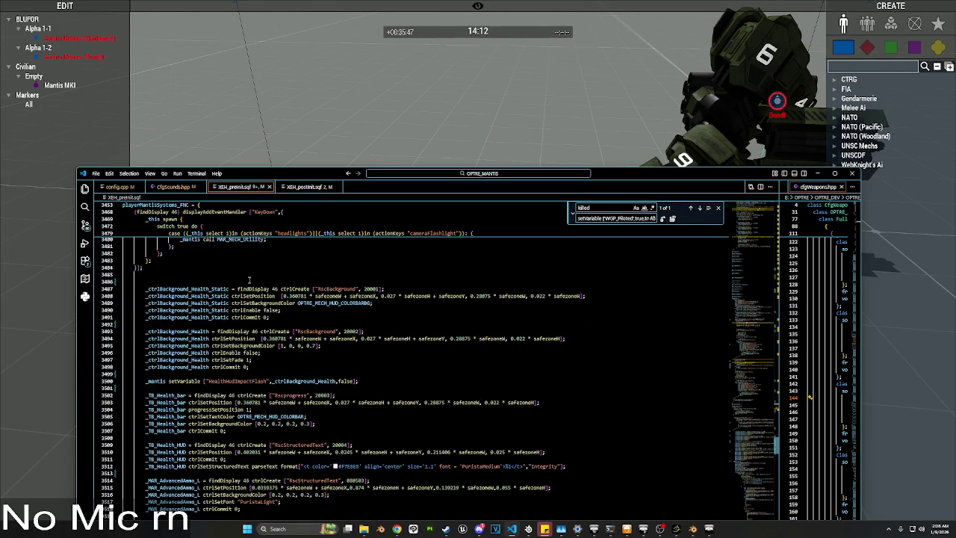
{"action": "scroll", "coordinate": [249, 279], "scroll_direction": "down", "scroll_amount": 15}
{"action": "scroll", "coordinate": [246, 281], "scroll_direction": "down", "scroll_amount": 12}
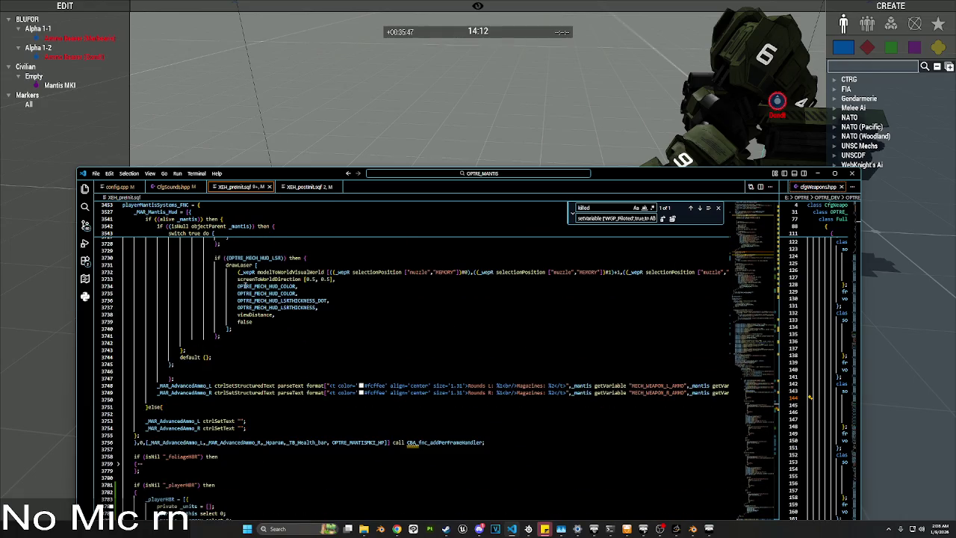
{"action": "scroll", "coordinate": [245, 286], "scroll_direction": "down", "scroll_amount": 5}
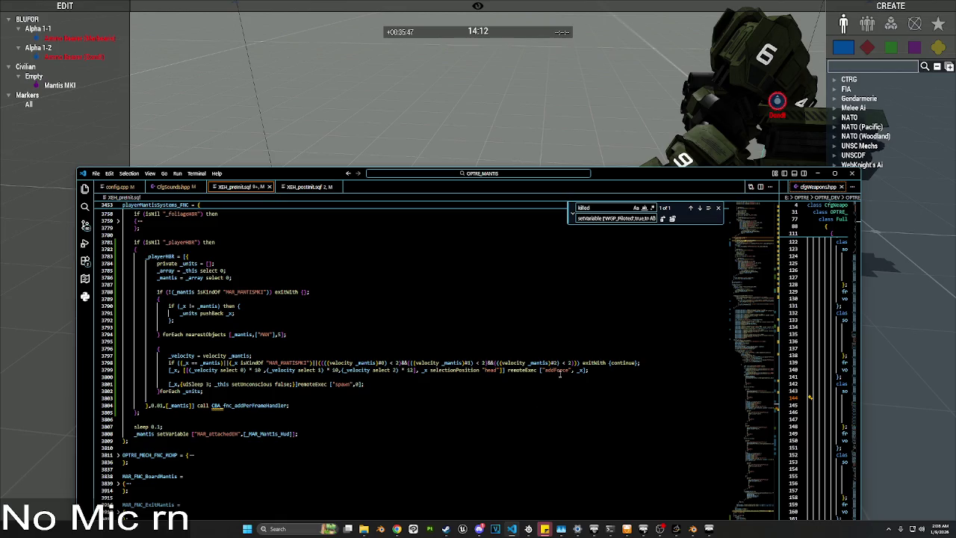
{"action": "left_click", "coordinate": [575, 362]}
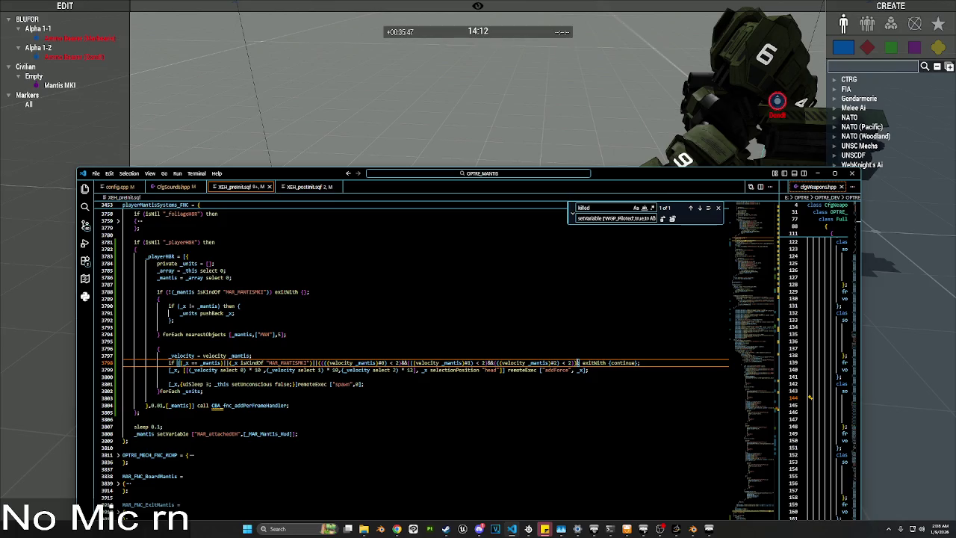
{"action": "type", "text": "||aliv"}
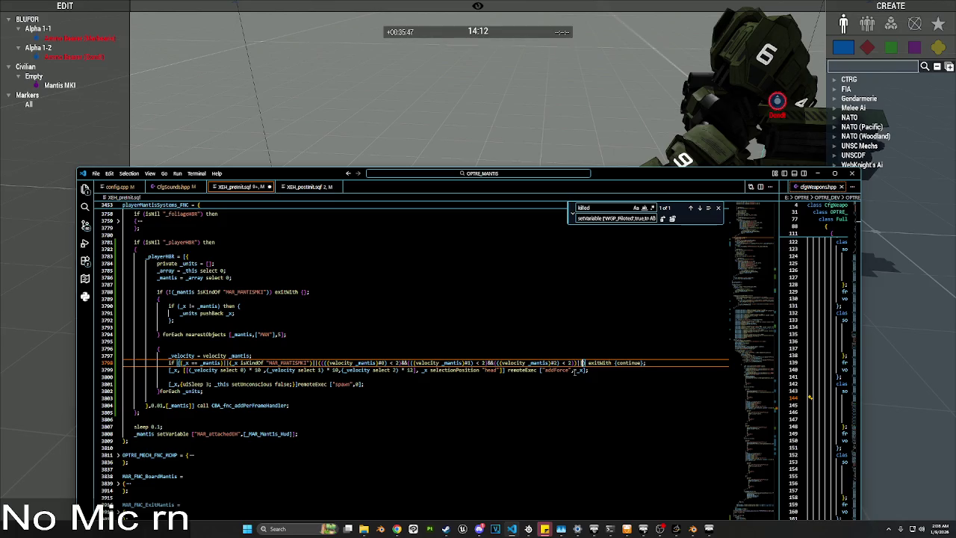
{"action": "type", "text": "e"}
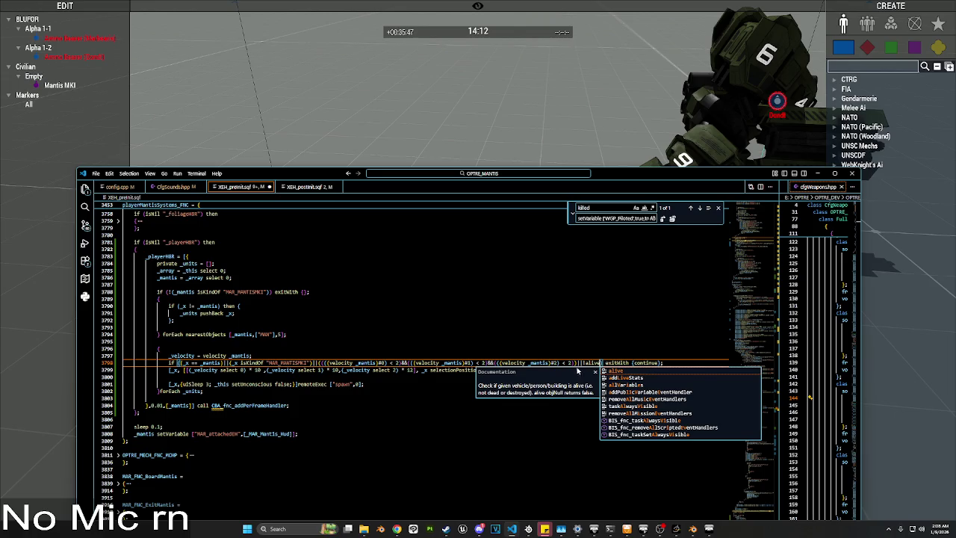
{"action": "type", "text": "_mantis"}
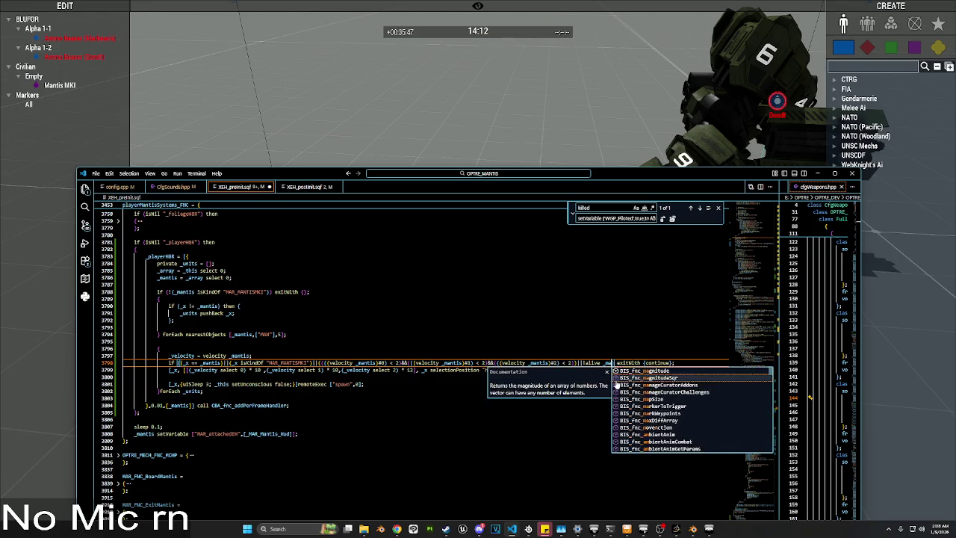
{"action": "left_click", "coordinate": [438, 418]}
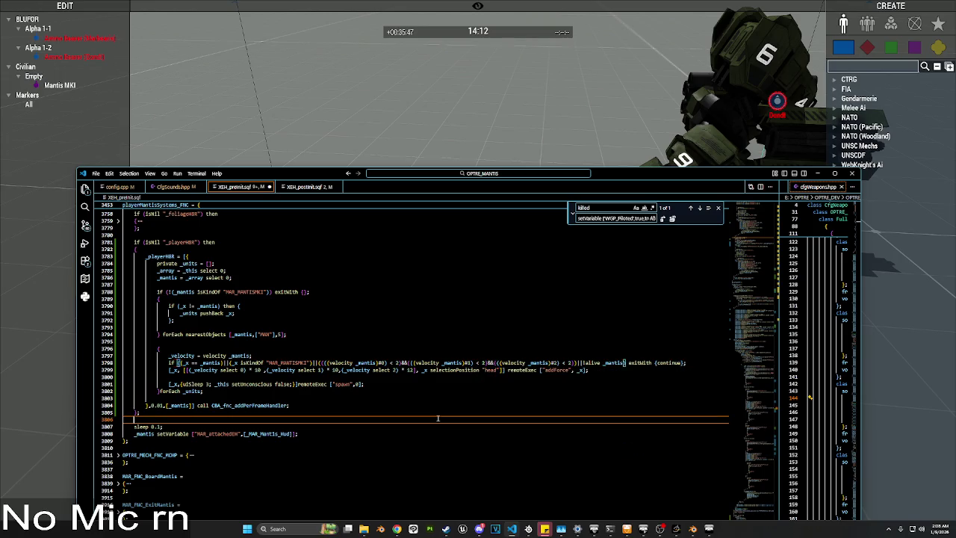
{"action": "key", "text": "ctrl+s"}
{"action": "left_click_drag", "start_coordinate": [623, 362], "coordinate": [582, 362]}
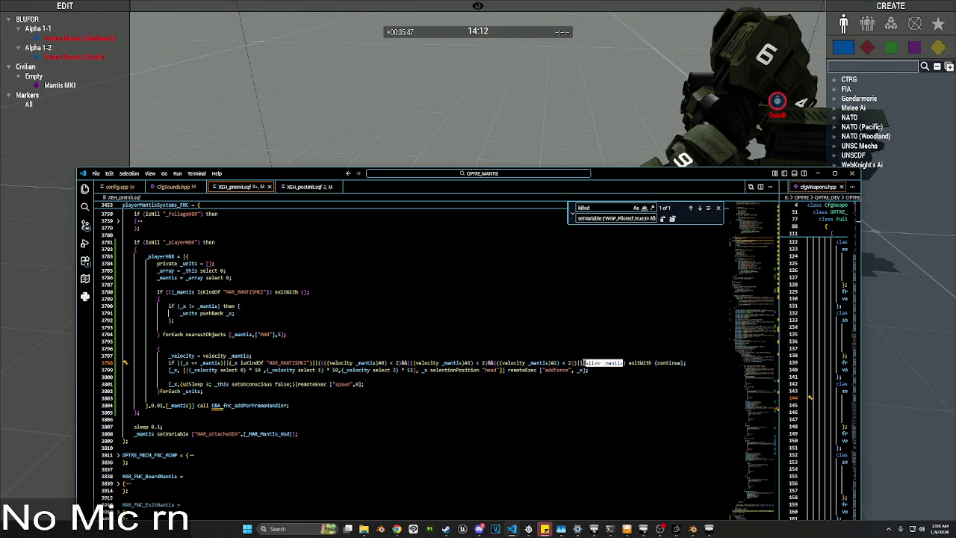
Step: Select the player-hit loop lines 3784–3802 in the playerHBR handler
{"action": "left_click", "coordinate": [315, 391]}
{"action": "scroll", "coordinate": [122, 222], "scroll_direction": "up", "scroll_amount": 10}
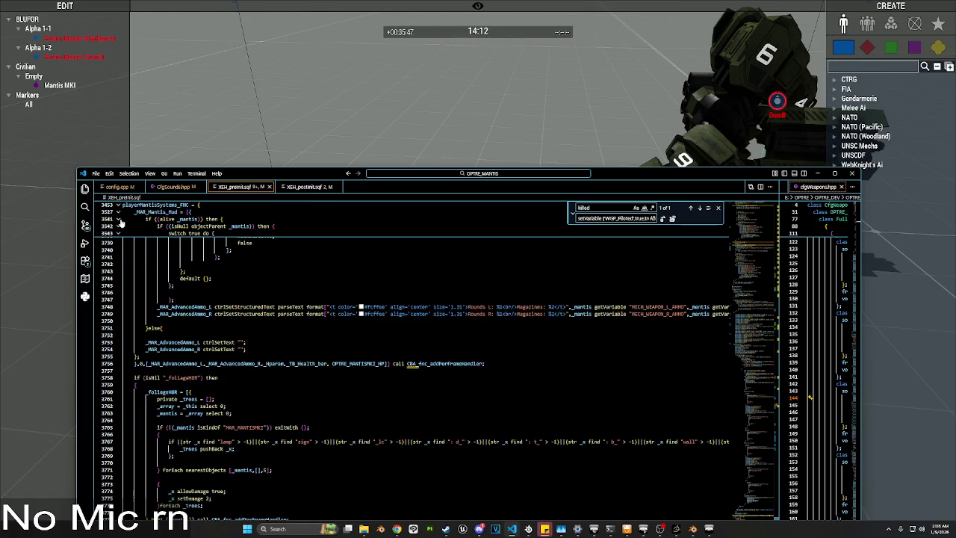
{"action": "scroll", "coordinate": [150, 303], "scroll_direction": "down", "scroll_amount": 7}
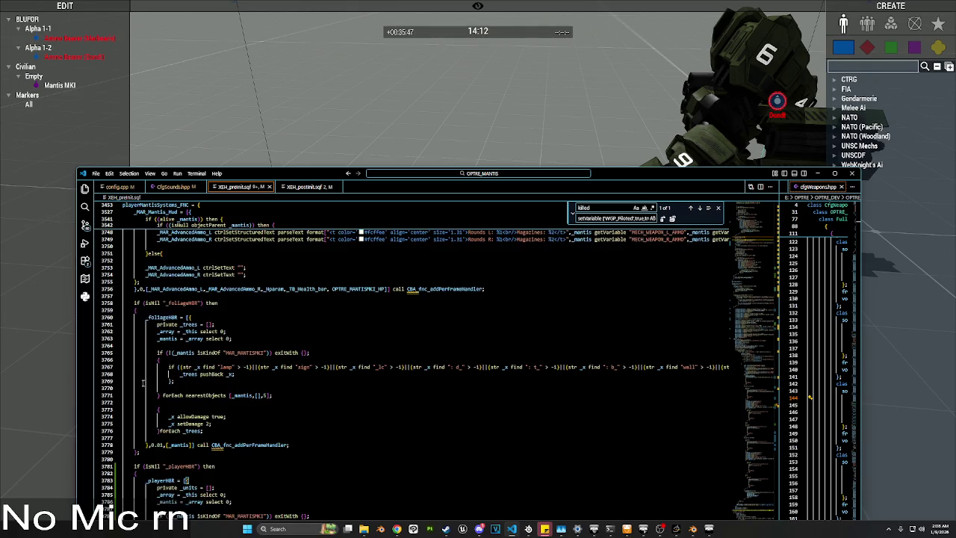
{"action": "scroll", "coordinate": [142, 384], "scroll_direction": "down", "scroll_amount": 3}
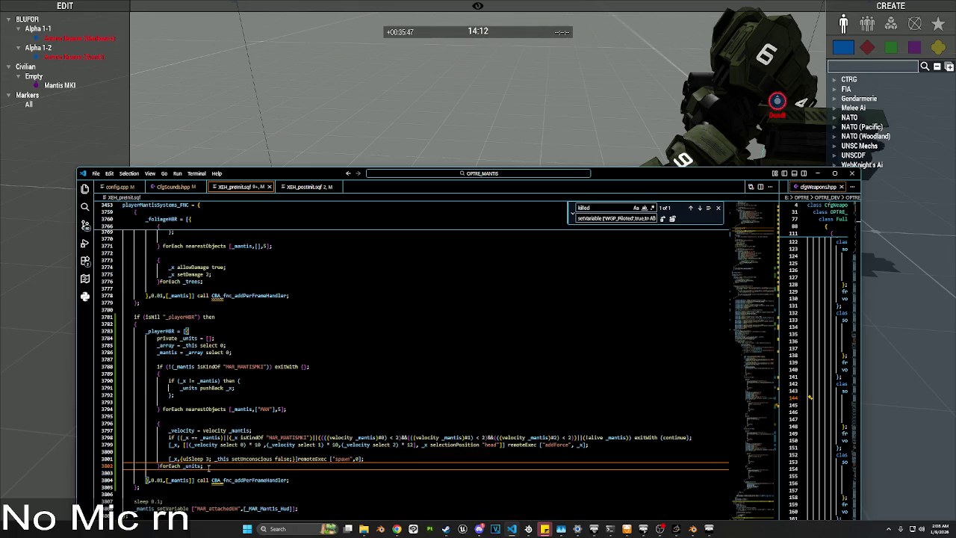
{"action": "left_click_drag", "start_coordinate": [148, 478], "coordinate": [147, 330]}
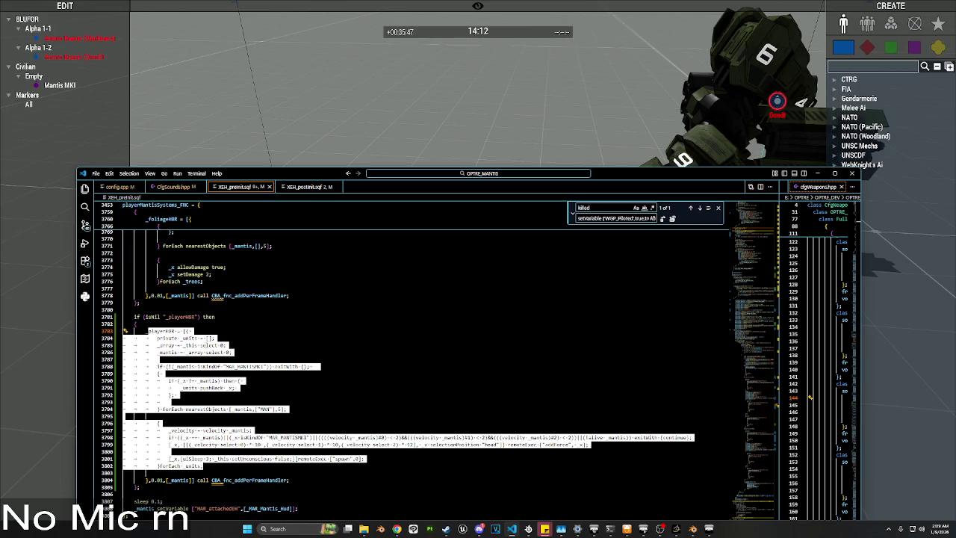
{"action": "left_click", "coordinate": [200, 345]}
{"action": "mouse_move", "coordinate": [203, 468]}
{"action": "left_mouse_down"}
{"action": "mouse_move", "coordinate": [149, 381]}
{"action": "mouse_move", "coordinate": [147, 331]}
{"action": "left_mouse_up"}
{"action": "scroll", "coordinate": [307, 359], "scroll_direction": "up", "scroll_amount": 1}
{"action": "left_click", "coordinate": [373, 358]}
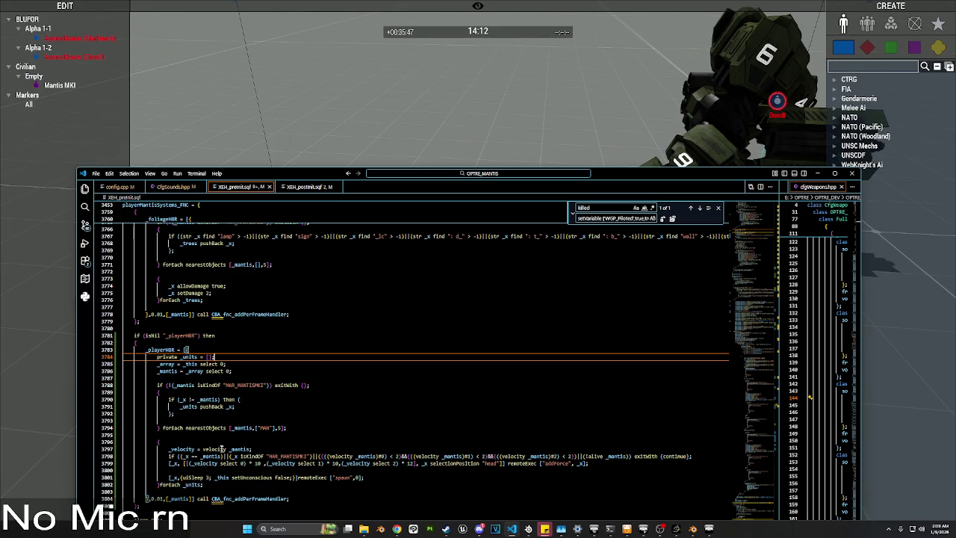
Step: Select the nearby-units block at lines 3789–3803, delete it, then undo the deletion
{"action": "mouse_move", "coordinate": [202, 484]}
{"action": "left_mouse_down"}
{"action": "mouse_move", "coordinate": [175, 448]}
{"action": "mouse_move", "coordinate": [157, 385]}
{"action": "left_mouse_up"}
{"action": "scroll", "coordinate": [284, 391], "scroll_direction": "up", "scroll_amount": 5}
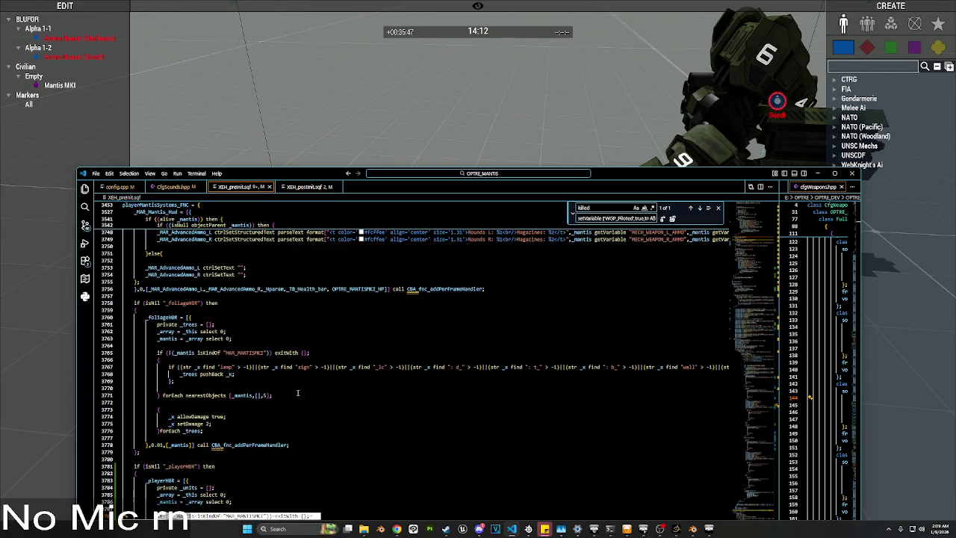
{"action": "scroll", "coordinate": [297, 393], "scroll_direction": "down", "scroll_amount": 2}
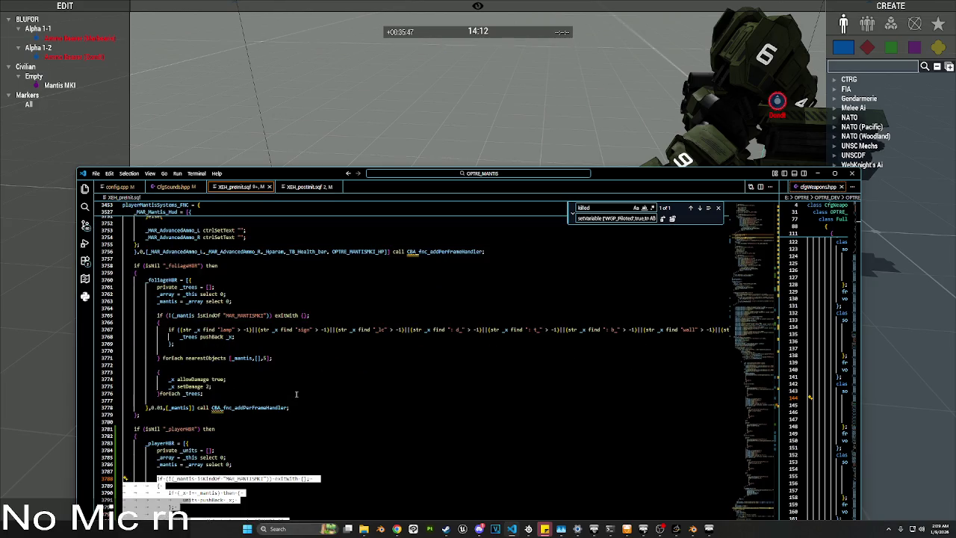
{"action": "scroll", "coordinate": [296, 393], "scroll_direction": "down", "scroll_amount": 5}
{"action": "left_click_drag", "start_coordinate": [256, 459], "coordinate": [159, 373]}
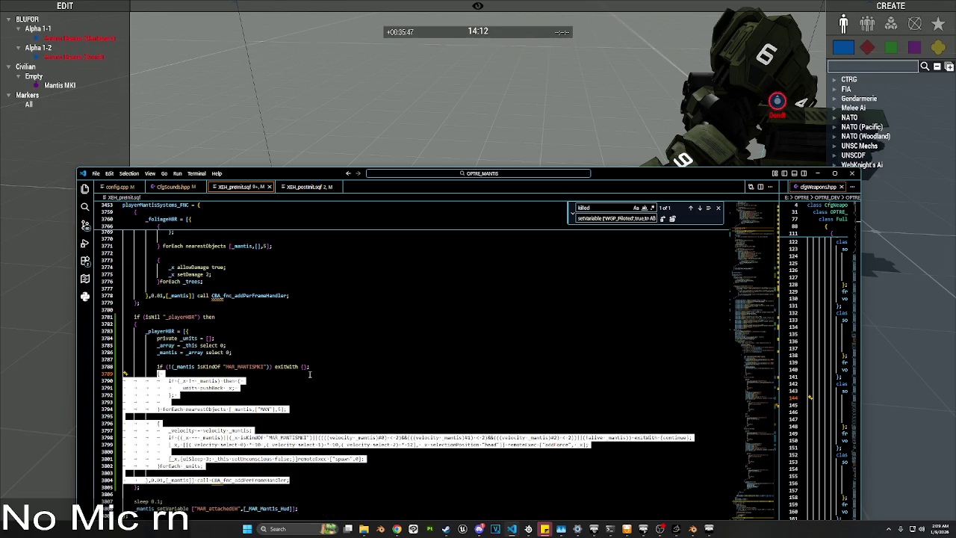
{"action": "key", "text": "BackSpace"}
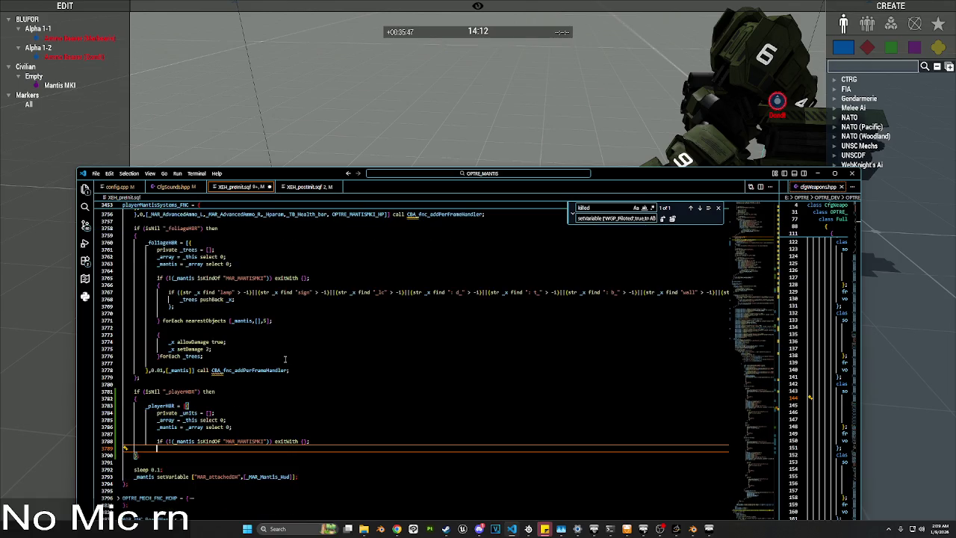
{"action": "key", "text": "ctrl+z"}
Step: Move the units loop from playerHBR to just after the forEach _trees line, and save
{"action": "left_click", "coordinate": [170, 431]}
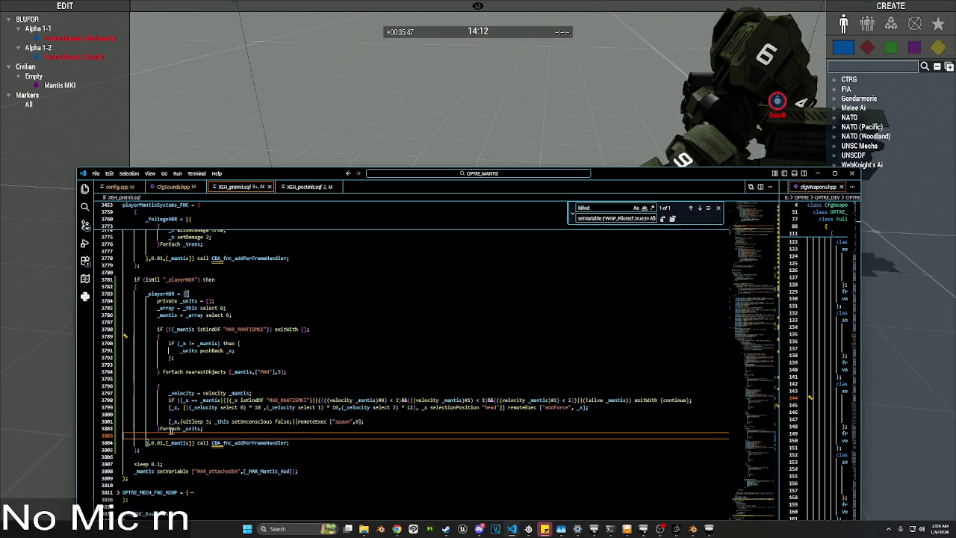
{"action": "mouse_move", "coordinate": [182, 434]}
{"action": "left_mouse_down"}
{"action": "mouse_move", "coordinate": [159, 329]}
{"action": "mouse_move", "coordinate": [159, 337]}
{"action": "left_mouse_up"}
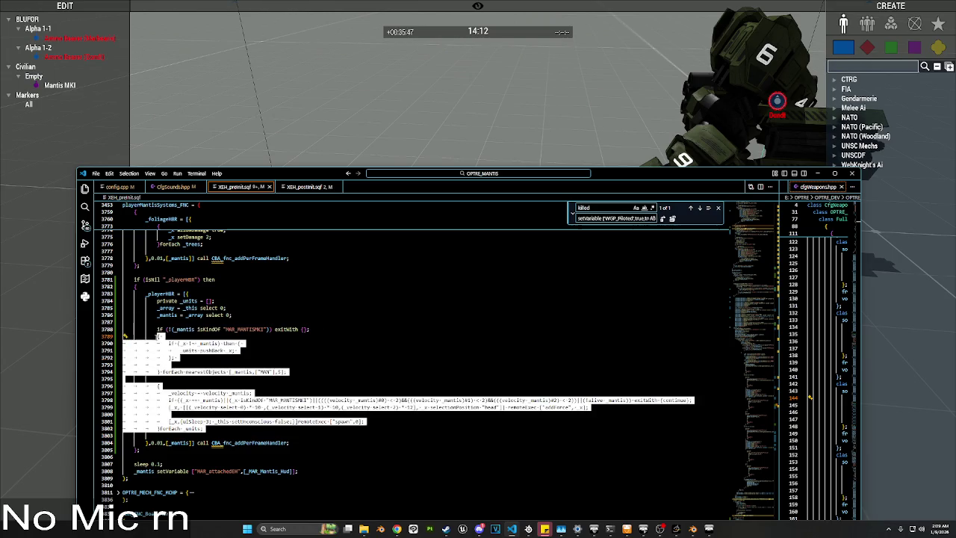
{"action": "key", "text": "BackSpace"}
{"action": "scroll", "coordinate": [235, 338], "scroll_direction": "up", "scroll_amount": 3}
{"action": "left_click", "coordinate": [187, 347]}
{"action": "left_click", "coordinate": [206, 374]}
{"action": "key", "text": "Return"}
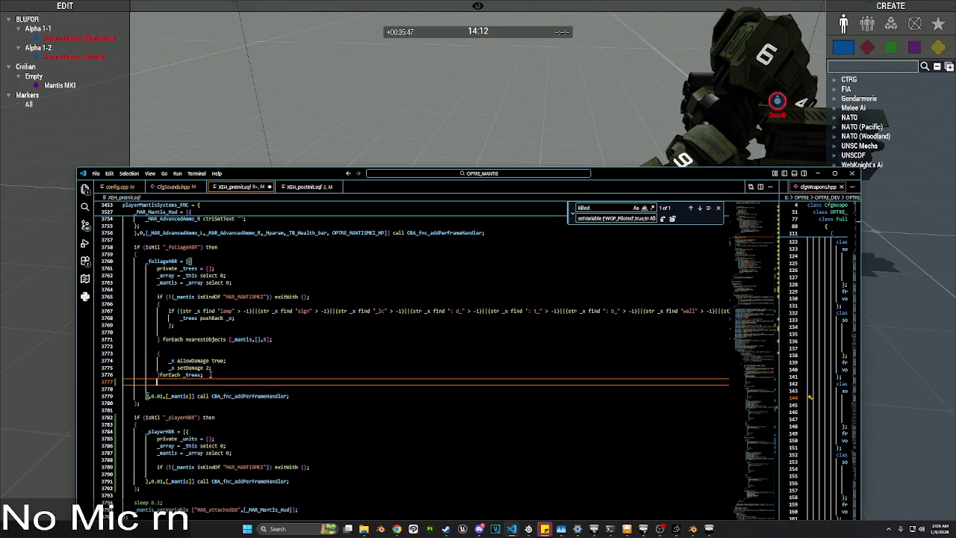
{"action": "key", "text": "ctrl+v"}
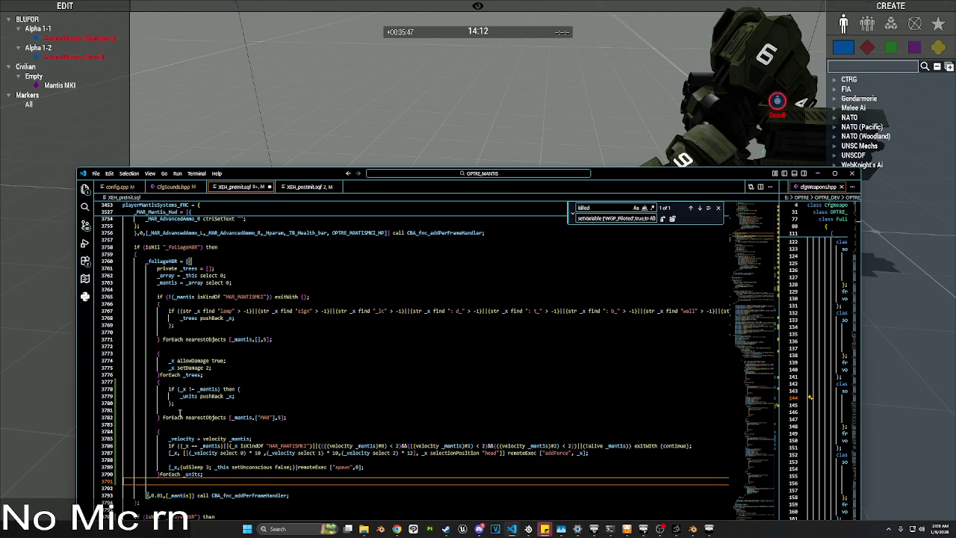
{"action": "left_click", "coordinate": [247, 388]}
{"action": "scroll", "coordinate": [336, 374], "scroll_direction": "down", "scroll_amount": 2}
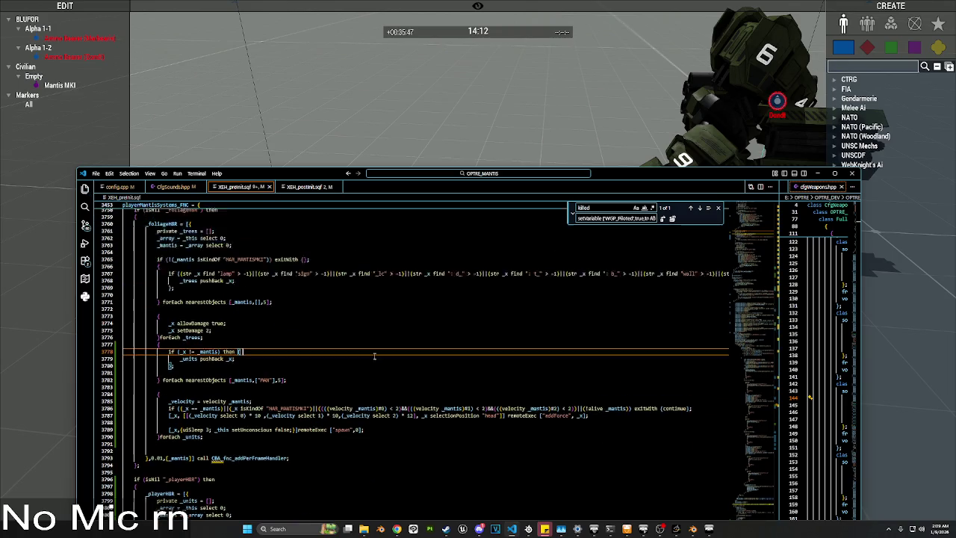
{"action": "scroll", "coordinate": [358, 366], "scroll_direction": "up", "scroll_amount": 2}
{"action": "key", "text": "ctrl+s"}
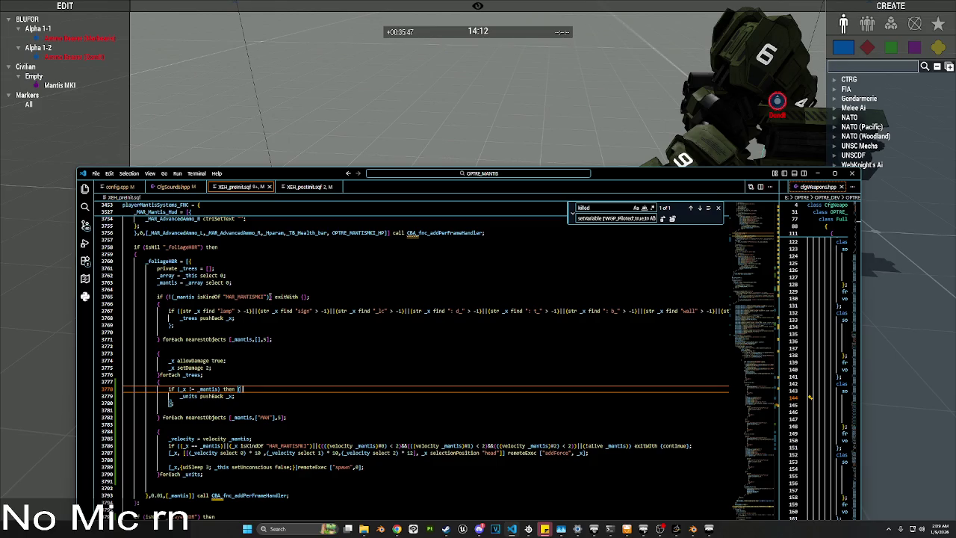
Step: Add (!alive _mantis) to the exitWith condition on line 3765
{"action": "left_click", "coordinate": [270, 296]}
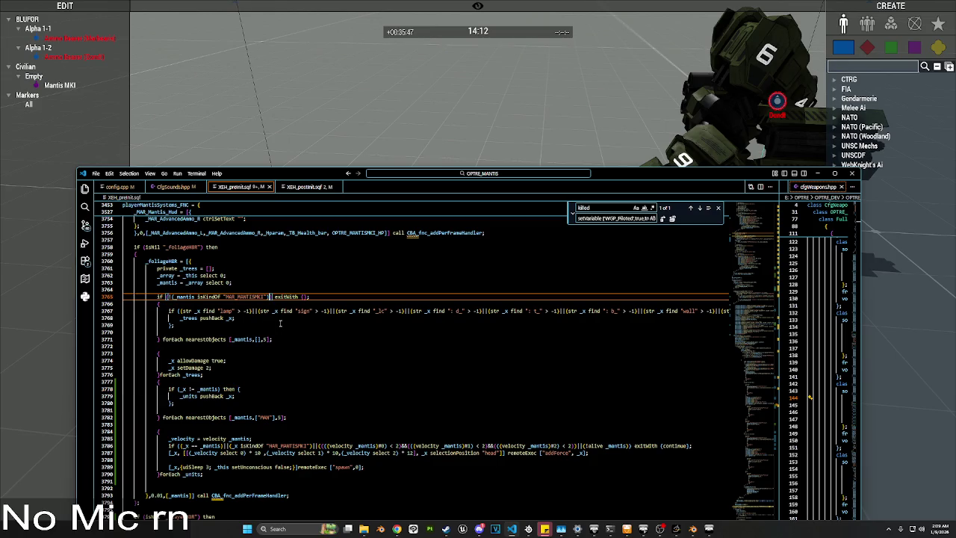
{"action": "type", "text": "!alive "}
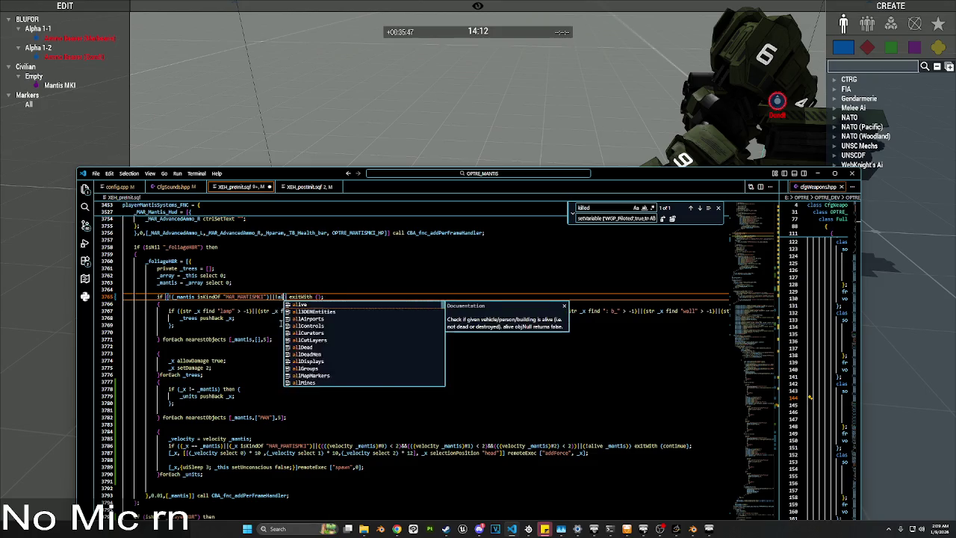
{"action": "type", "text": "_mantis"}
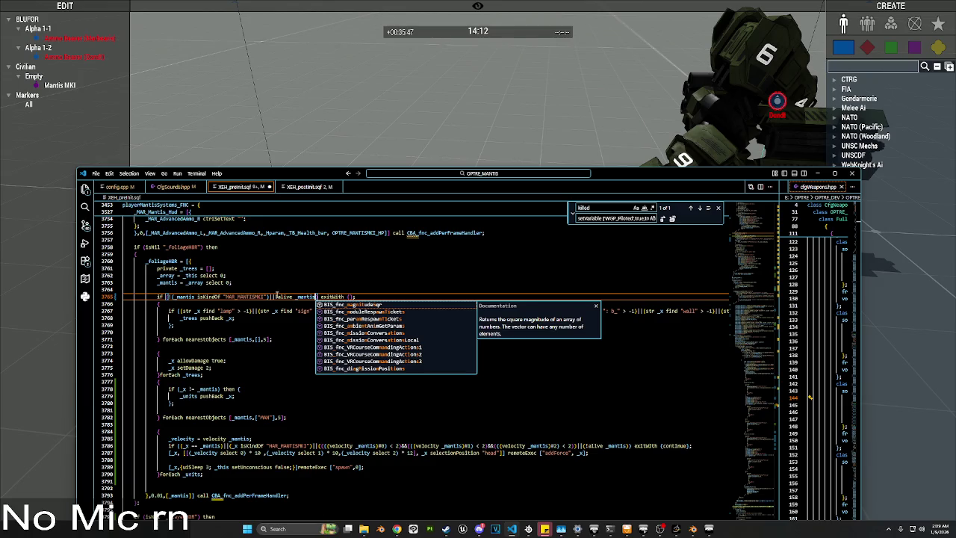
{"action": "left_click_drag", "start_coordinate": [278, 296], "coordinate": [313, 298]}
{"action": "type", "text": "("}
{"action": "left_click", "coordinate": [355, 297]}
{"action": "scroll", "coordinate": [366, 312], "scroll_direction": "down", "scroll_amount": 4}
{"action": "scroll", "coordinate": [500, 258], "scroll_direction": "up", "scroll_amount": 6}
{"action": "double_click", "coordinate": [434, 272]}
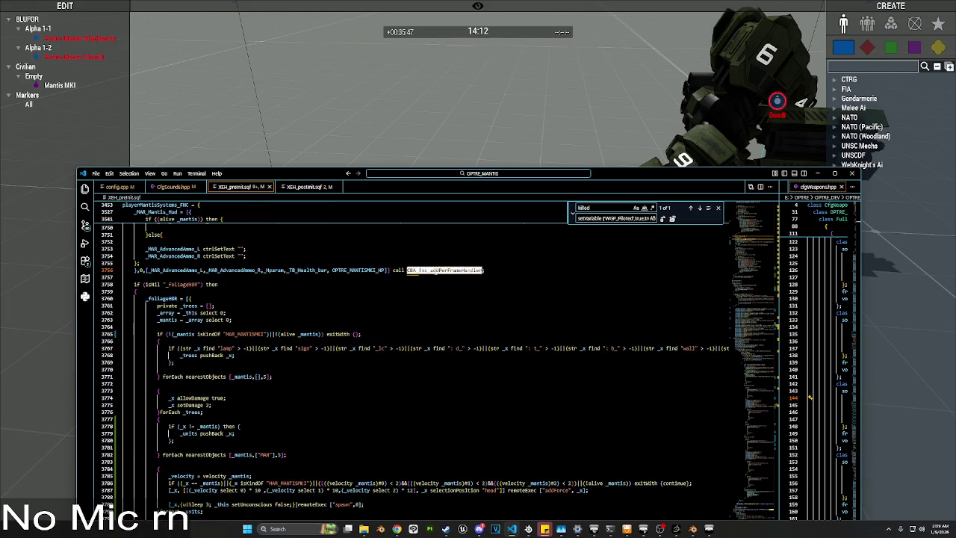
Step: Find CBA_fnc_removePerFrameHandler in the file and select it on line 3825
{"action": "key", "text": "ctrl+f"}
{"action": "key", "text": "Return"}
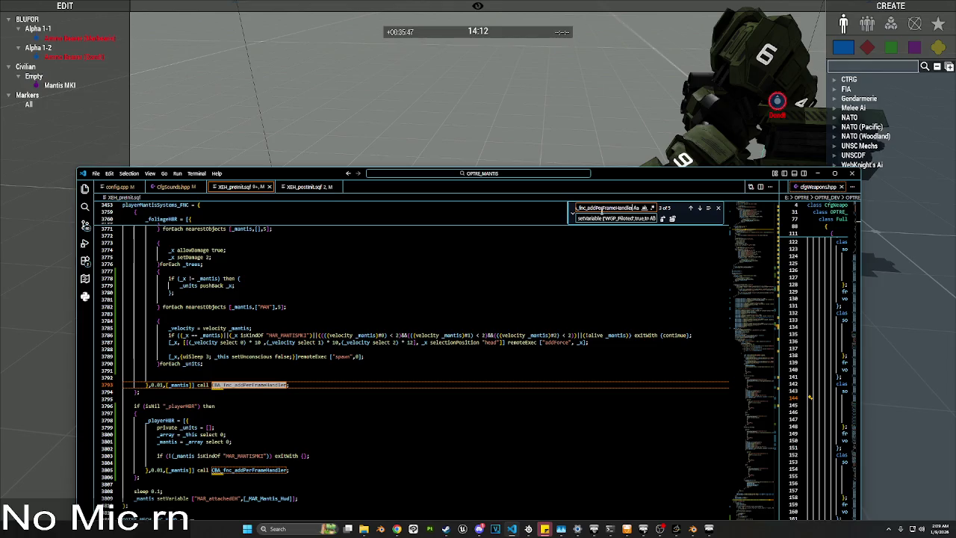
{"action": "type", "text": "remove"}
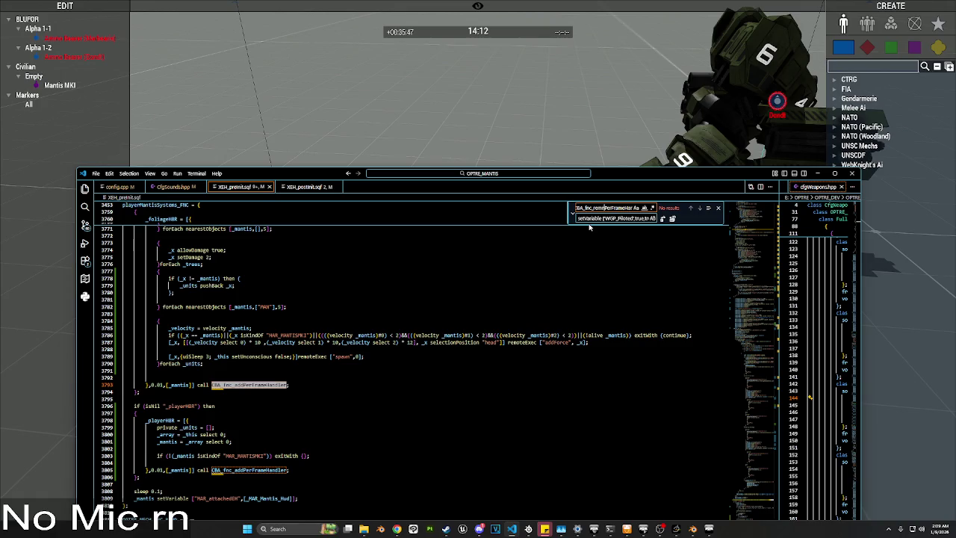
{"action": "key", "text": "BackSpace"}
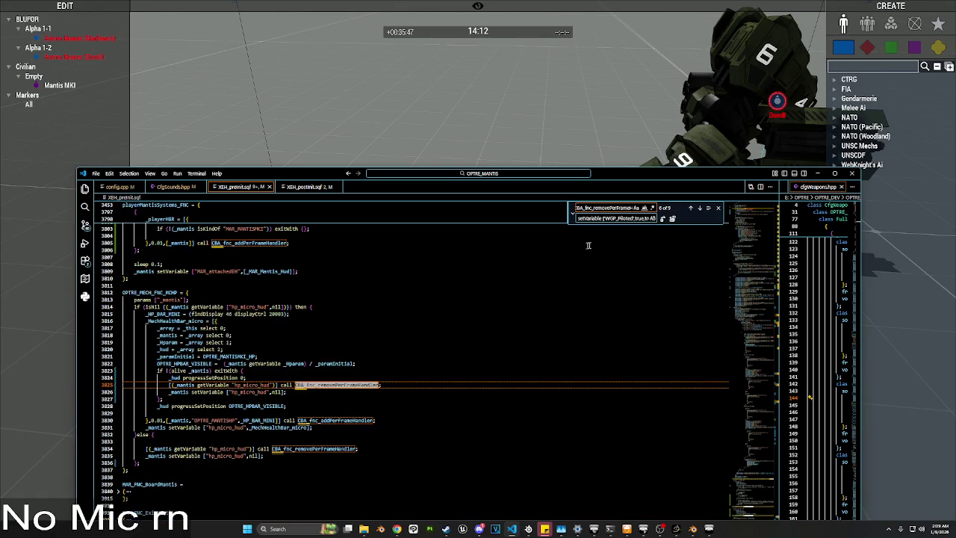
{"action": "double_click", "coordinate": [354, 386]}
{"action": "key", "text": "ctrl+c"}
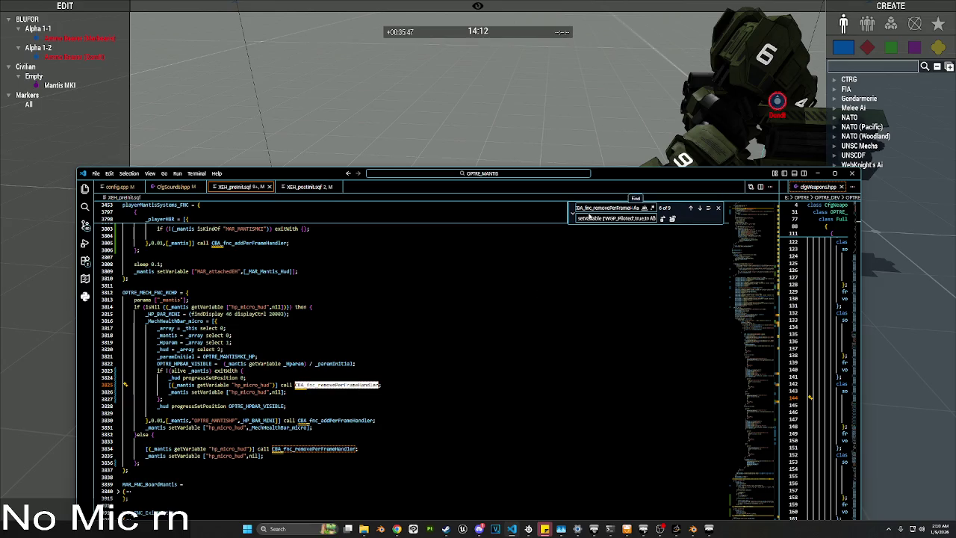
Step: Delete the leftover if-isNil playerHBR block
{"action": "scroll", "coordinate": [362, 303], "scroll_direction": "up", "scroll_amount": 5}
{"action": "scroll", "coordinate": [358, 307], "scroll_direction": "down", "scroll_amount": 6}
{"action": "scroll", "coordinate": [358, 307], "scroll_direction": "up", "scroll_amount": 6}
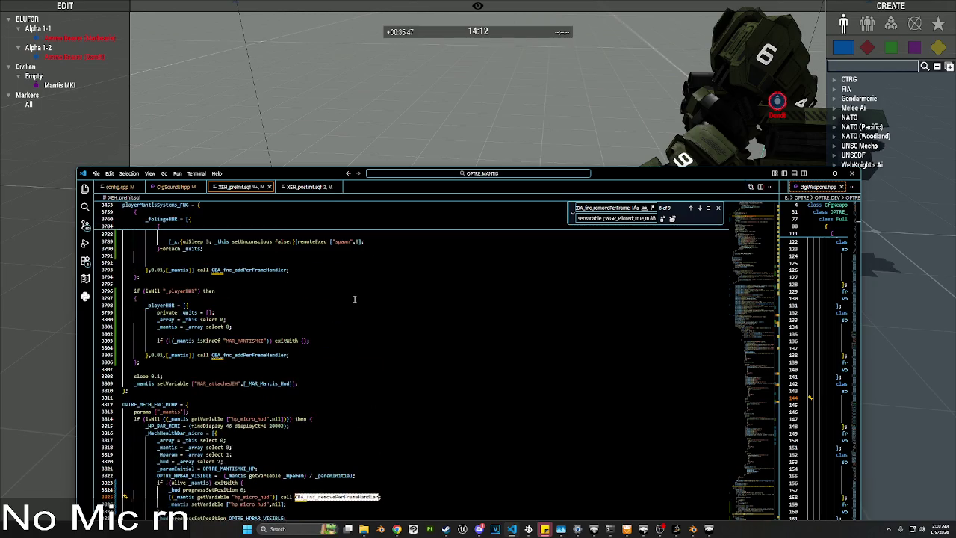
{"action": "left_click", "coordinate": [230, 319]}
{"action": "scroll", "coordinate": [289, 400], "scroll_direction": "up", "scroll_amount": 2}
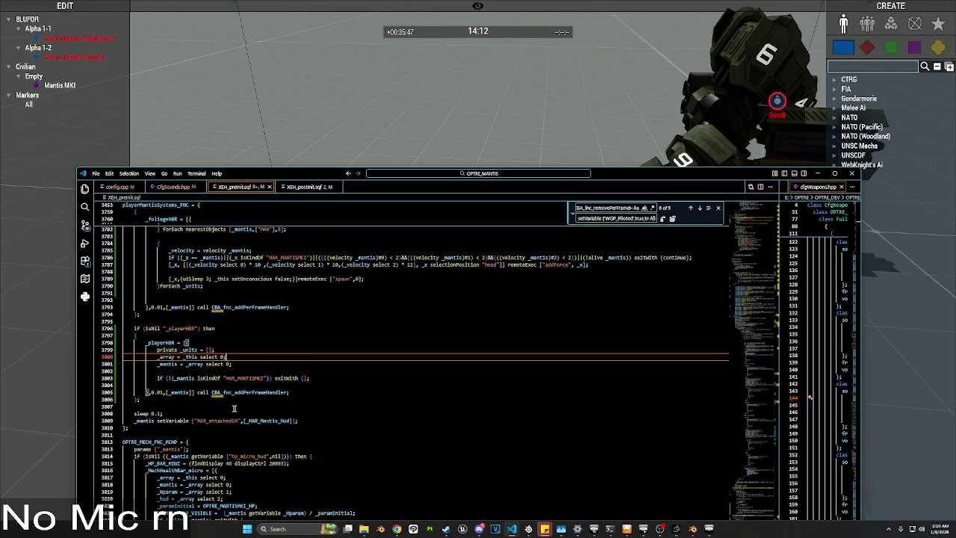
{"action": "left_click_drag", "start_coordinate": [154, 403], "coordinate": [130, 328]}
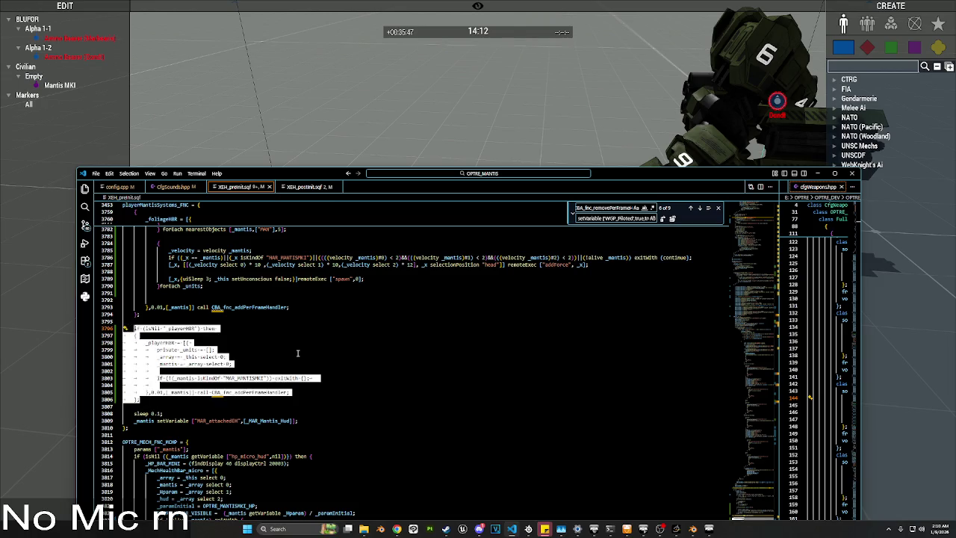
{"action": "key", "text": "Delete"}
Step: Paste CBA_fnc_removePerFrameHandler into the exitWith braces on line 3765
{"action": "scroll", "coordinate": [313, 418], "scroll_direction": "up", "scroll_amount": 7}
{"action": "left_click", "coordinate": [316, 431]}
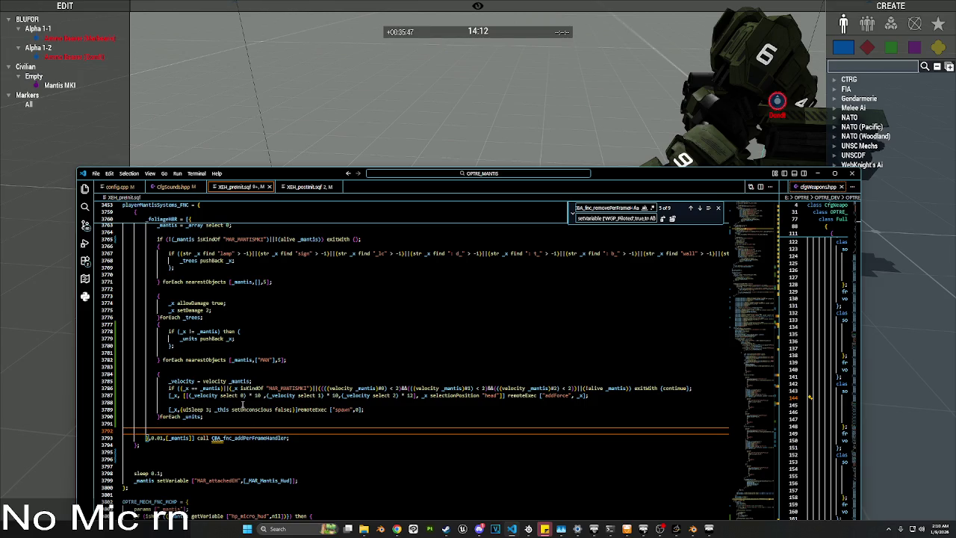
{"action": "scroll", "coordinate": [243, 404], "scroll_direction": "up", "scroll_amount": 2}
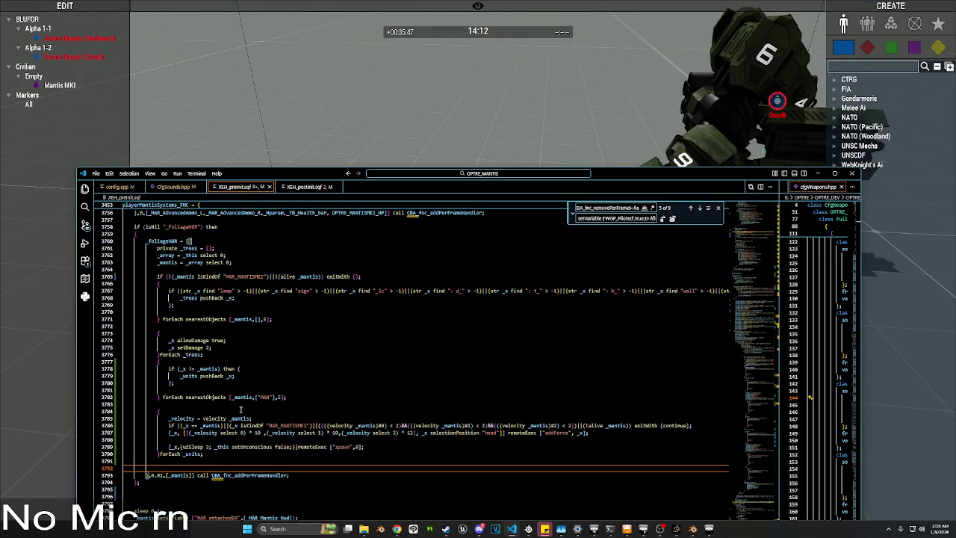
{"action": "left_click", "coordinate": [355, 276]}
{"action": "key", "text": "ctrl+v"}
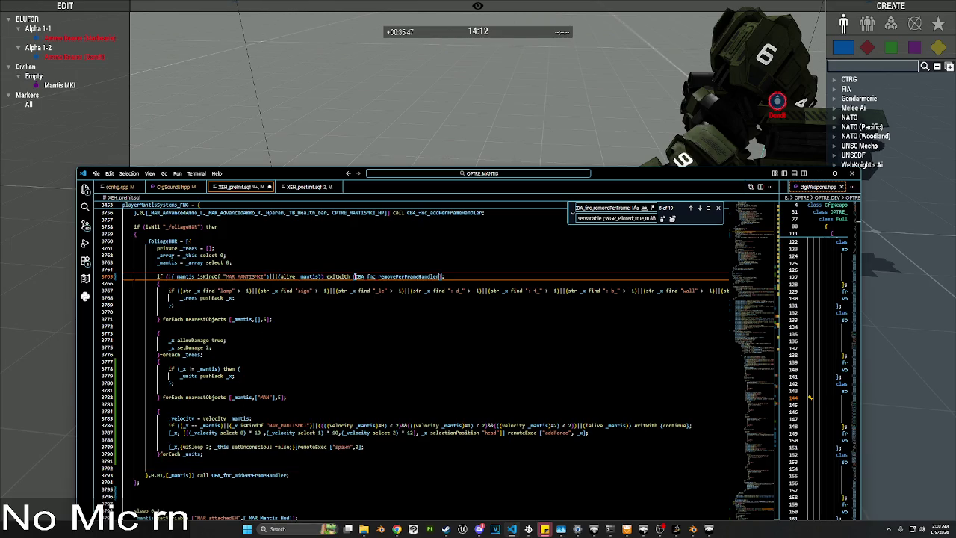
Step: Make the exitWith body read '_this call CBA_fnc_removePerFrameHandler' and save
{"action": "left_click", "coordinate": [356, 276]}
{"action": "type", "text": "_this"}
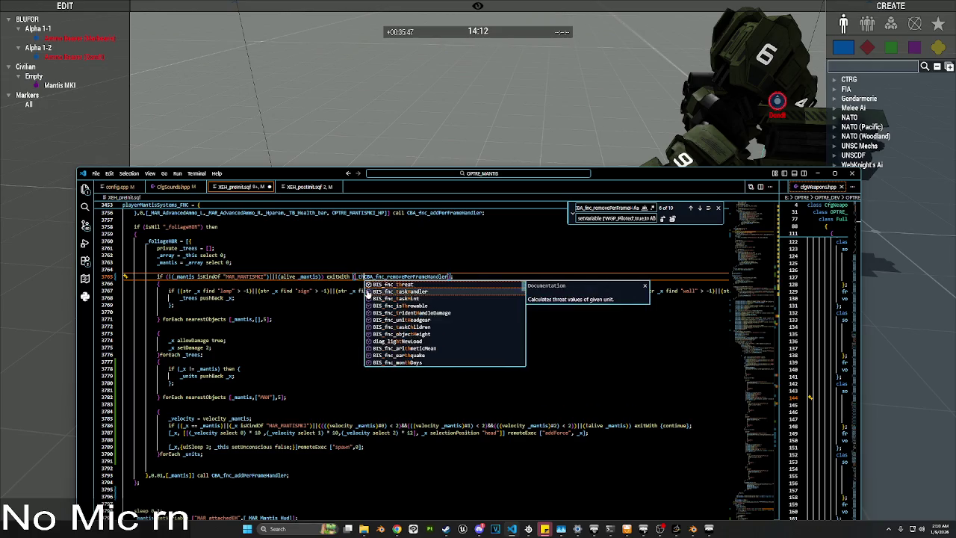
{"action": "key", "text": "ctrl+s"}
{"action": "left_click", "coordinate": [306, 354]}
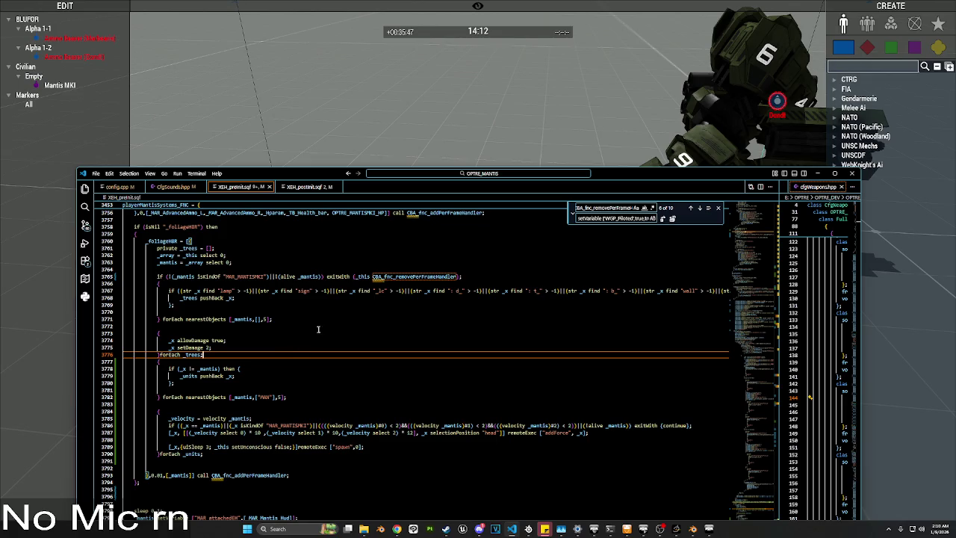
{"action": "left_click", "coordinate": [377, 277]}
{"action": "type", "text": "call"}
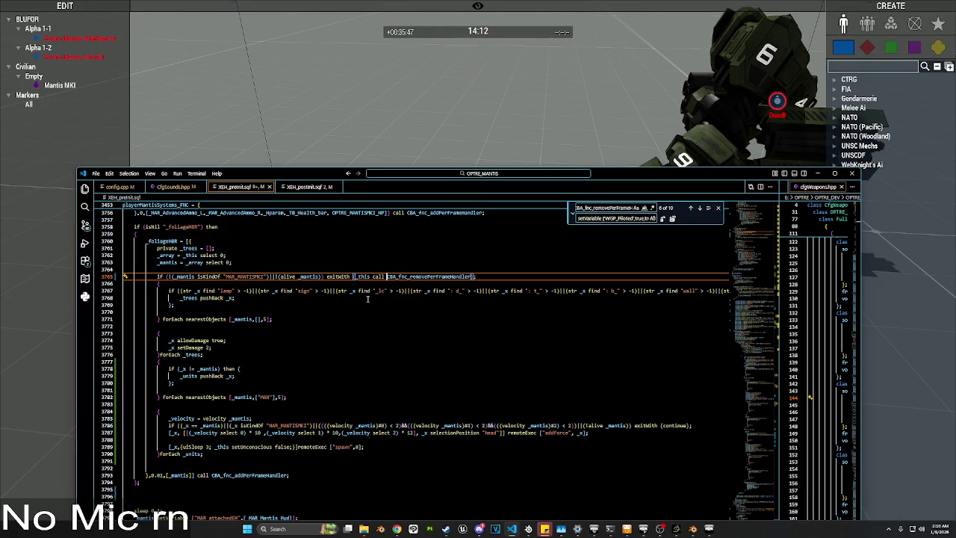
Step: Remove the alive check from line 3765's condition and add 'if !(alive _mantis)' on line 3764
{"action": "scroll", "coordinate": [266, 297], "scroll_direction": "up", "scroll_amount": 3}
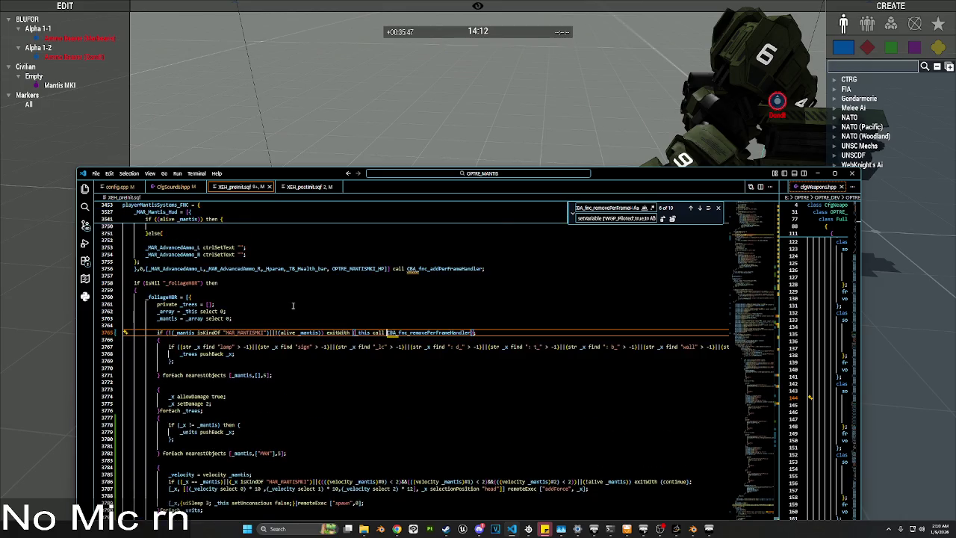
{"action": "scroll", "coordinate": [292, 306], "scroll_direction": "up", "scroll_amount": 1}
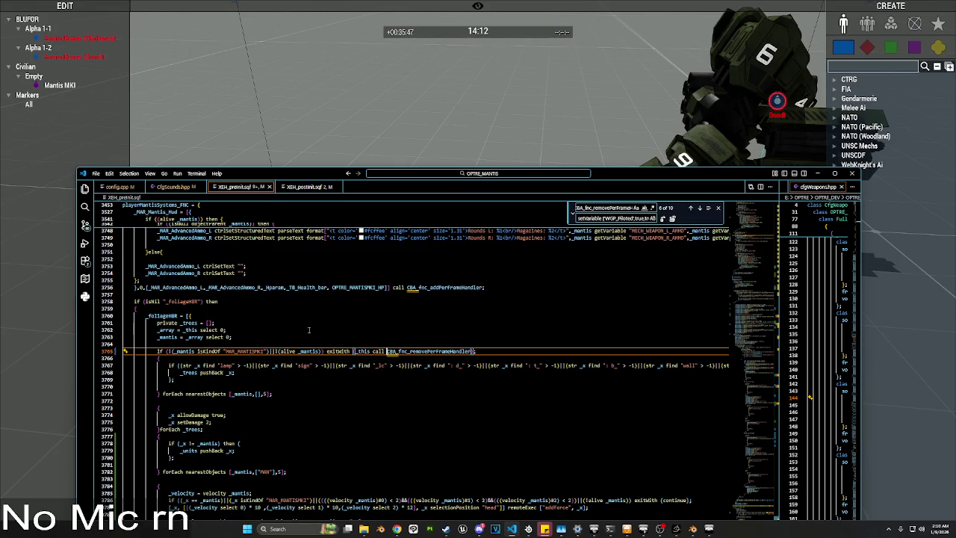
{"action": "left_click_drag", "start_coordinate": [322, 351], "coordinate": [277, 351]}
{"action": "key", "text": "BackSpace"}
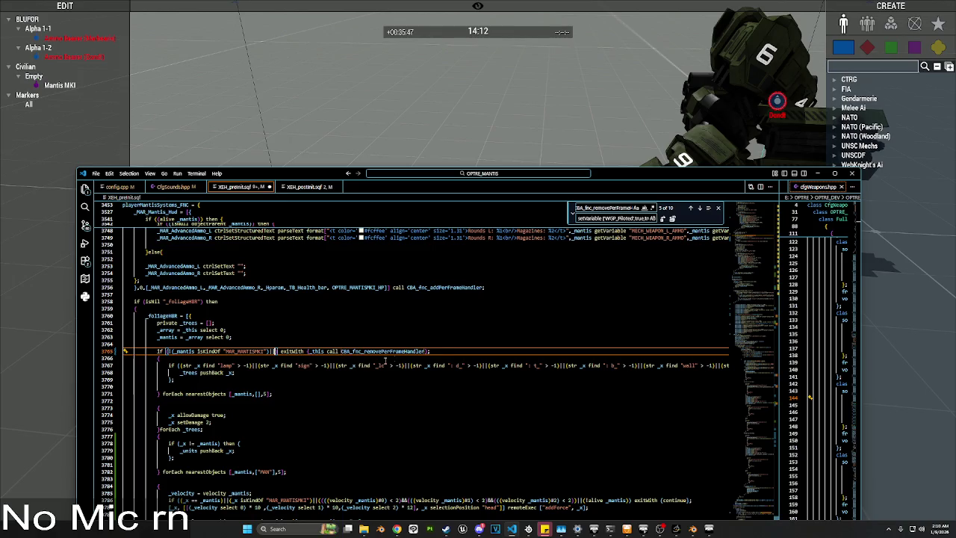
{"action": "left_click", "coordinate": [409, 344]}
{"action": "type", "text": "if !(alive _mantis)"}
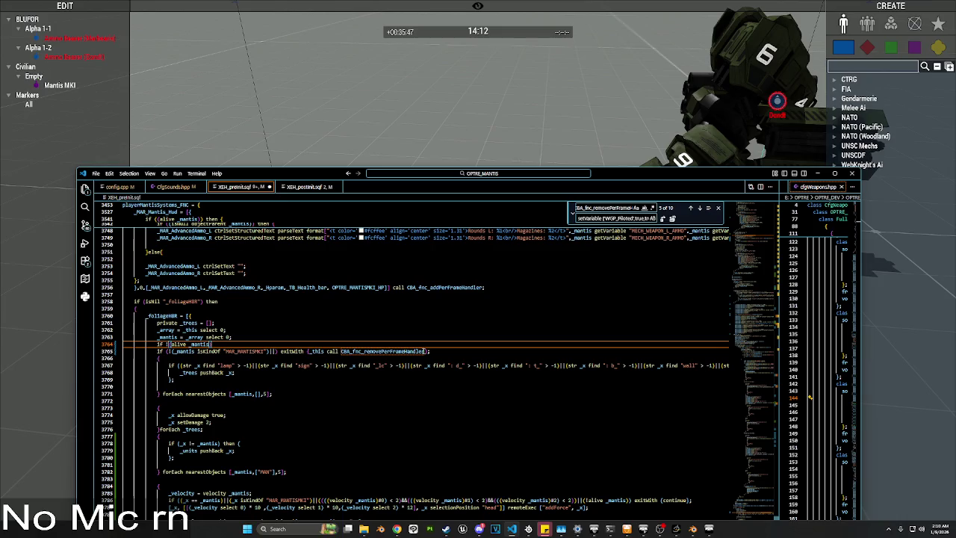
Step: Attach the exitWith clause to the new alive check and brace the handler-removal call
{"action": "mouse_move", "coordinate": [429, 351]}
{"action": "left_mouse_down"}
{"action": "mouse_move", "coordinate": [97, 351]}
{"action": "mouse_move", "coordinate": [279, 351]}
{"action": "left_mouse_up"}
{"action": "key", "text": "ctrl+c"}
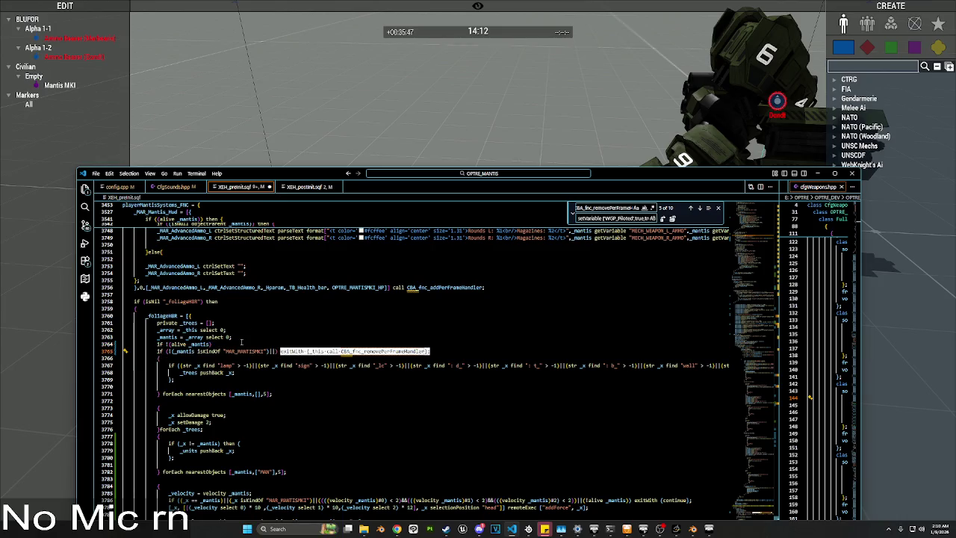
{"action": "key", "text": "BackSpace"}
{"action": "key", "text": "ctrl+z"}
{"action": "left_click", "coordinate": [241, 344]}
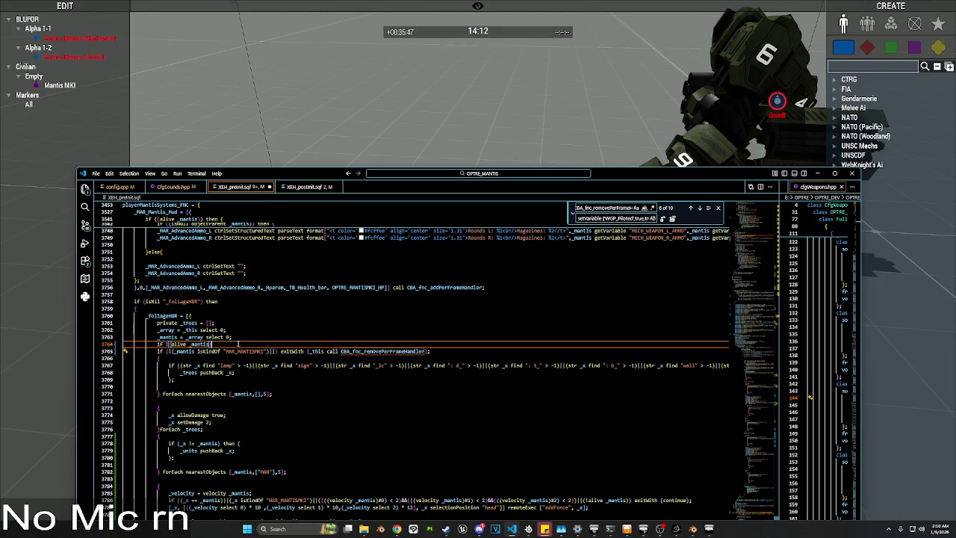
{"action": "key", "text": "ctrl+v"}
{"action": "left_click_drag", "start_coordinate": [427, 351], "coordinate": [308, 351]}
{"action": "type", "text": "{"}
{"action": "key", "text": "Up"}
{"action": "key", "text": "Up"}
{"action": "key", "text": "Up"}
{"action": "key", "text": "Down"}
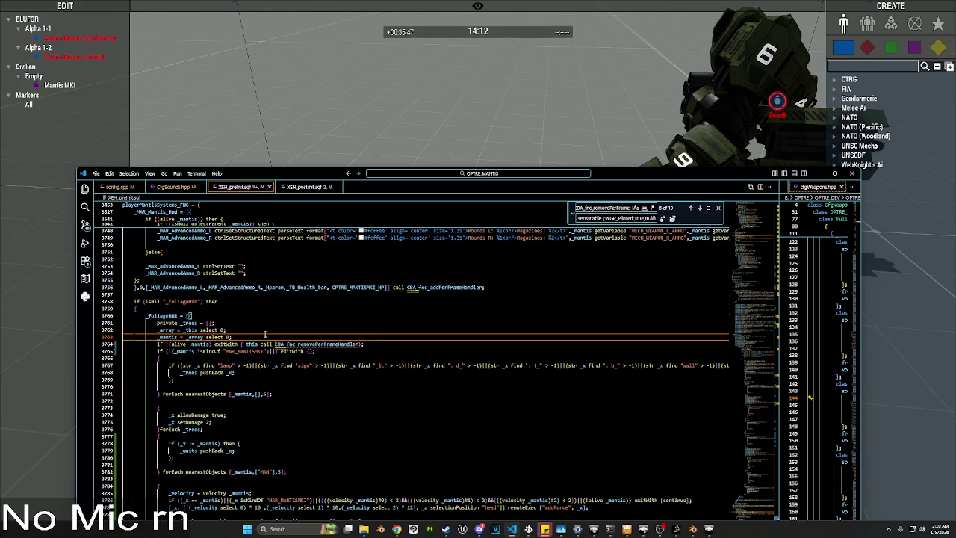
Step: Review the foliage loop around line 3775 and collapse the playerMantisSystems_FNC function
{"action": "left_click", "coordinate": [283, 323]}
{"action": "scroll", "coordinate": [283, 323], "scroll_direction": "down", "scroll_amount": 1}
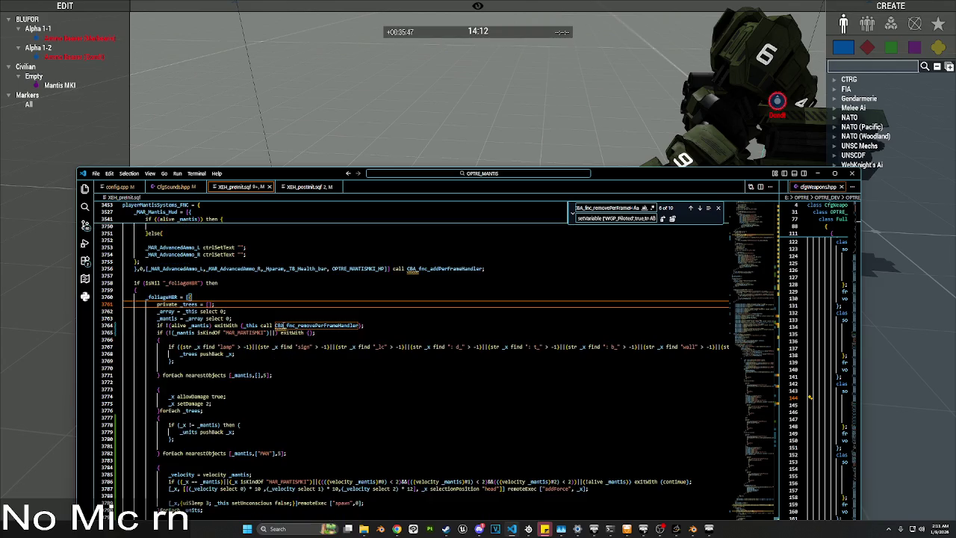
{"action": "scroll", "coordinate": [276, 325], "scroll_direction": "down", "scroll_amount": 3}
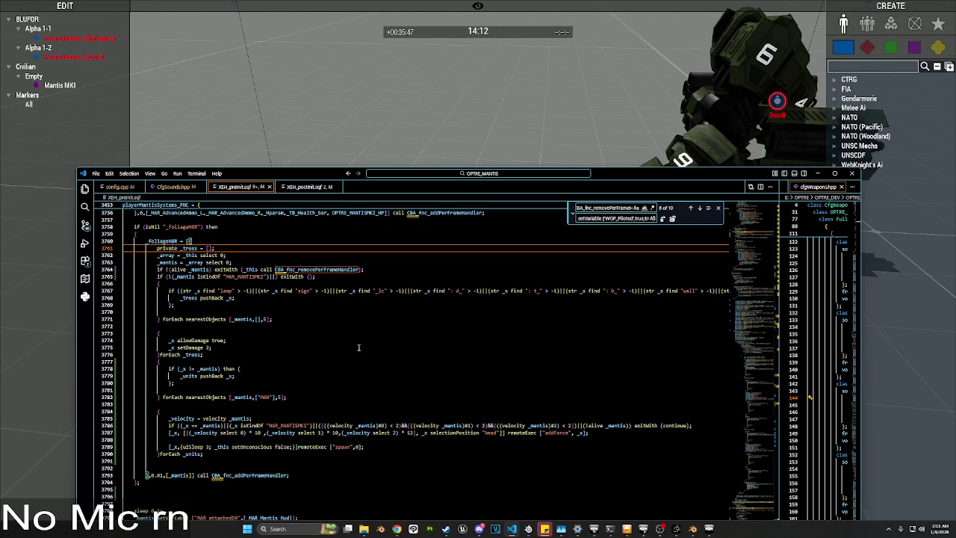
{"action": "left_click", "coordinate": [358, 348]}
{"action": "scroll", "coordinate": [358, 347], "scroll_direction": "up", "scroll_amount": 2}
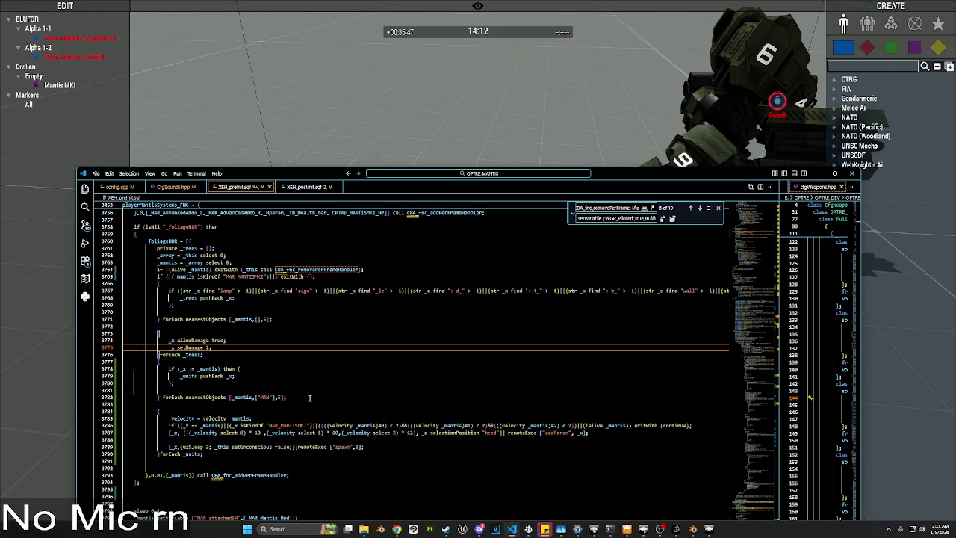
{"action": "scroll", "coordinate": [257, 362], "scroll_direction": "up", "scroll_amount": 5}
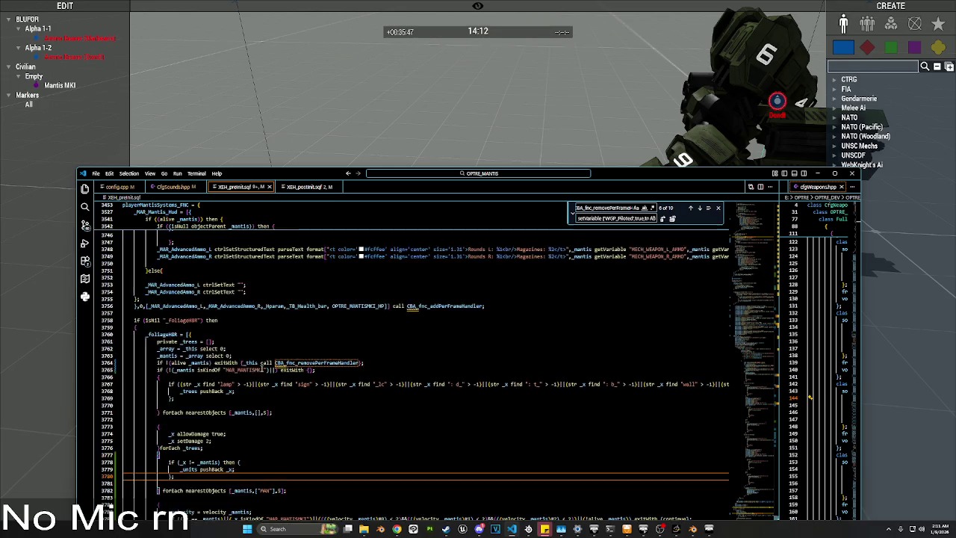
{"action": "left_click", "coordinate": [122, 207]}
{"action": "left_click", "coordinate": [118, 205]}
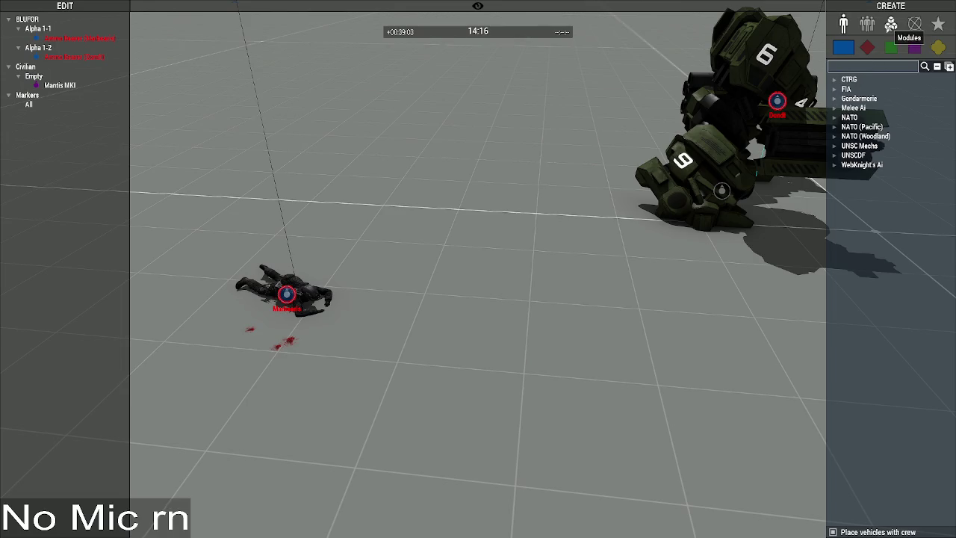
{"action": "left_click", "coordinate": [891, 23]}
Step: Place an Execute Code module found by searching 'exec' and run it globally
{"action": "left_click", "coordinate": [836, 67]}
{"action": "type", "text": "exec"}
{"action": "left_click", "coordinate": [874, 89]}
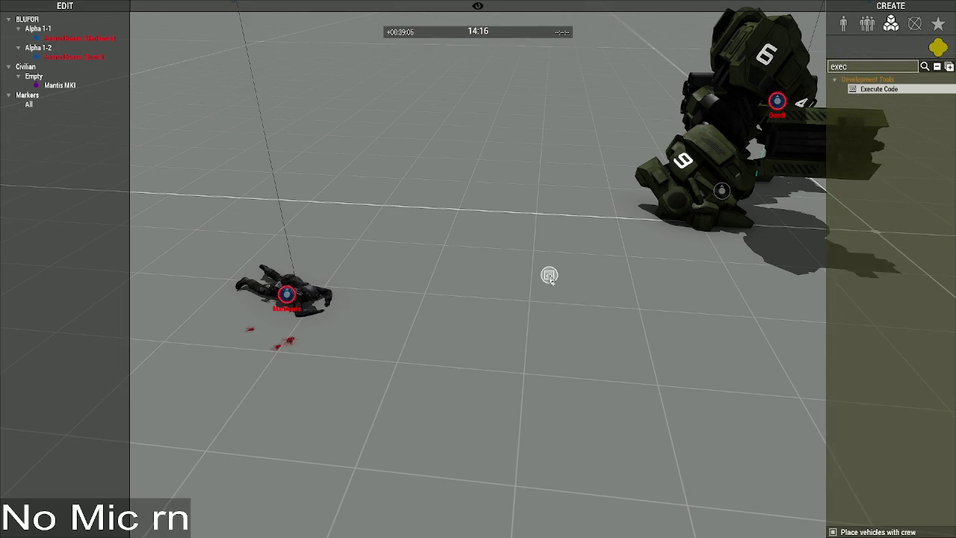
{"action": "left_click", "coordinate": [550, 277]}
{"action": "left_click", "coordinate": [517, 354]}
{"action": "left_click", "coordinate": [600, 374]}
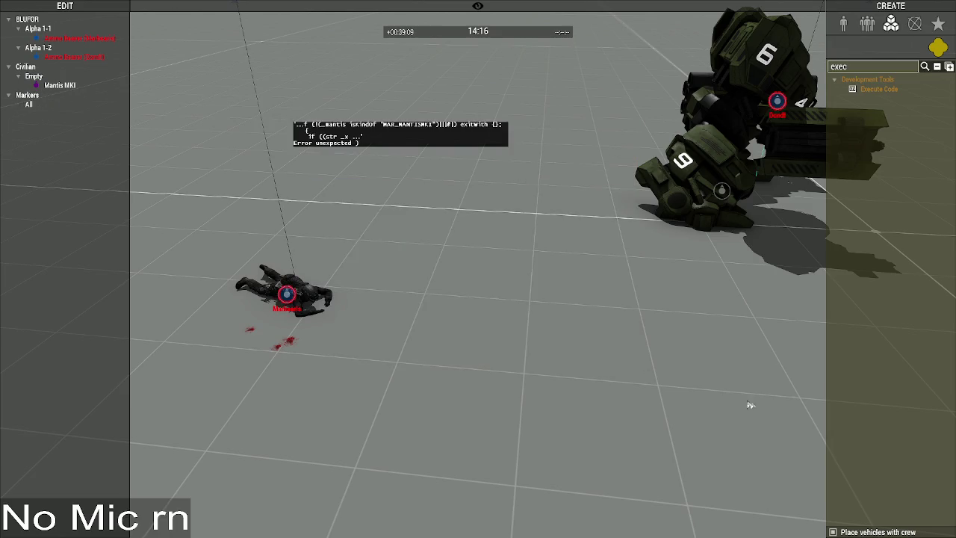
Step: In VS Code, select all the code and inspect lines 3786 and 3765 for the error
{"action": "key", "text": "alt+Tab"}
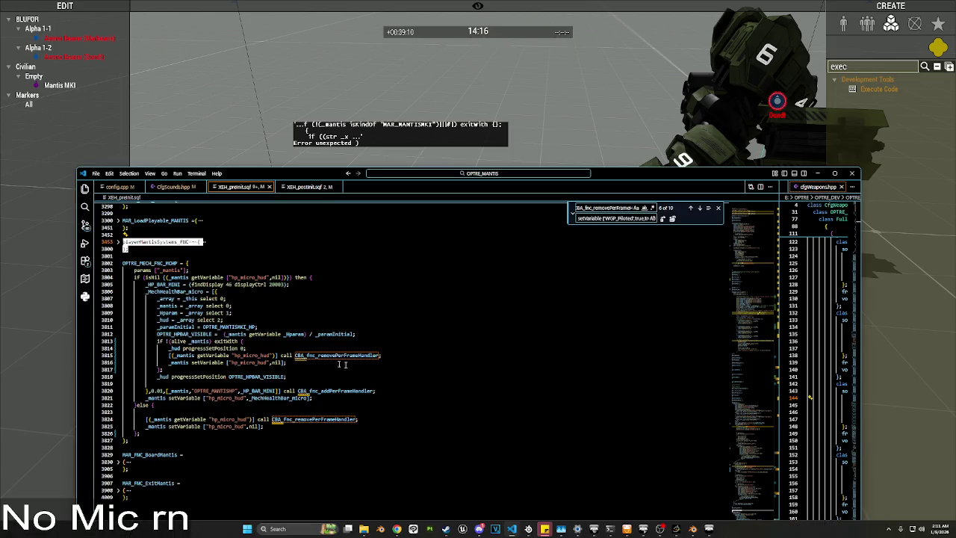
{"action": "key", "text": "ctrl+a"}
{"action": "scroll", "coordinate": [315, 347], "scroll_direction": "down", "scroll_amount": 15}
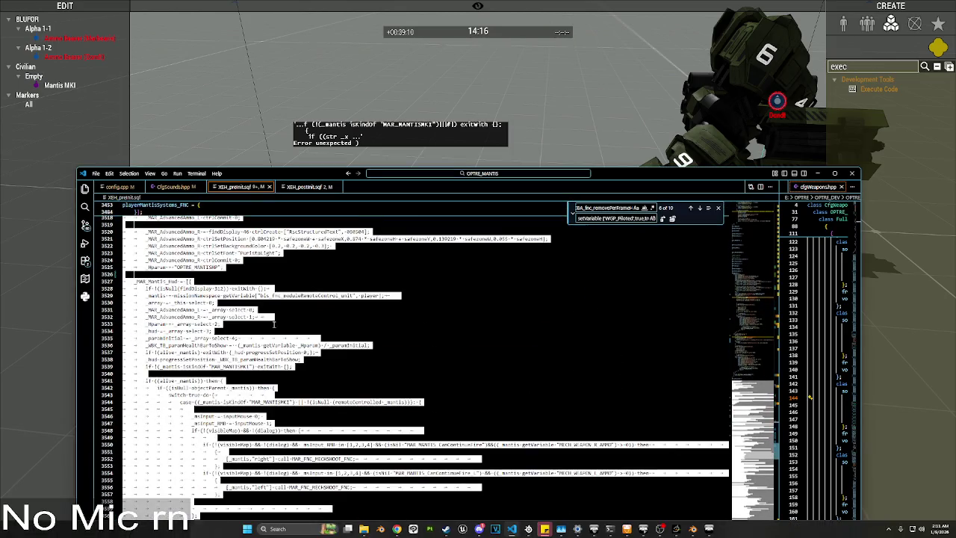
{"action": "scroll", "coordinate": [275, 314], "scroll_direction": "down", "scroll_amount": 20}
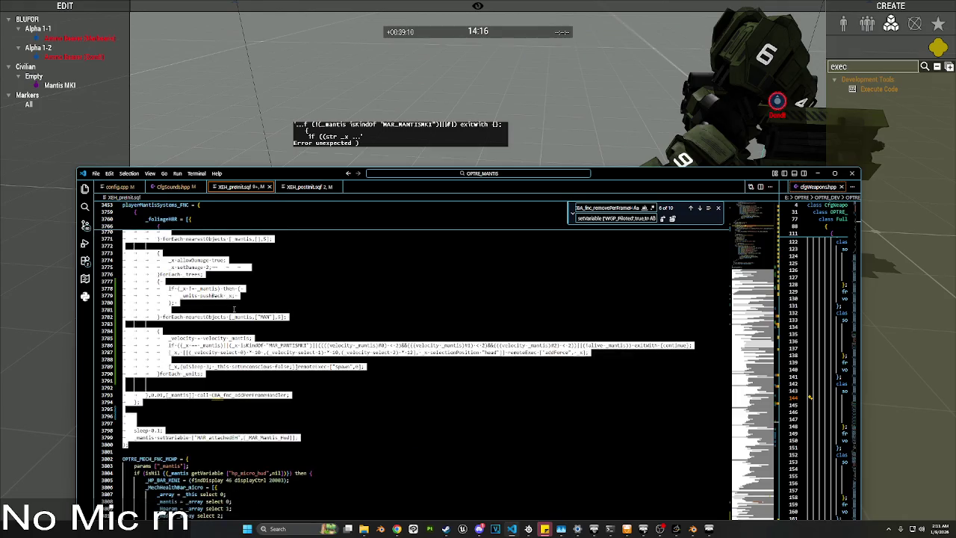
{"action": "left_click", "coordinate": [231, 345]}
{"action": "scroll", "coordinate": [242, 315], "scroll_direction": "up", "scroll_amount": 3}
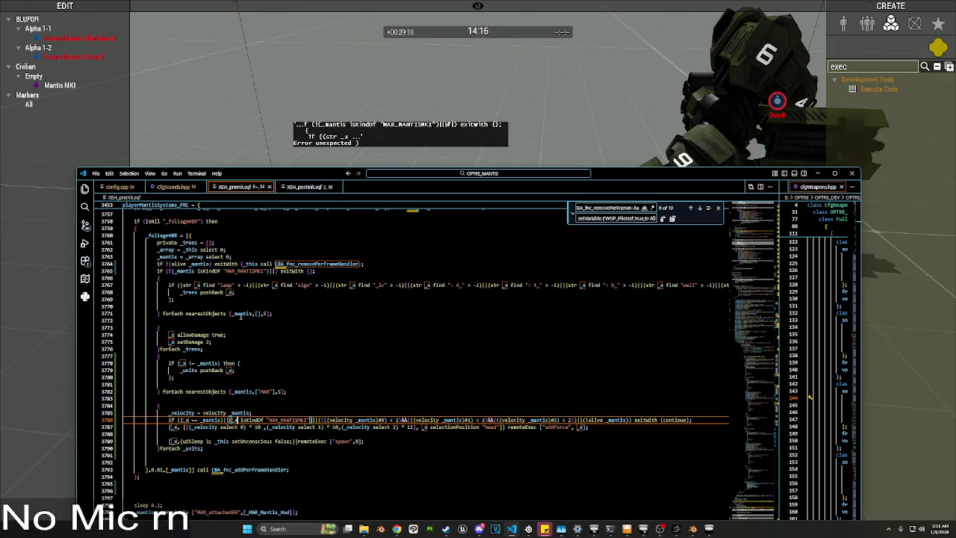
{"action": "left_click", "coordinate": [166, 271]}
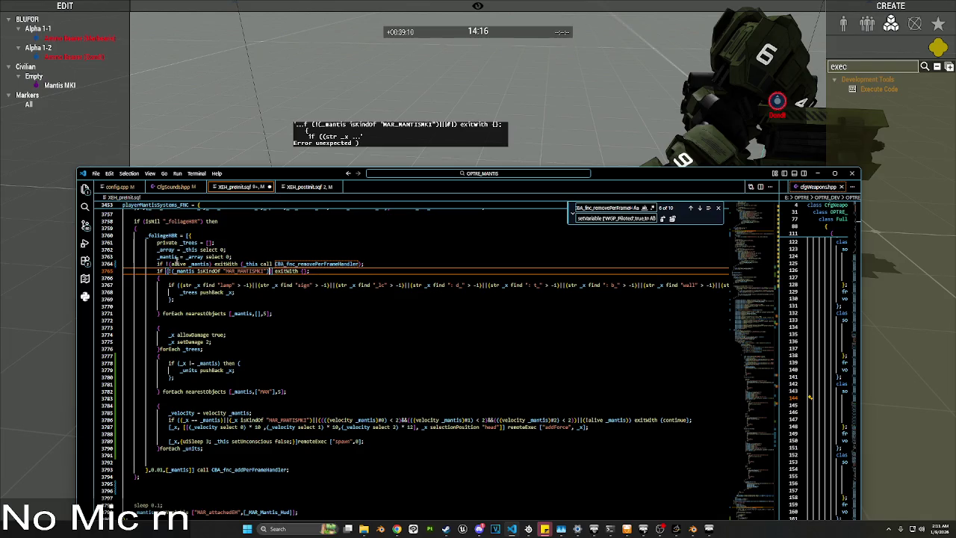
{"action": "left_click", "coordinate": [131, 206]}
Step: Fold playerMantisSystems_FNC, then run the code globally through an Execute Code module
{"action": "left_click", "coordinate": [118, 241]}
{"action": "left_click", "coordinate": [239, 160]}
{"action": "left_click", "coordinate": [878, 89]}
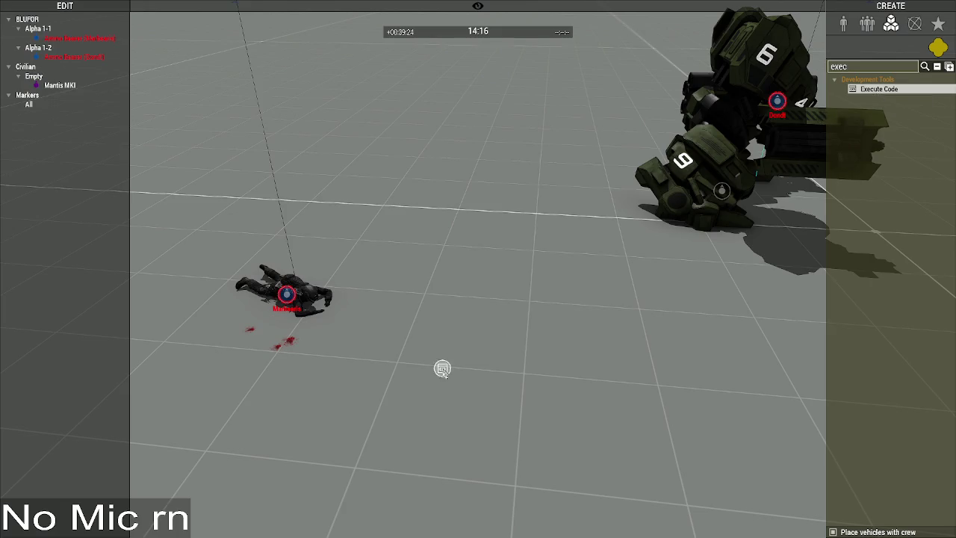
{"action": "left_click", "coordinate": [441, 367]}
{"action": "scroll", "coordinate": [457, 320], "scroll_direction": "down", "scroll_amount": 5}
{"action": "left_click", "coordinate": [516, 352]}
{"action": "left_click", "coordinate": [588, 372]}
{"action": "scroll", "coordinate": [585, 378], "scroll_direction": "up", "scroll_amount": 5}
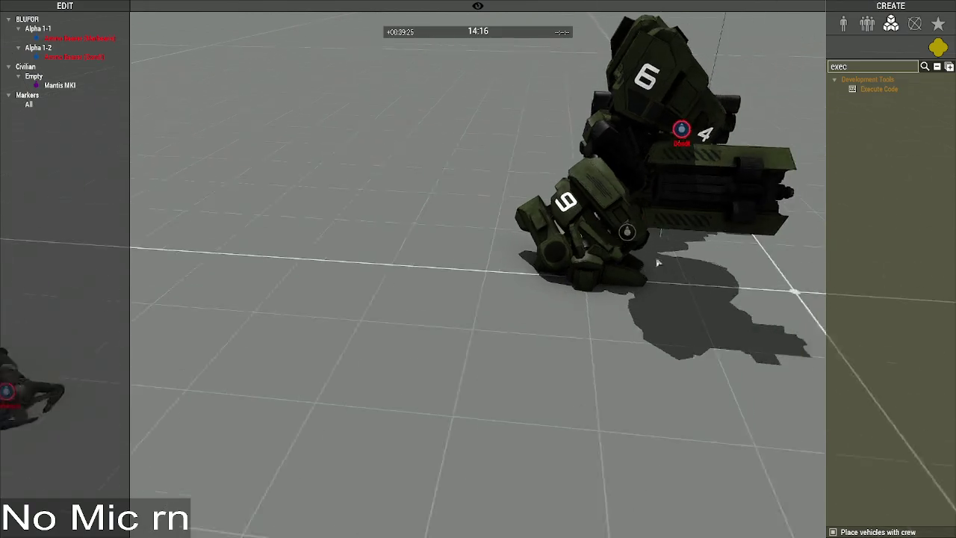
Step: Enable simulation on the Mantis MKI and run the 12-second setDamage and _mantis setup snippets
{"action": "double_click", "coordinate": [586, 248]}
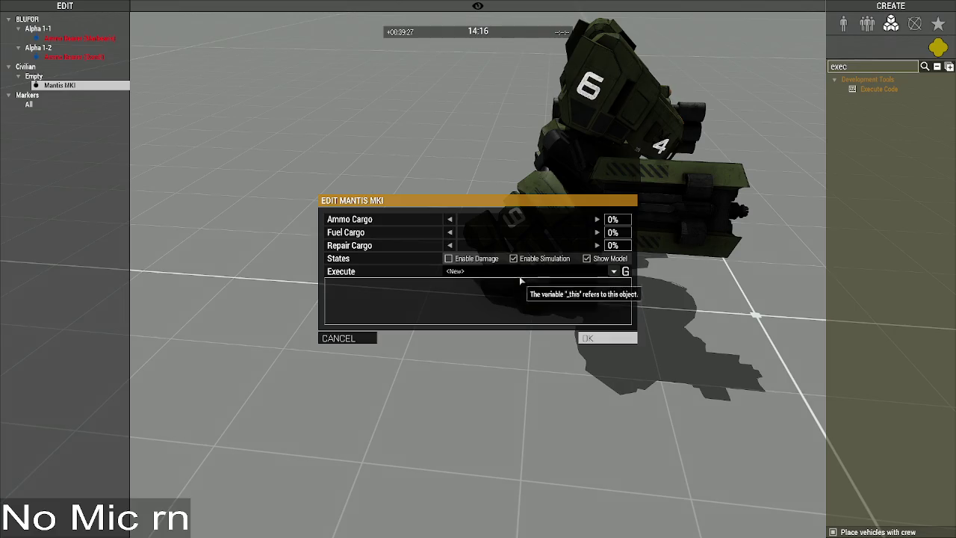
{"action": "left_click", "coordinate": [511, 271]}
{"action": "left_click", "coordinate": [514, 258]}
{"action": "left_click", "coordinate": [510, 272]}
{"action": "left_click", "coordinate": [497, 290]}
{"action": "left_click", "coordinate": [498, 271]}
{"action": "left_click", "coordinate": [498, 298]}
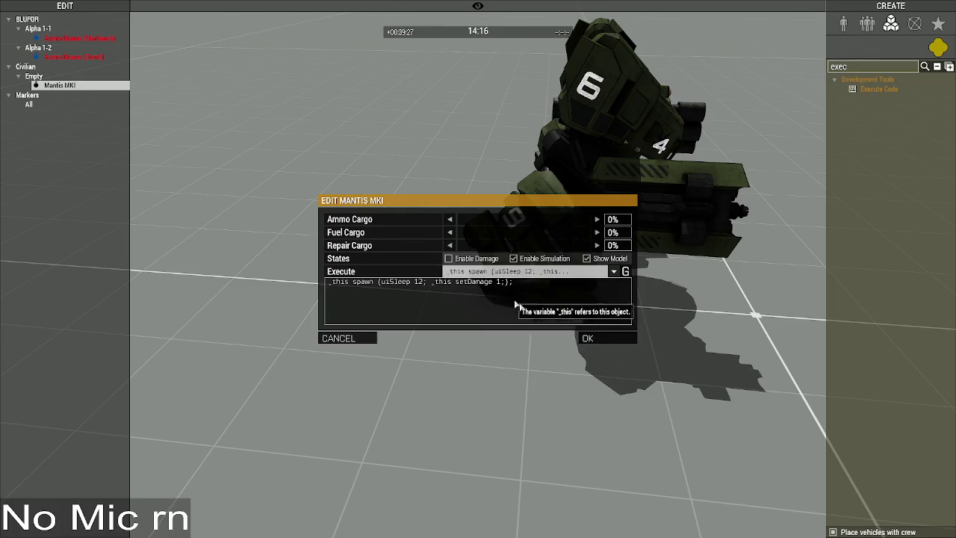
{"action": "left_click", "coordinate": [590, 337]}
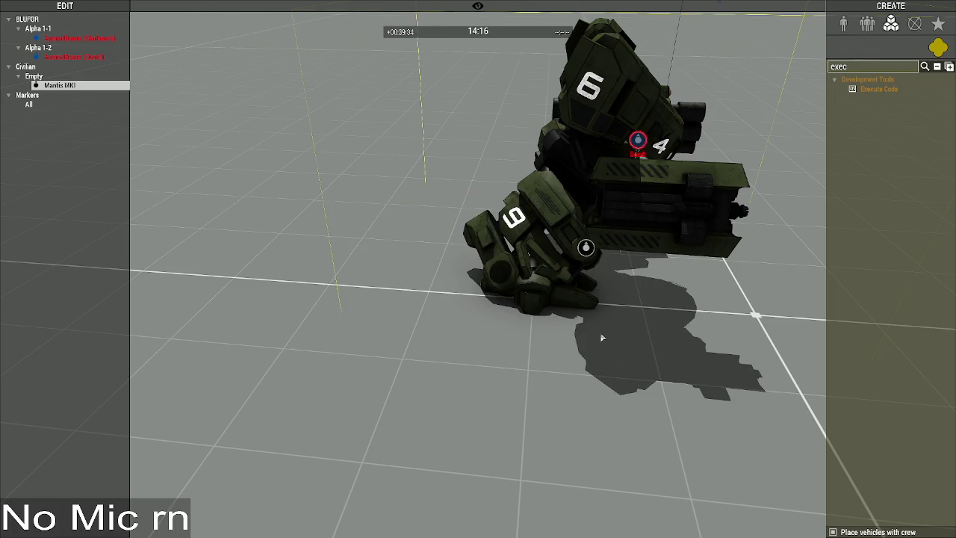
Step: Run another saved snippet on the Mantis MKI from its attributes
{"action": "double_click", "coordinate": [586, 249]}
{"action": "left_click", "coordinate": [475, 272]}
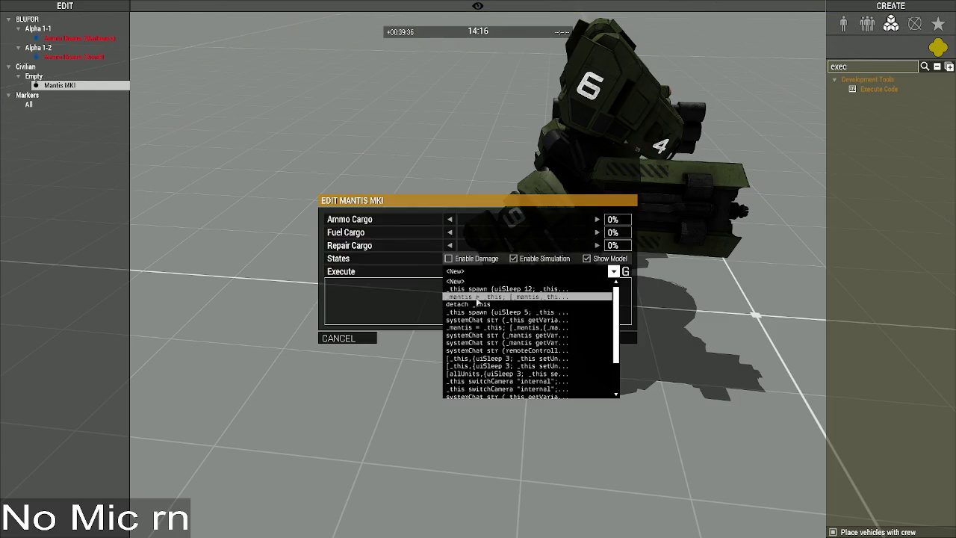
{"action": "left_click", "coordinate": [493, 327]}
{"action": "left_click", "coordinate": [591, 337]}
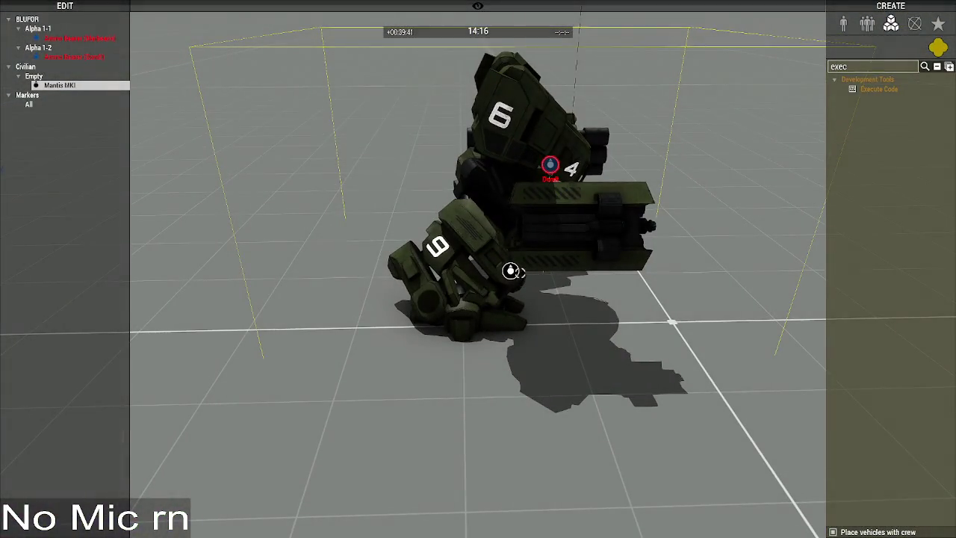
Step: Run the 5-second delayed setDamage snippet on the mech, then delete the collapsed Mantis
{"action": "double_click", "coordinate": [511, 271]}
{"action": "left_click", "coordinate": [521, 273]}
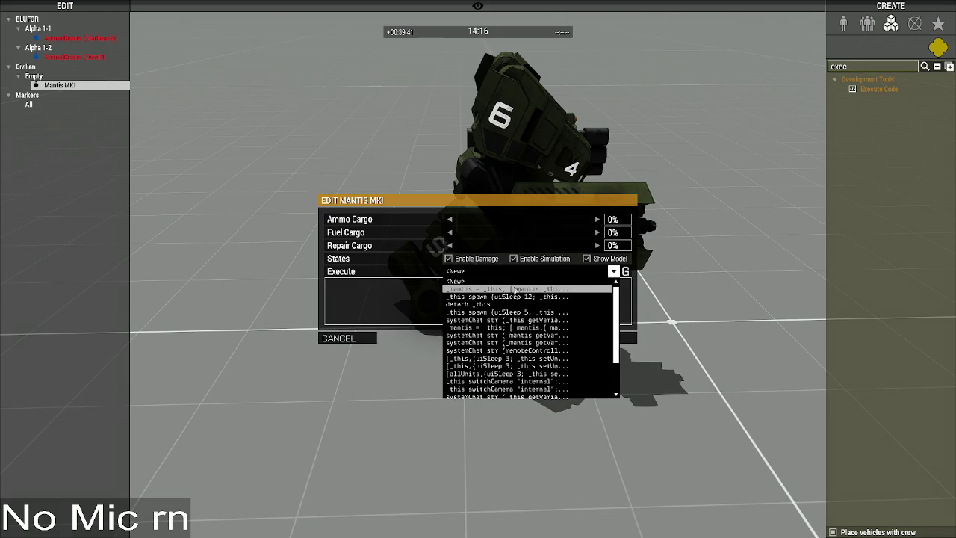
{"action": "left_click", "coordinate": [516, 312]}
{"action": "left_click", "coordinate": [551, 278]}
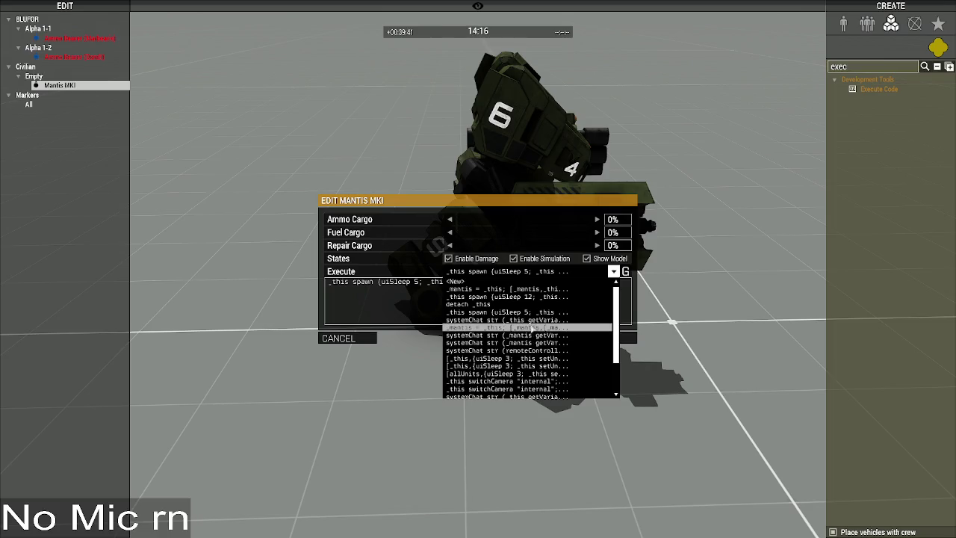
{"action": "left_click", "coordinate": [535, 329]}
{"action": "key", "text": "Return"}
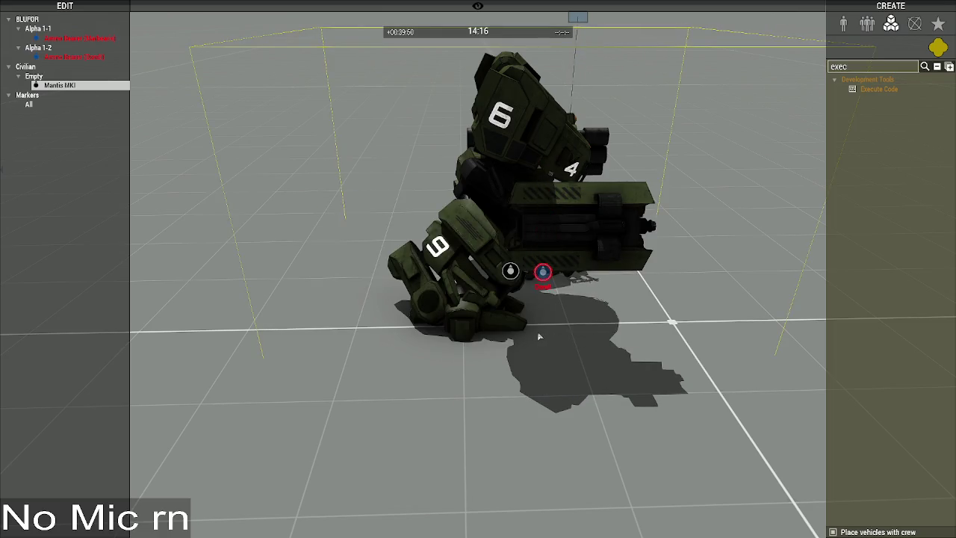
{"action": "key", "text": "a"}
{"action": "scroll", "coordinate": [583, 293], "scroll_direction": "down", "scroll_amount": 2}
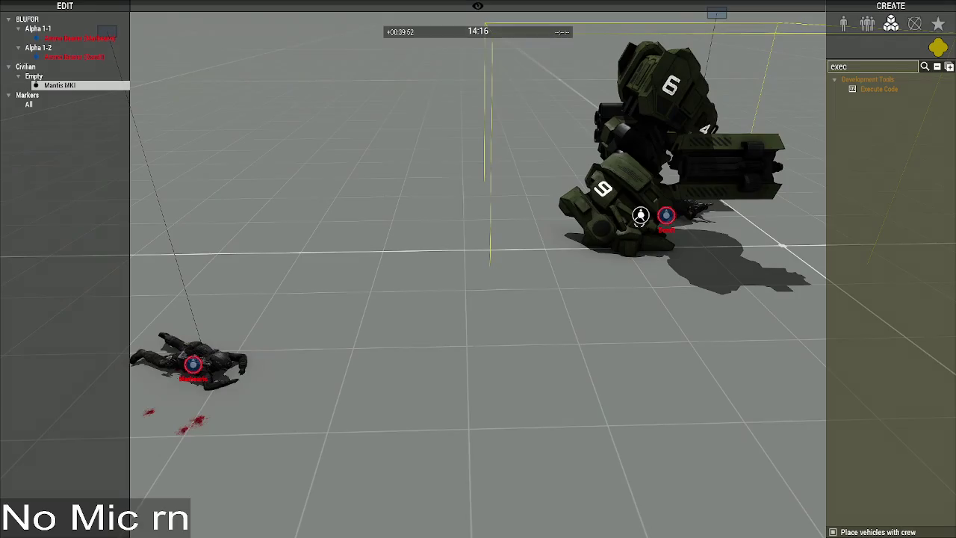
{"action": "key", "text": "Delete"}
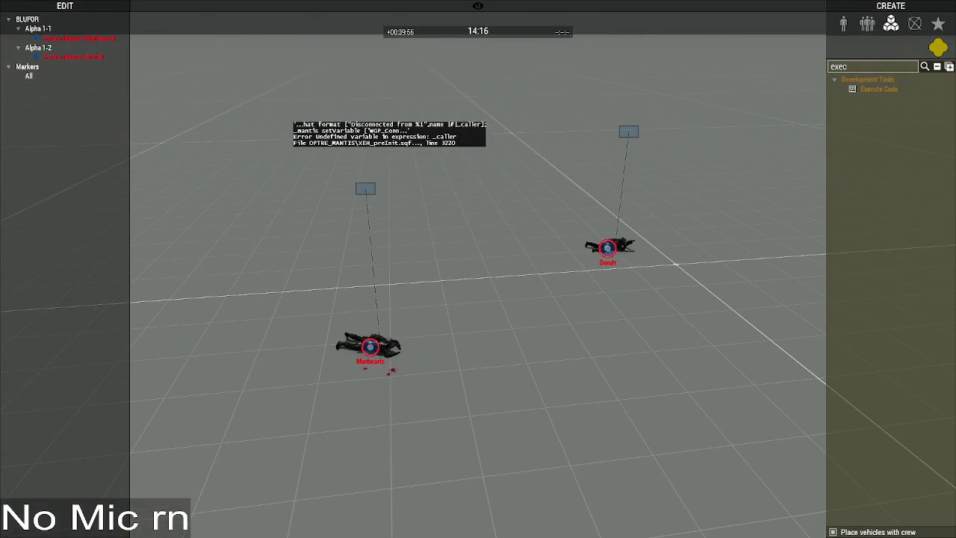
Step: Fold the OPTRE_MECH_FNC_MCHP block in VS Code and switch back to the game
{"action": "key", "text": "alt+Tab"}
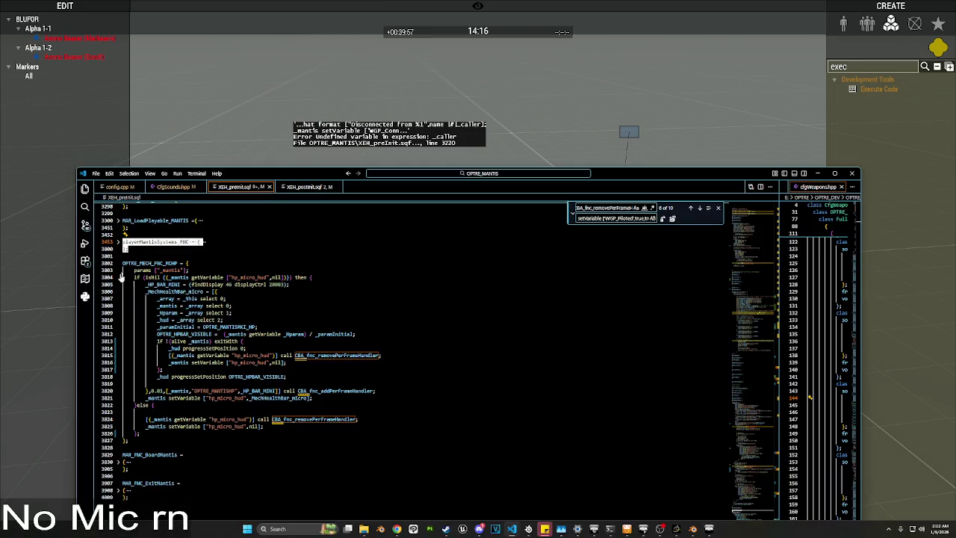
{"action": "left_click", "coordinate": [118, 263]}
{"action": "key", "text": "alt+Tab"}
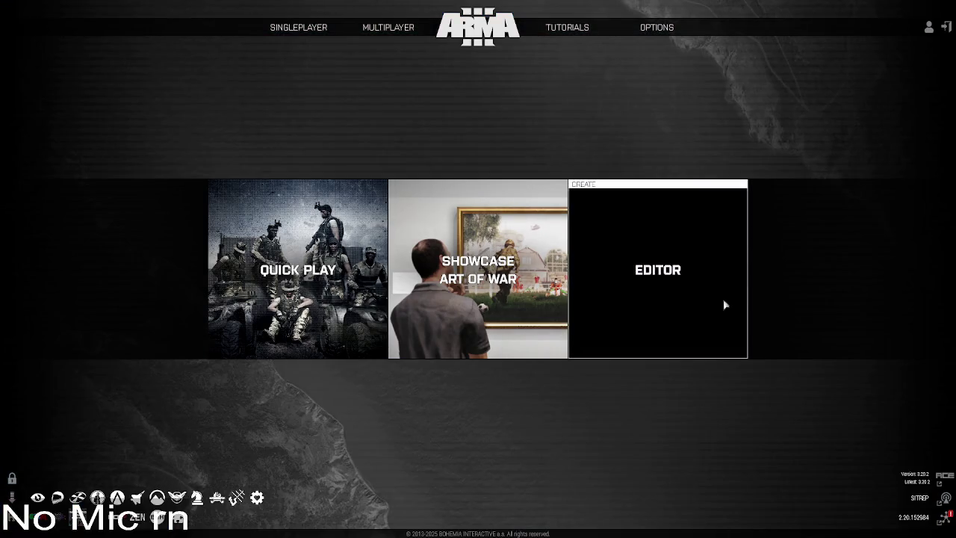
Step: Open the Eden Editor on the Virtual Reality map, then close it again
{"action": "left_click", "coordinate": [657, 269]}
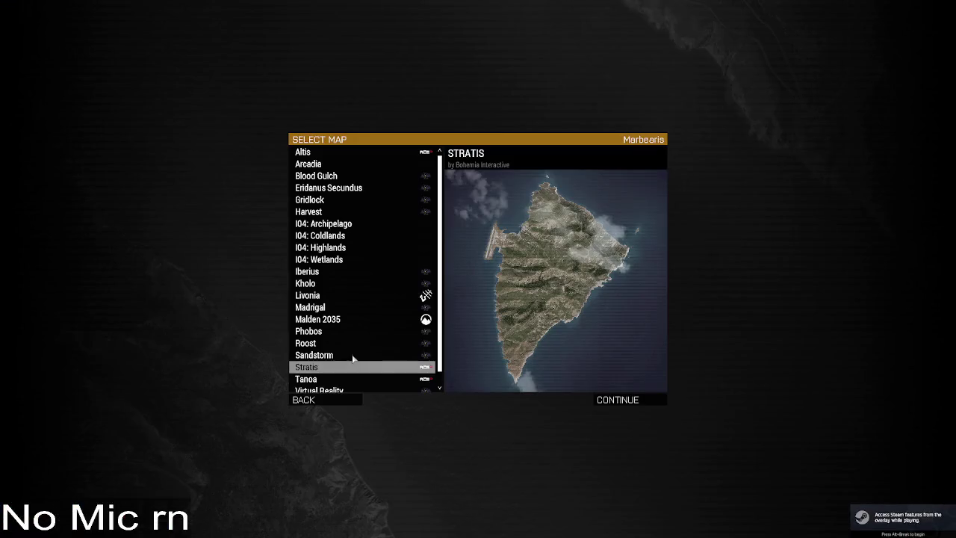
{"action": "left_click", "coordinate": [336, 382]}
{"action": "left_click", "coordinate": [622, 402]}
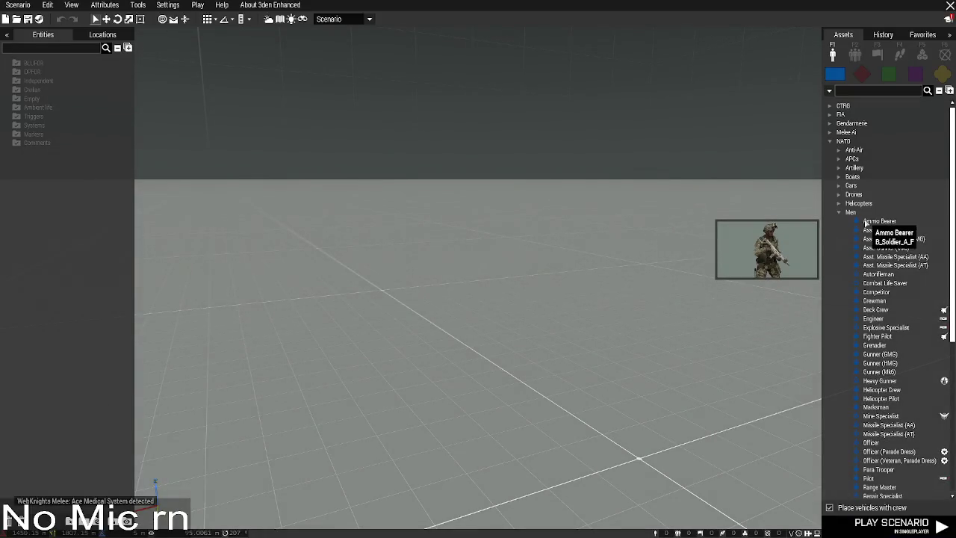
{"action": "left_click", "coordinate": [949, 5]}
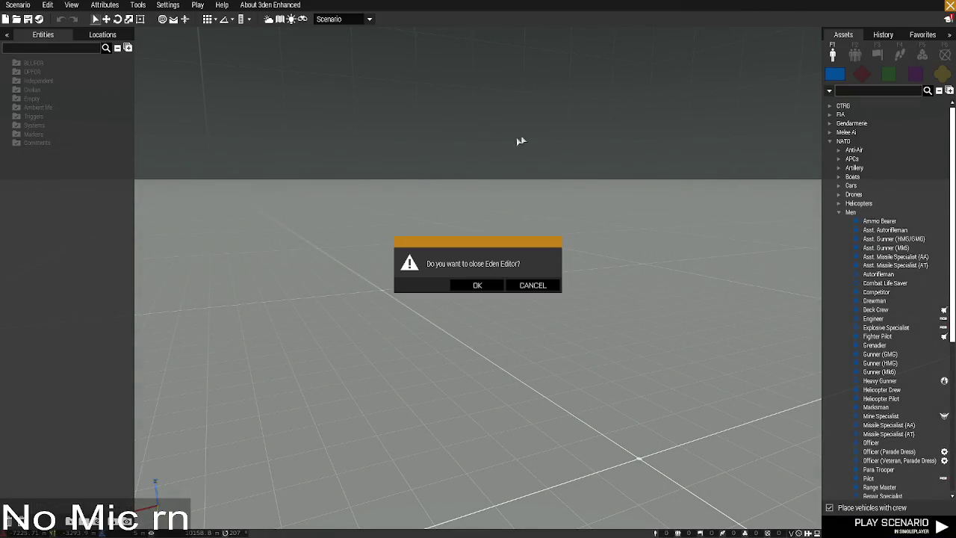
{"action": "left_click", "coordinate": [501, 290]}
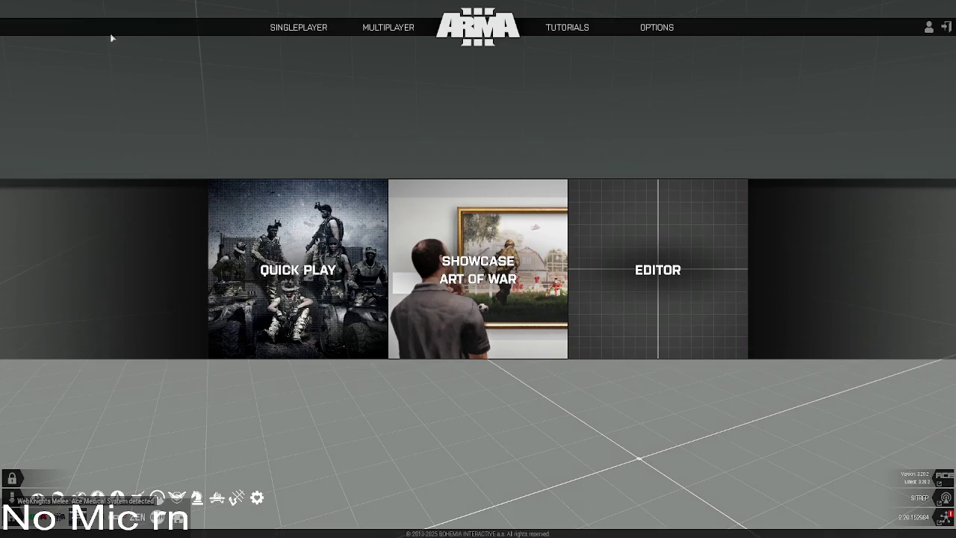
Step: Join the mpTESTserver session from the server browser, entering its password
{"action": "mouse_move", "coordinate": [377, 31]}
{"action": "left_click", "coordinate": [378, 55]}
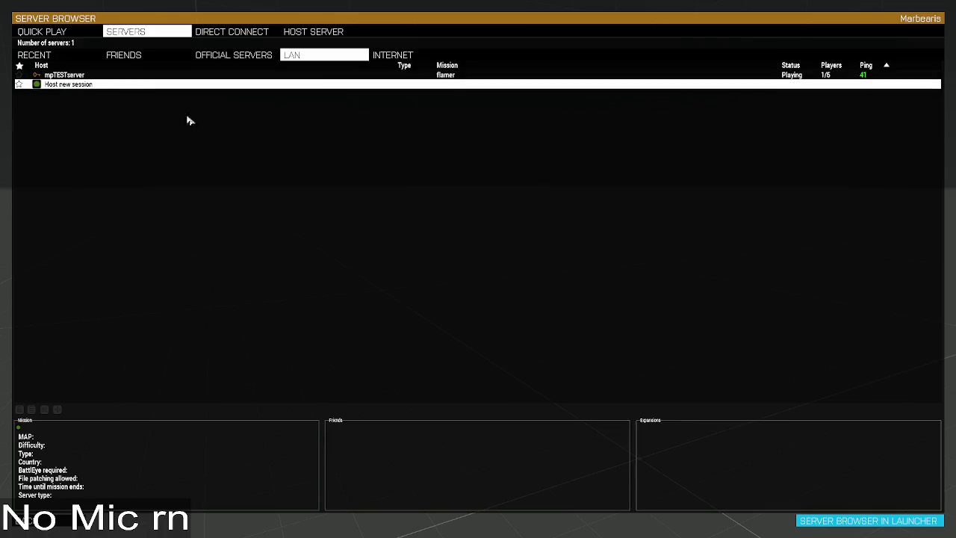
{"action": "double_click", "coordinate": [69, 78]}
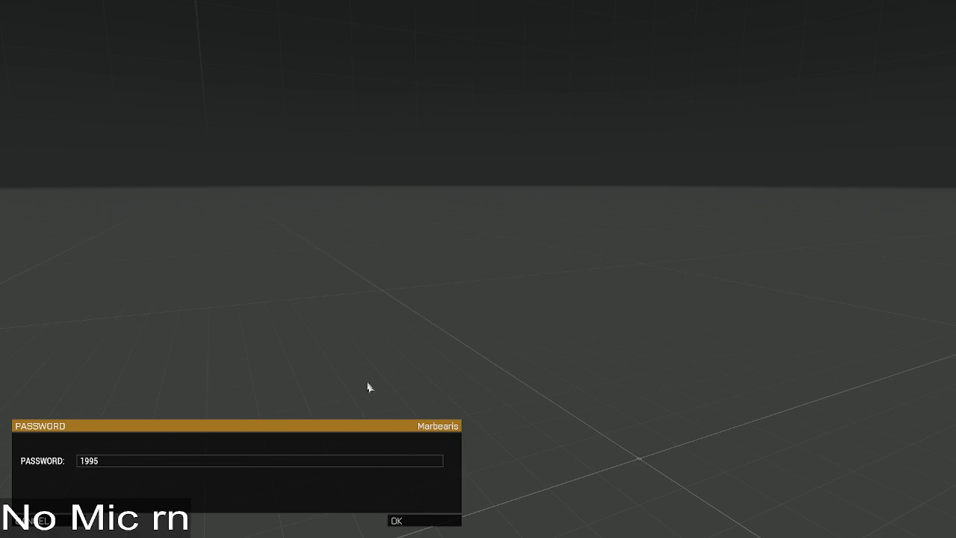
{"action": "left_click", "coordinate": [407, 522]}
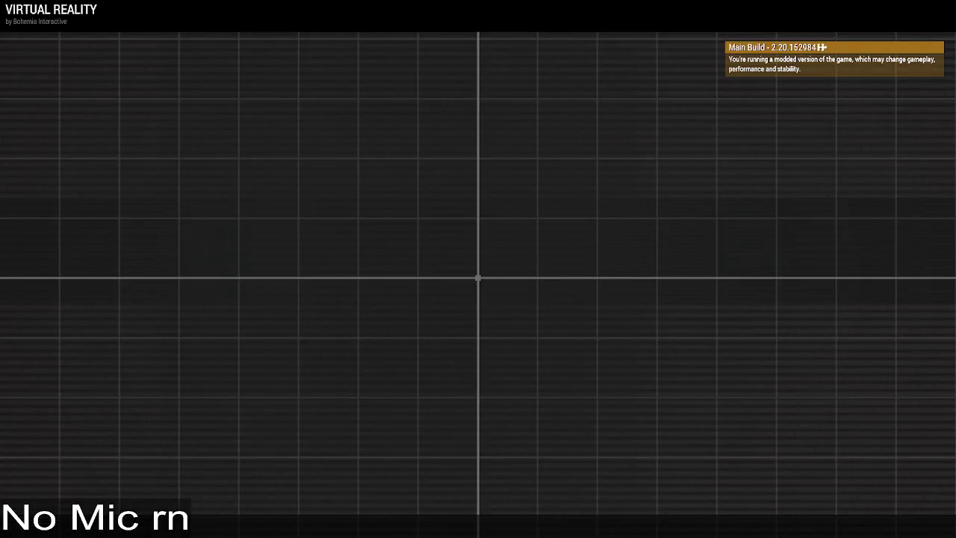
{"action": "key", "text": "alt+Tab"}
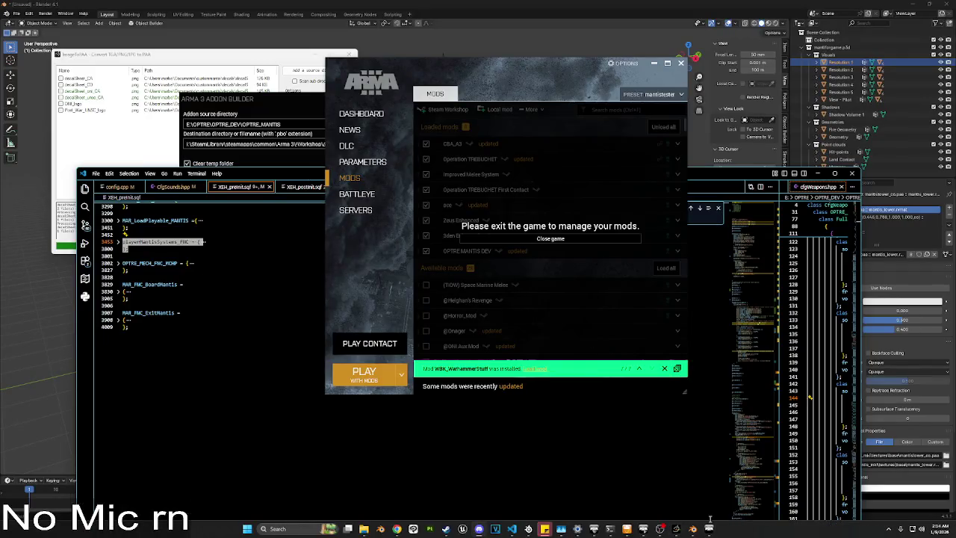
Step: Return to the game lobby and take the Alpha 1-1 role slot
{"action": "left_click", "coordinate": [709, 529]}
{"action": "left_click", "coordinate": [153, 112]}
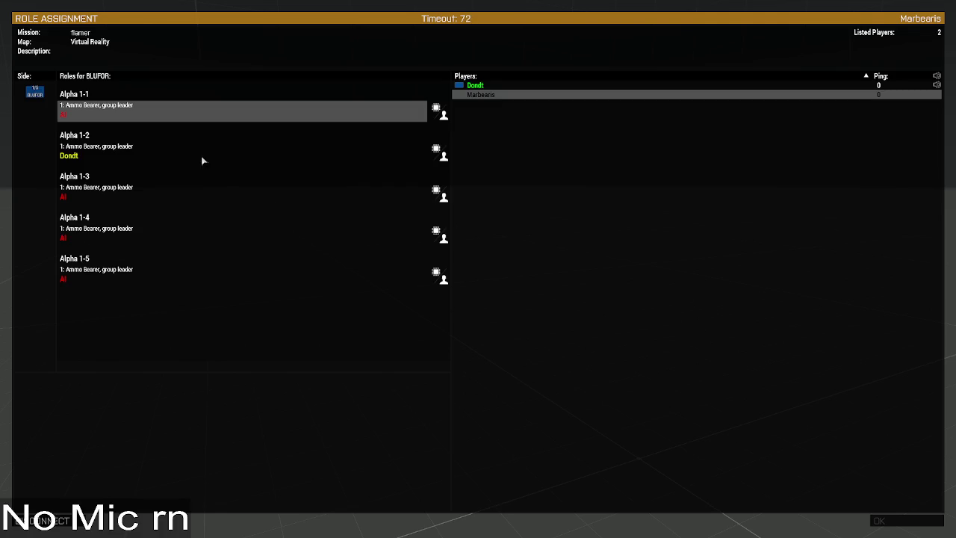
Step: Confirm the Alpha 1-1 role, load the flamer mission, go third-person and open Zeus
{"action": "left_click", "coordinate": [175, 110]}
{"action": "left_click", "coordinate": [880, 520]}
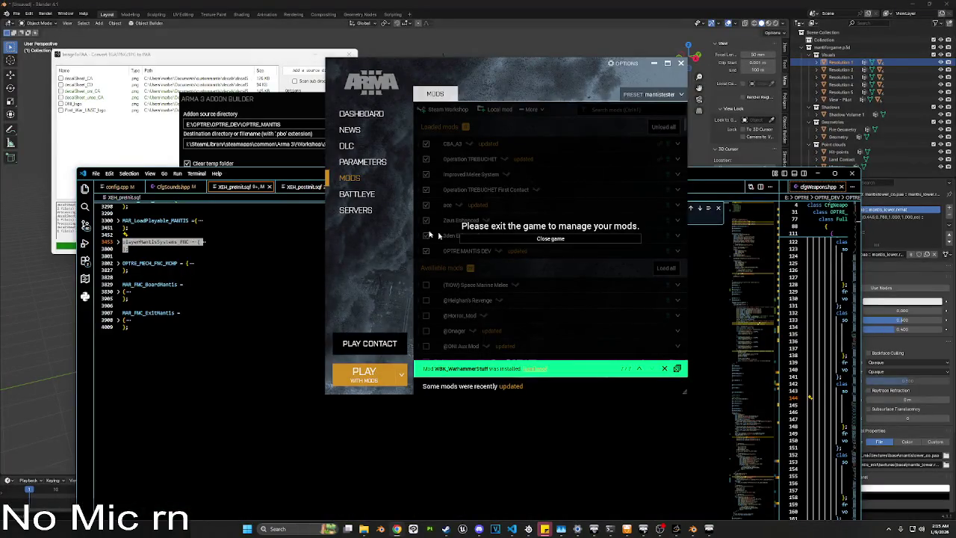
{"action": "left_click", "coordinate": [711, 529]}
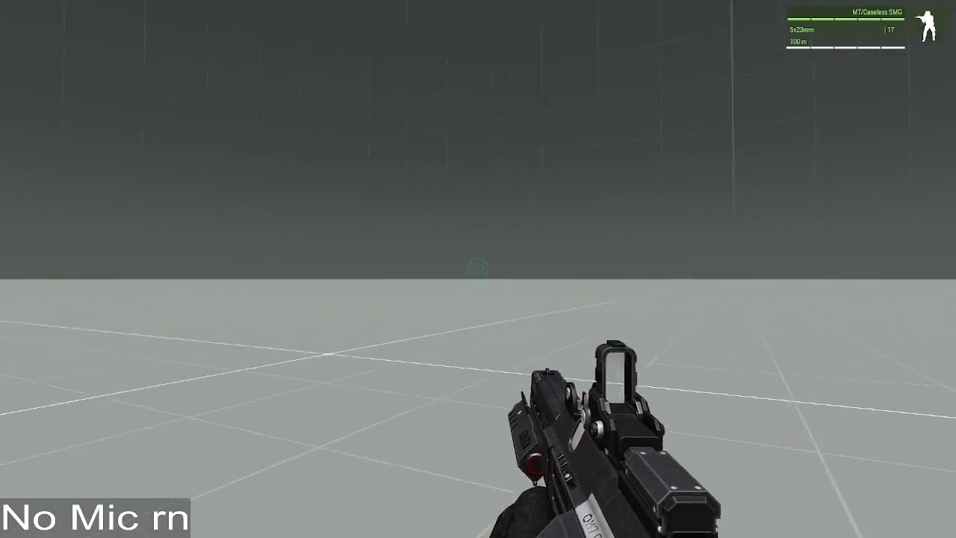
{"action": "key", "text": "KP_Enter"}
{"action": "key", "text": "Escape"}
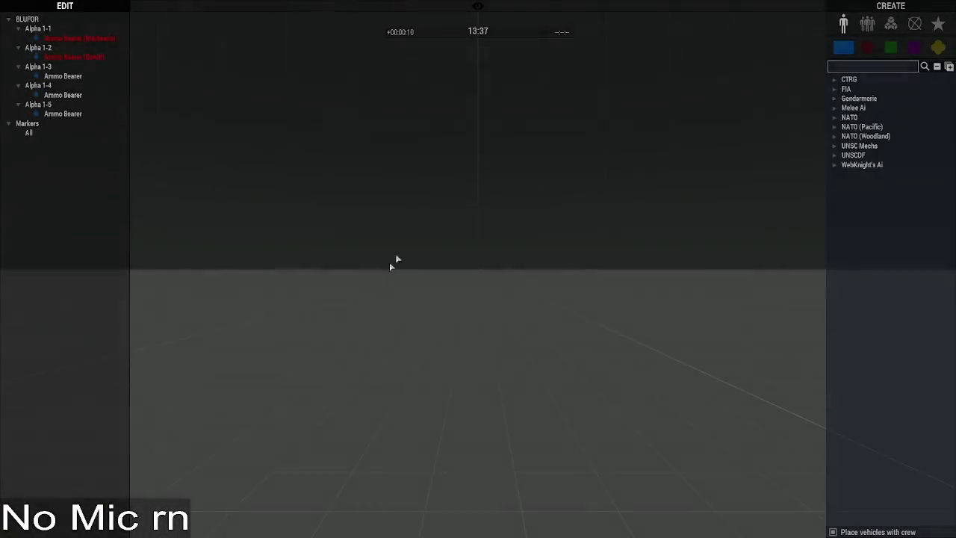
Step: Type 're' into the Zeus asset search, then clear it
{"action": "left_click", "coordinate": [861, 66]}
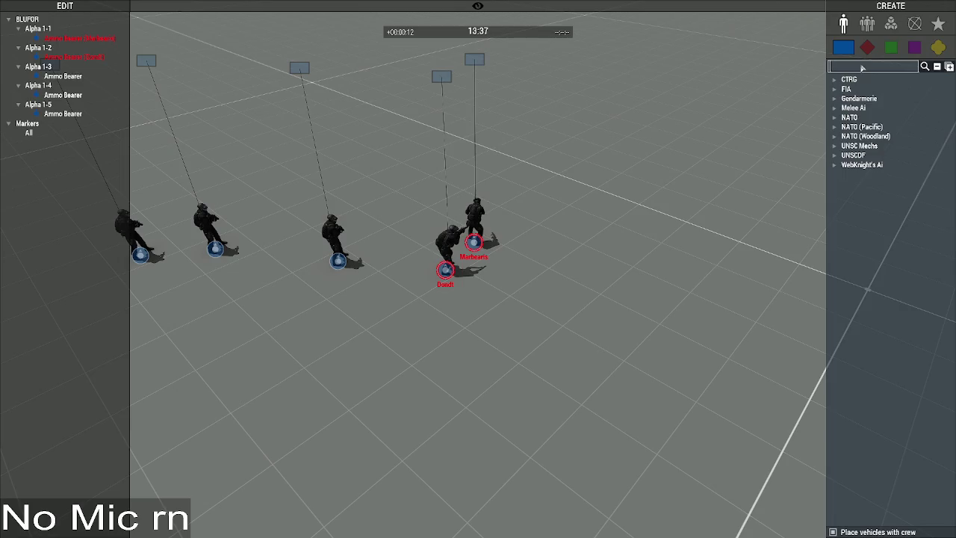
{"action": "type", "text": "re"}
{"action": "key", "text": "BackSpace"}
{"action": "key", "text": "BackSpace"}
Step: Fold OPTRE_MECH_INIT in VS Code and select the folded functions from line 3158 to the end
{"action": "key", "text": "alt+Tab"}
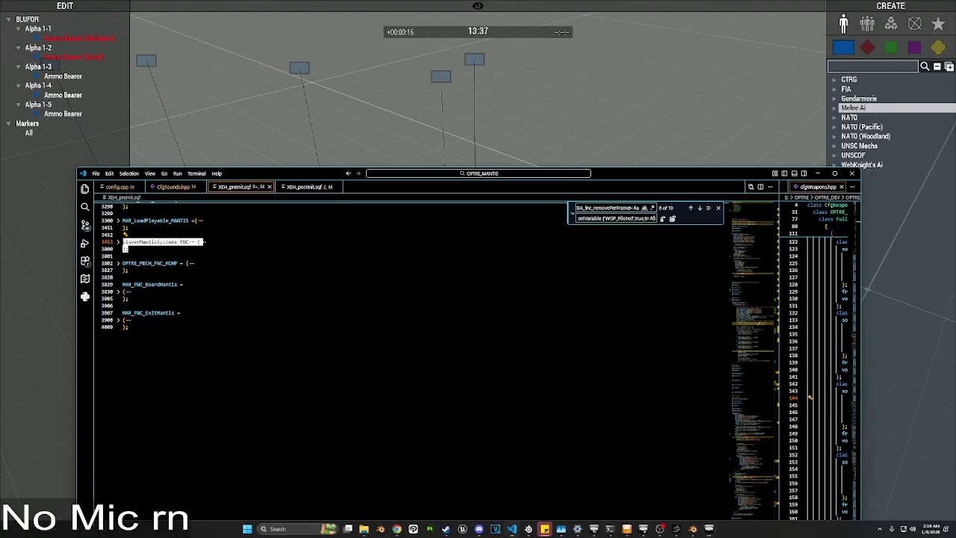
{"action": "scroll", "coordinate": [141, 337], "scroll_direction": "up", "scroll_amount": 5}
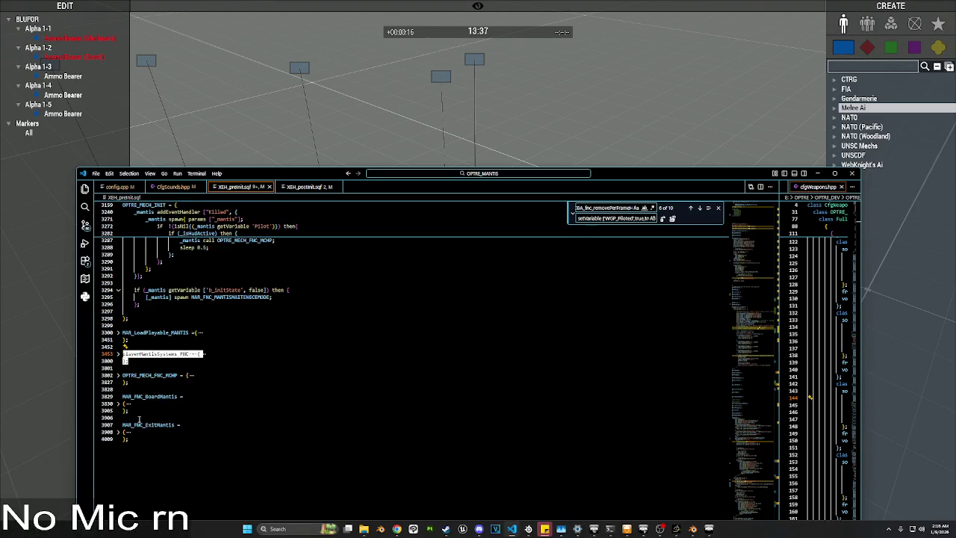
{"action": "scroll", "coordinate": [130, 412], "scroll_direction": "up", "scroll_amount": 2}
{"action": "left_click_drag", "start_coordinate": [165, 485], "coordinate": [123, 370]}
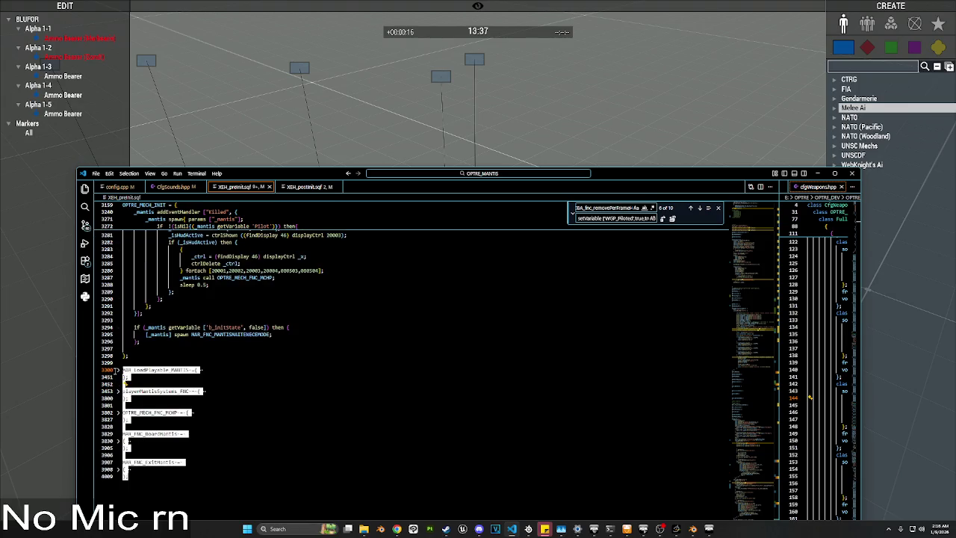
{"action": "scroll", "coordinate": [146, 345], "scroll_direction": "up", "scroll_amount": 3}
{"action": "left_click", "coordinate": [118, 204]}
{"action": "scroll", "coordinate": [149, 314], "scroll_direction": "up", "scroll_amount": 3}
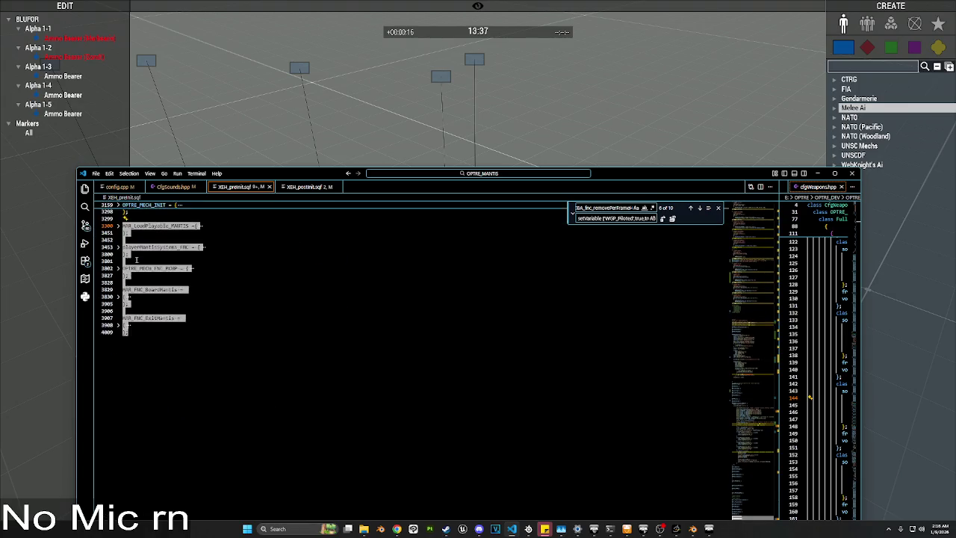
{"action": "left_click_drag", "start_coordinate": [124, 404], "coordinate": [122, 279]}
Step: Adjust the selection around the OPTRE_MECH_FNC_HUDSHIFT block, then return to Zeus's modules
{"action": "left_click", "coordinate": [221, 136]}
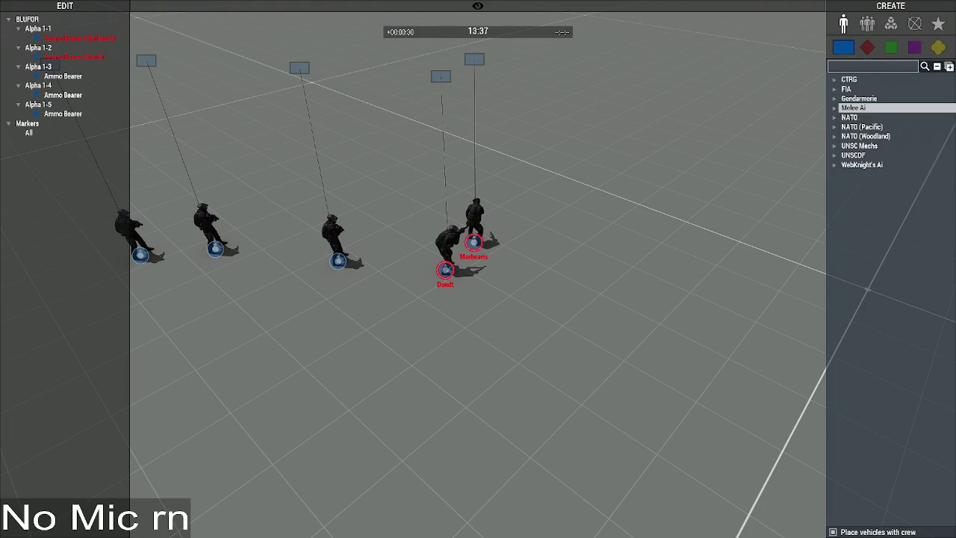
{"action": "key", "text": "alt+Tab"}
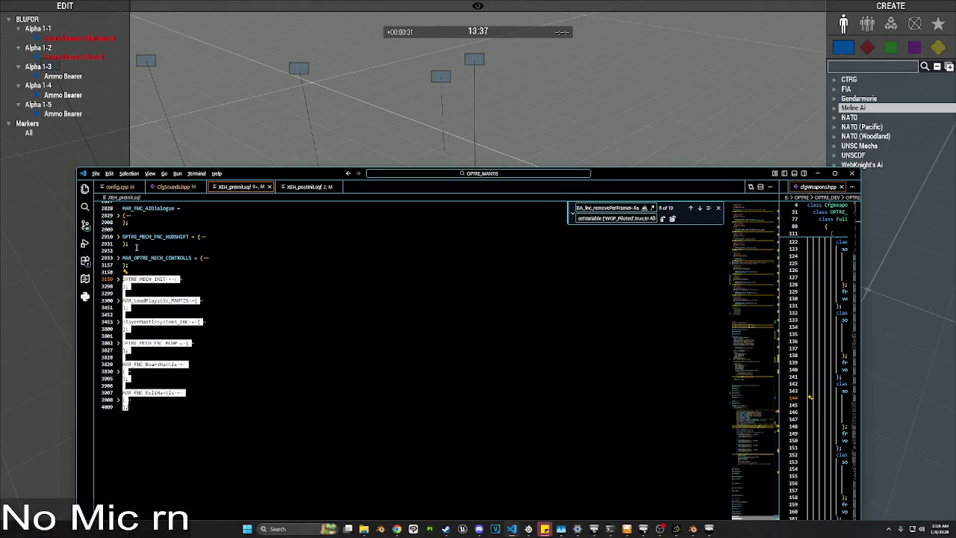
{"action": "left_click_drag", "start_coordinate": [137, 247], "coordinate": [118, 236]}
{"action": "key", "text": "ctrl+u"}
{"action": "key", "text": "alt+Tab"}
{"action": "left_click", "coordinate": [892, 24]}
Step: Place an Execute Code module found via 'exec' and run the pasted code globally
{"action": "left_click", "coordinate": [870, 66]}
{"action": "type", "text": "exec"}
{"action": "left_click", "coordinate": [880, 89]}
{"action": "left_click", "coordinate": [590, 299]}
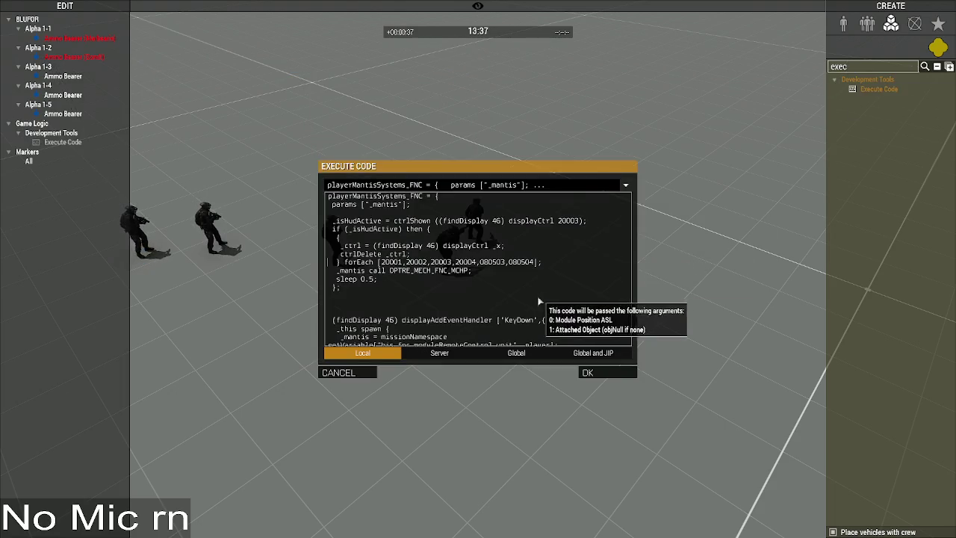
{"action": "left_click", "coordinate": [527, 359]}
{"action": "left_click", "coordinate": [601, 373]}
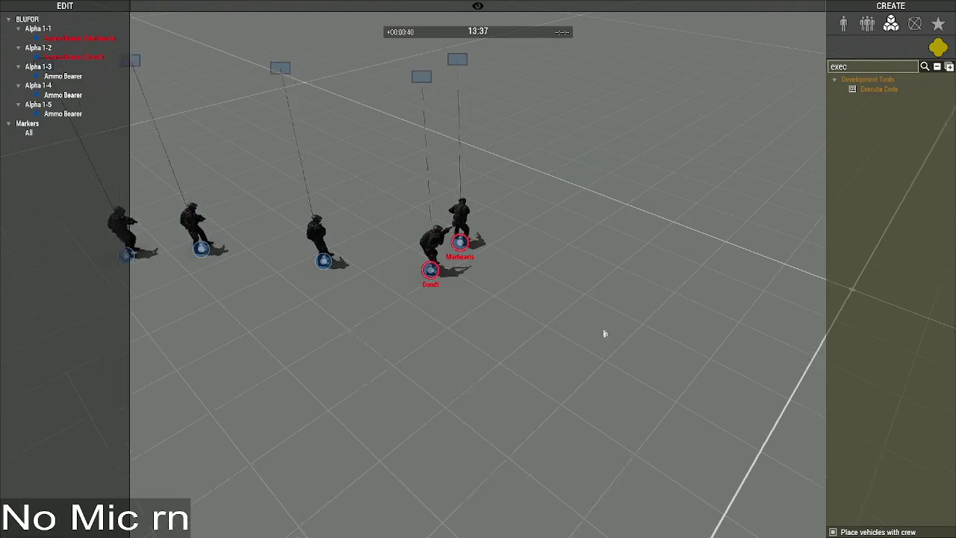
Step: Search the units for 'mantis' and place a Mantis MKI mech in the scene
{"action": "left_click", "coordinate": [844, 24]}
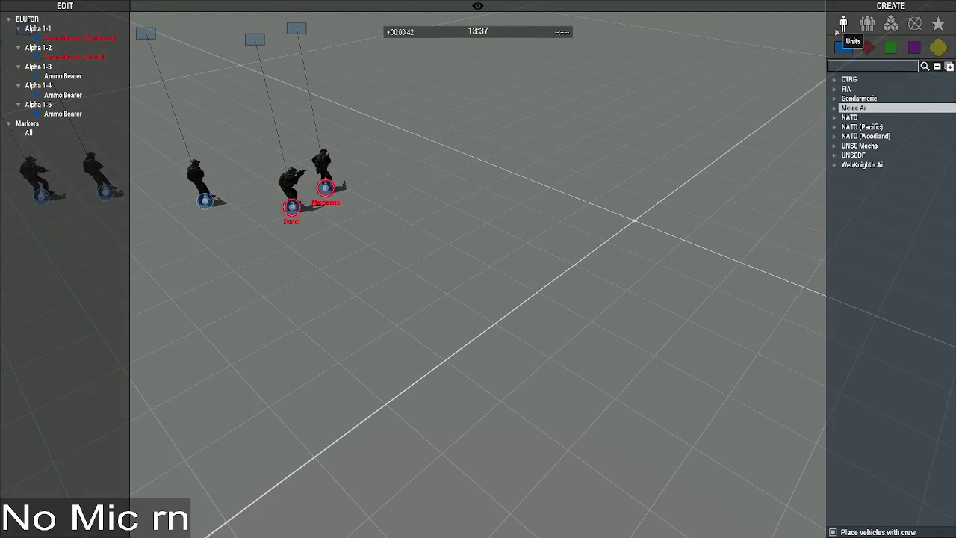
{"action": "left_click", "coordinate": [846, 67]}
{"action": "type", "text": "mantis"}
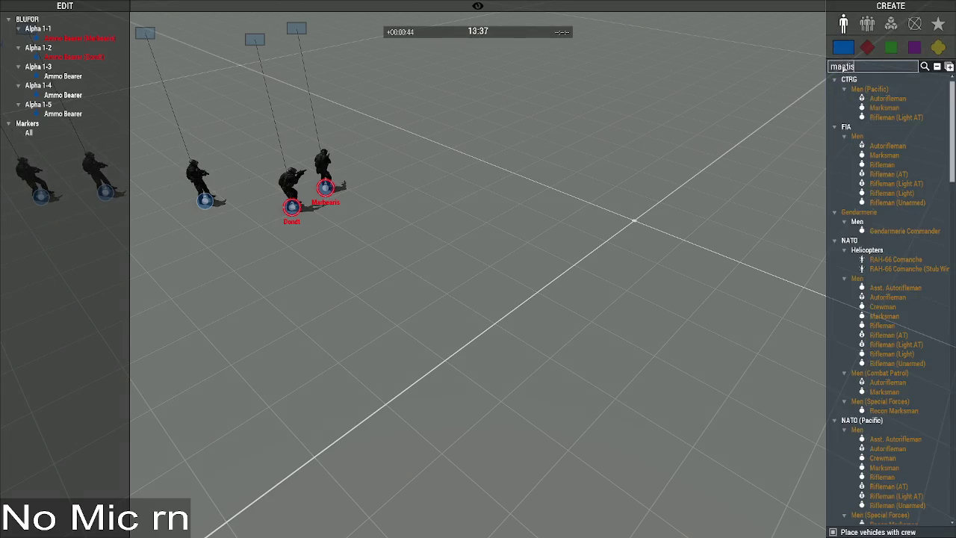
{"action": "mouse_move", "coordinate": [885, 97]}
{"action": "left_mouse_down"}
{"action": "mouse_move", "coordinate": [889, 112]}
{"action": "mouse_move", "coordinate": [907, 110]}
{"action": "mouse_move", "coordinate": [546, 198]}
{"action": "left_mouse_up"}
{"action": "left_click", "coordinate": [542, 269]}
{"action": "key", "text": "d"}
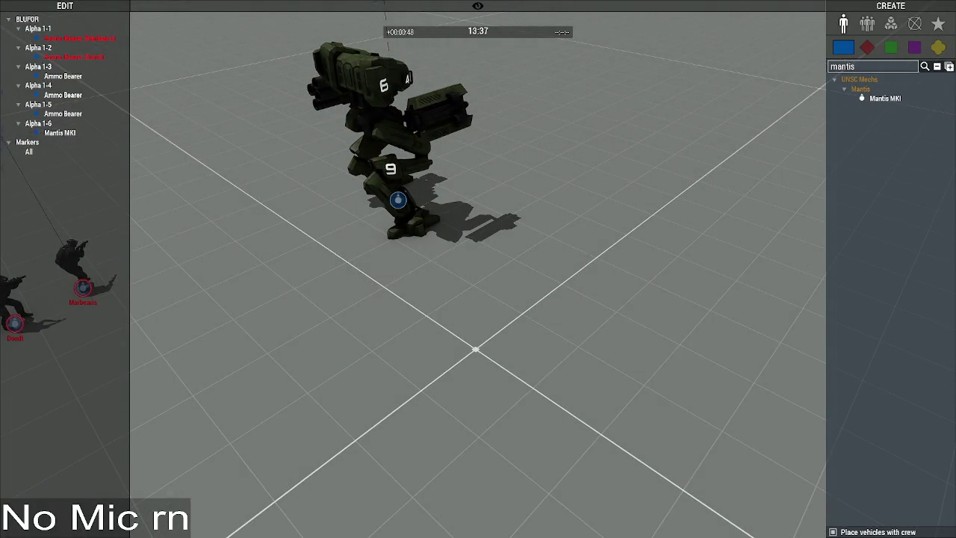
{"action": "key", "text": "alt+Tab"}
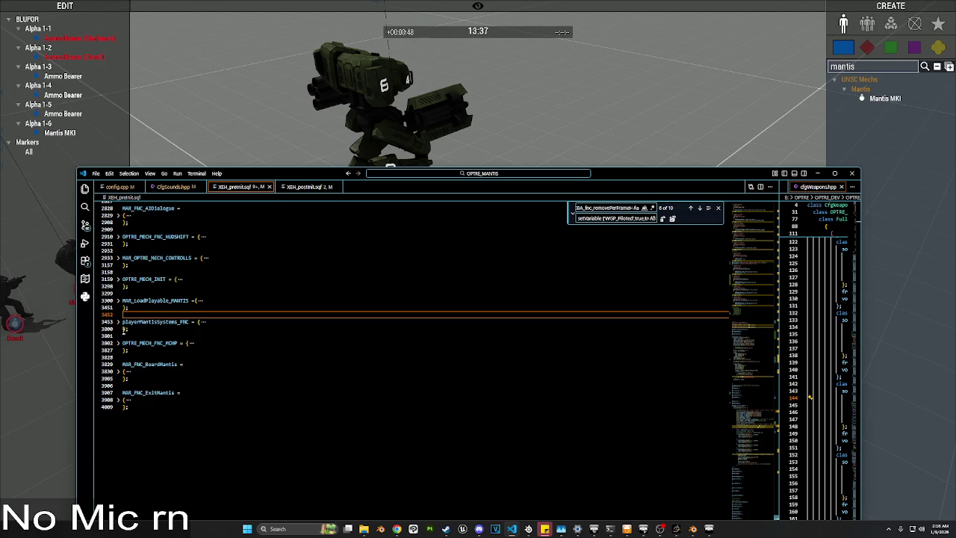
{"action": "left_click", "coordinate": [119, 281]}
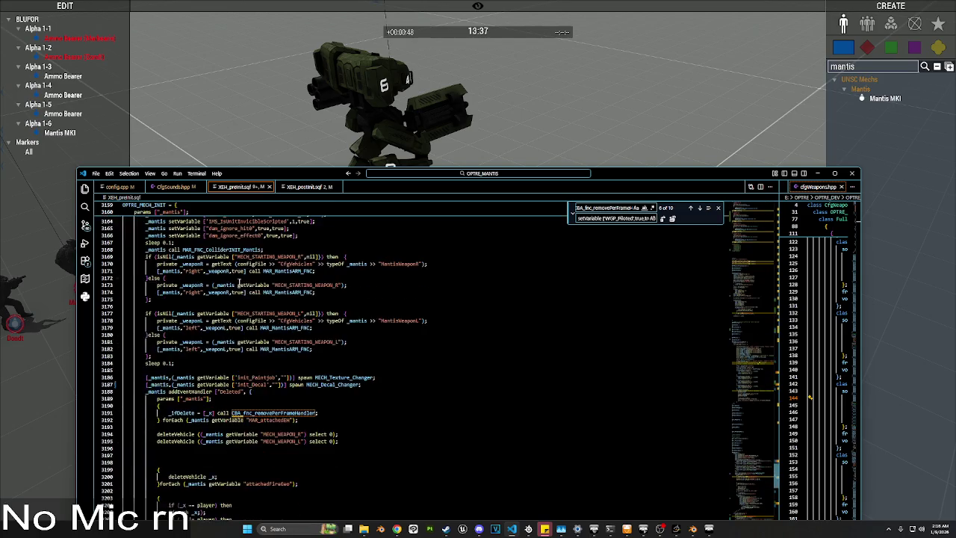
{"action": "scroll", "coordinate": [344, 363], "scroll_direction": "down", "scroll_amount": 3}
{"action": "left_click", "coordinate": [323, 369]}
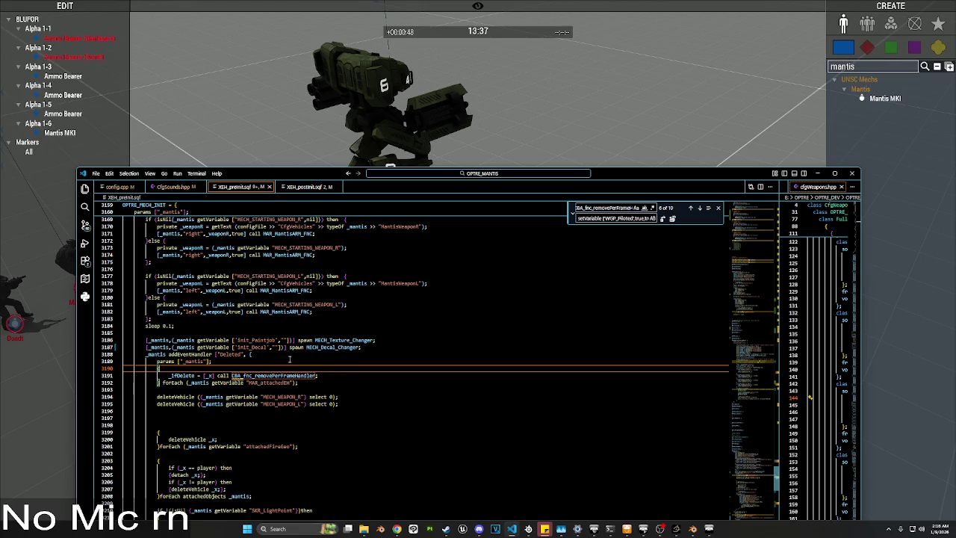
{"action": "scroll", "coordinate": [289, 359], "scroll_direction": "up", "scroll_amount": 1}
{"action": "left_click", "coordinate": [286, 333]}
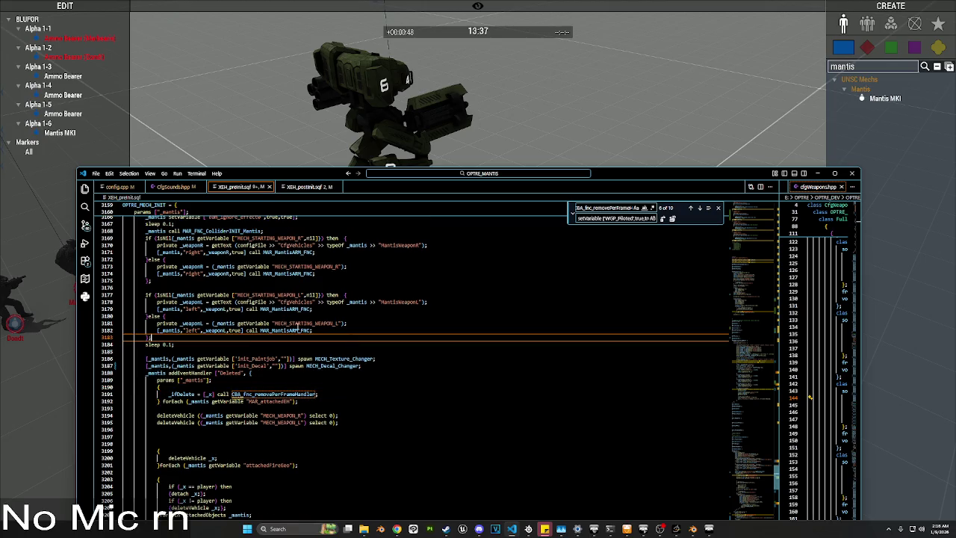
{"action": "scroll", "coordinate": [297, 325], "scroll_direction": "up", "scroll_amount": 2}
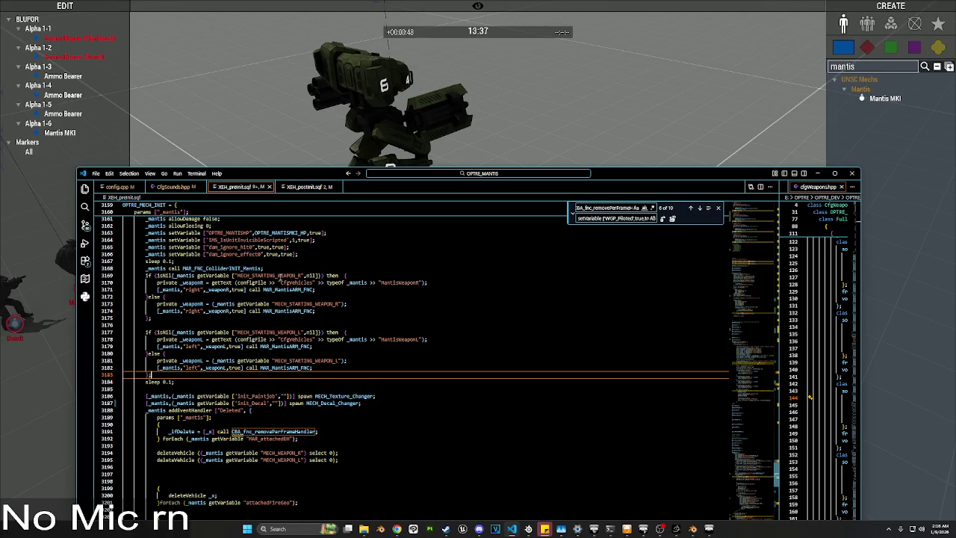
{"action": "scroll", "coordinate": [280, 275], "scroll_direction": "down", "scroll_amount": 6}
{"action": "scroll", "coordinate": [271, 277], "scroll_direction": "down", "scroll_amount": 4}
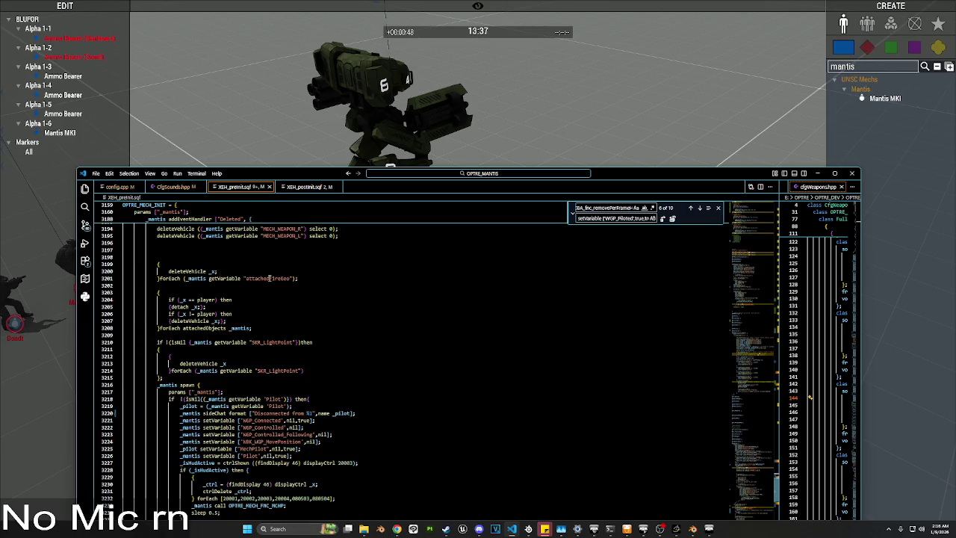
{"action": "scroll", "coordinate": [271, 278], "scroll_direction": "down", "scroll_amount": 10}
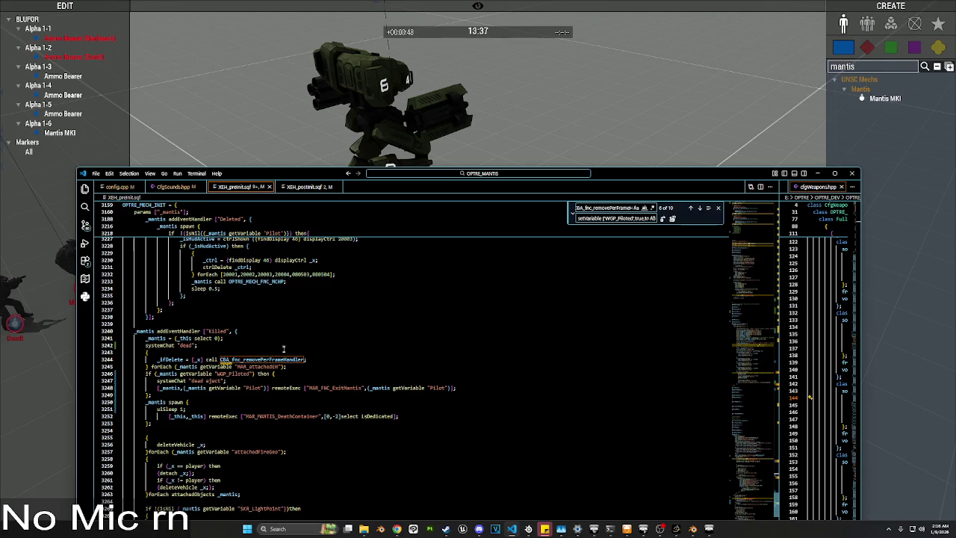
{"action": "left_click_drag", "start_coordinate": [451, 388], "coordinate": [367, 387]}
{"action": "type", "text": "0"}
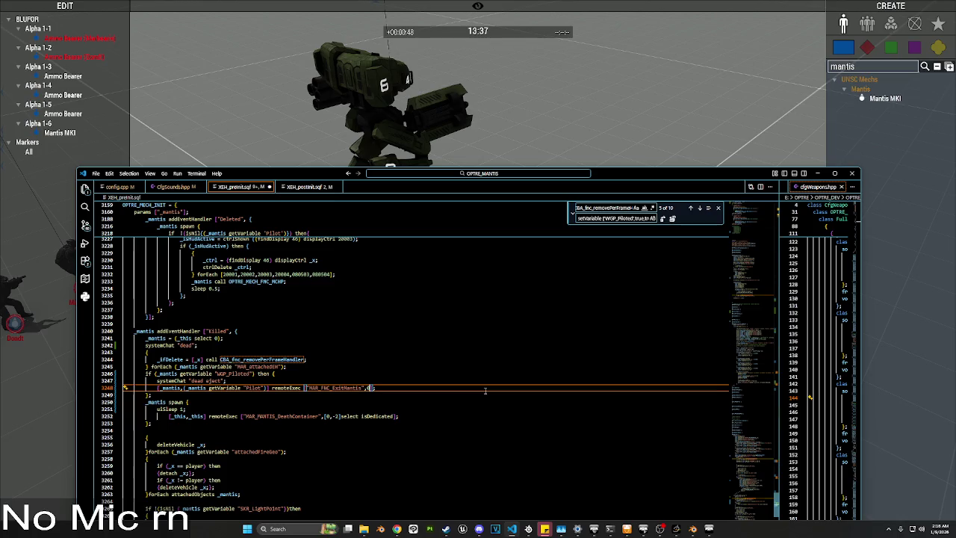
{"action": "scroll", "coordinate": [427, 385], "scroll_direction": "up", "scroll_amount": 10}
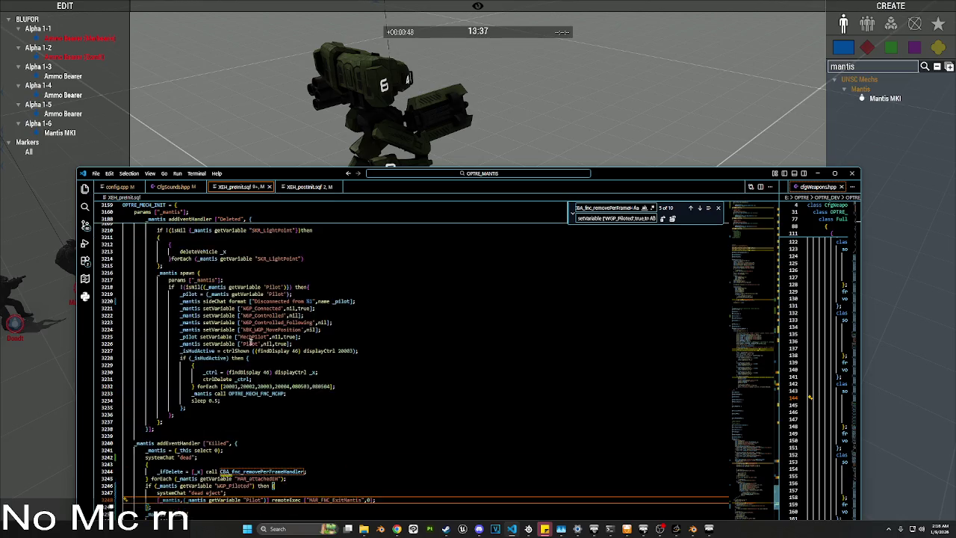
{"action": "left_click", "coordinate": [119, 206]}
Step: Select OPTRE_MECH_INIT through line 3298 and run it globally via an Execute Code module found with 'exe'
{"action": "left_click_drag", "start_coordinate": [132, 230], "coordinate": [123, 223]}
{"action": "left_click", "coordinate": [207, 133]}
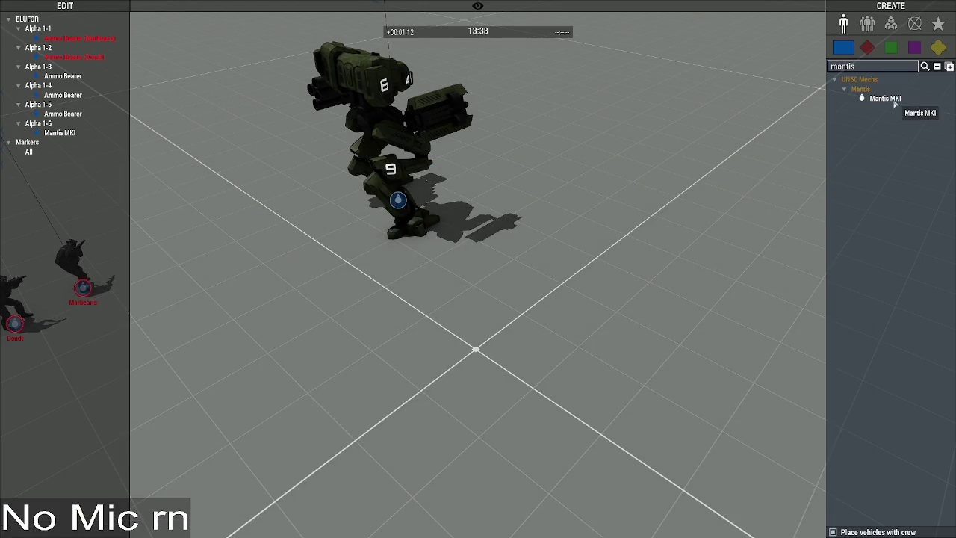
{"action": "left_click", "coordinate": [892, 24]}
{"action": "double_click", "coordinate": [873, 66]}
{"action": "type", "text": "exe"}
{"action": "left_click", "coordinate": [879, 88]}
{"action": "left_click", "coordinate": [724, 251]}
{"action": "key", "text": "ctrl+v"}
{"action": "left_click", "coordinate": [516, 353]}
{"action": "left_click", "coordinate": [605, 377]}
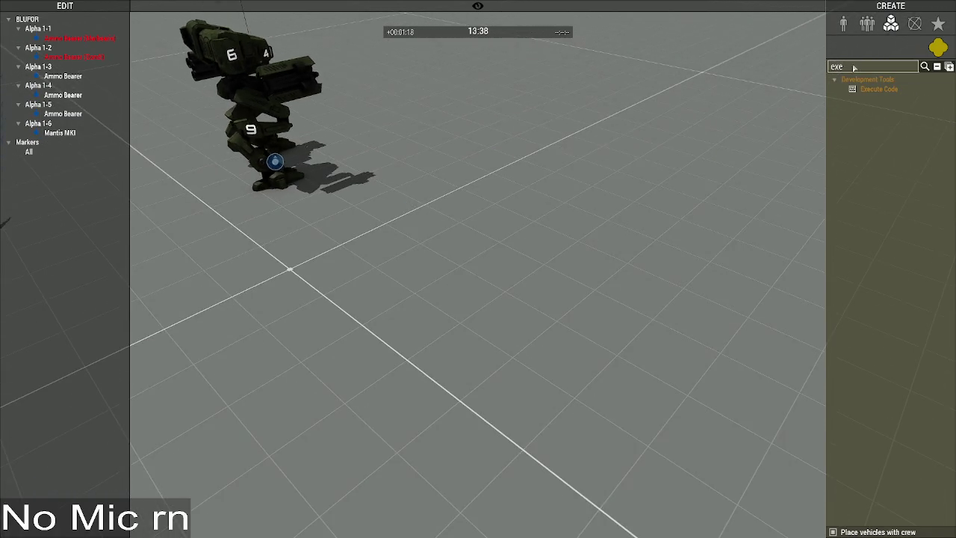
{"action": "left_click", "coordinate": [843, 24]}
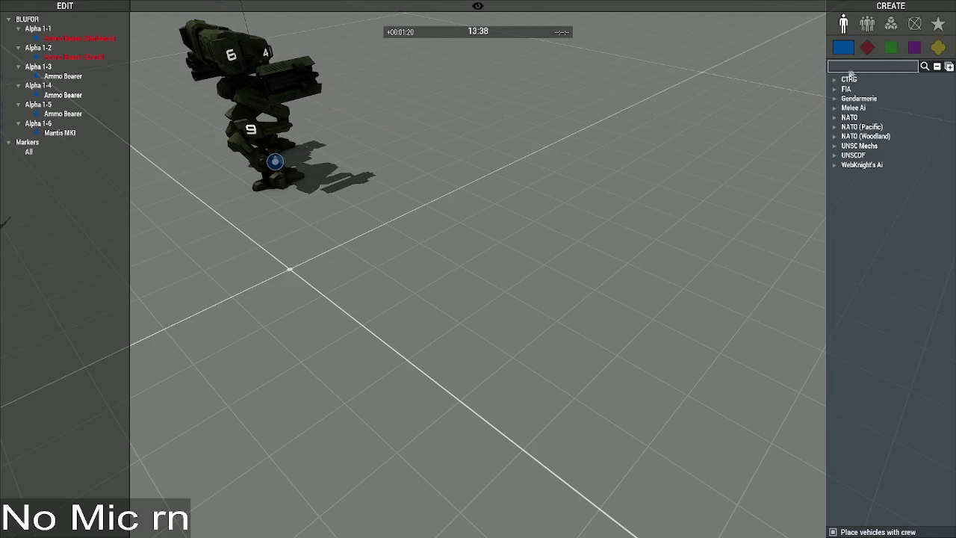
Step: Place a second Mantis MKI from UNSCDF > UNSC Mechs > Mantis and walk up to it in first person
{"action": "left_click", "coordinate": [834, 156]}
{"action": "left_click", "coordinate": [834, 145]}
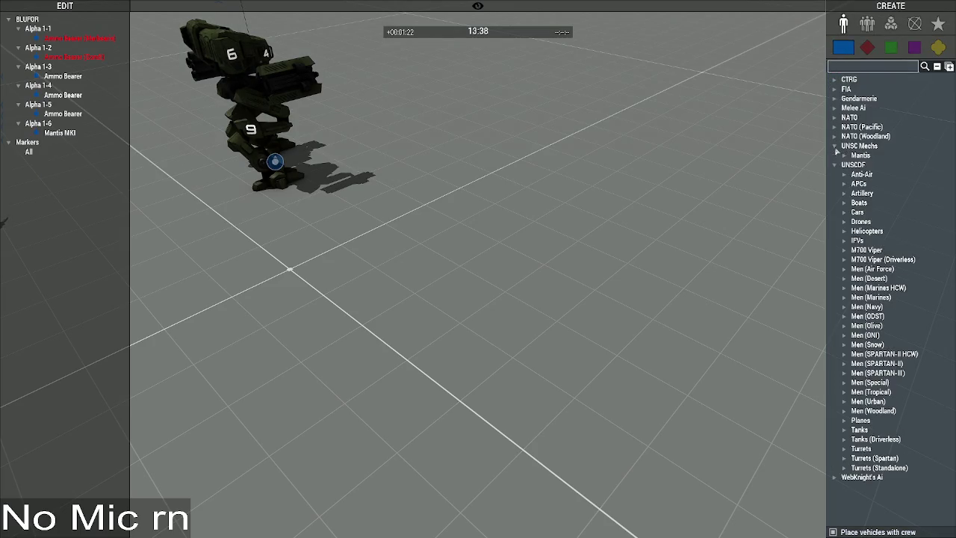
{"action": "left_click", "coordinate": [843, 155]}
{"action": "left_click", "coordinate": [886, 165]}
{"action": "left_click", "coordinate": [514, 265]}
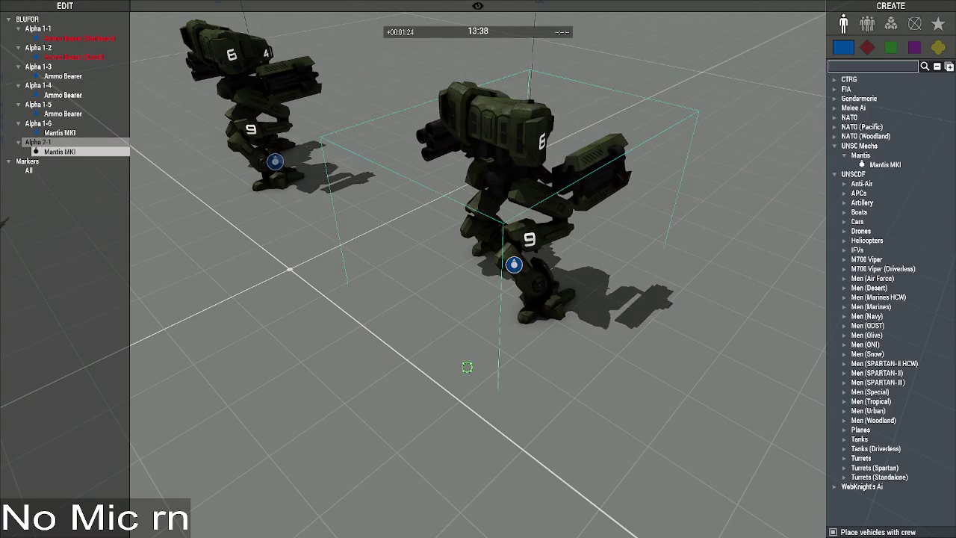
{"action": "key", "text": "y"}
{"action": "key", "text": "w"}
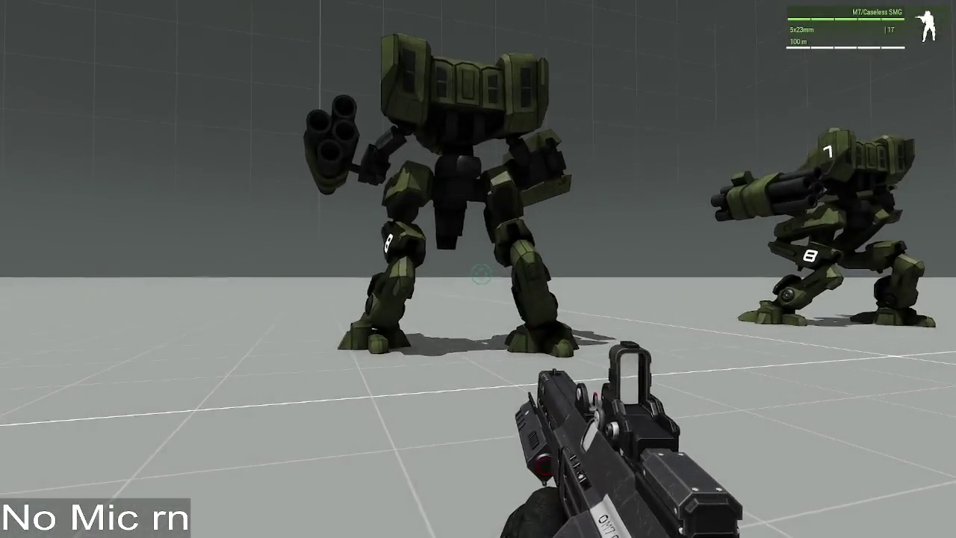
{"action": "key", "text": "w"}
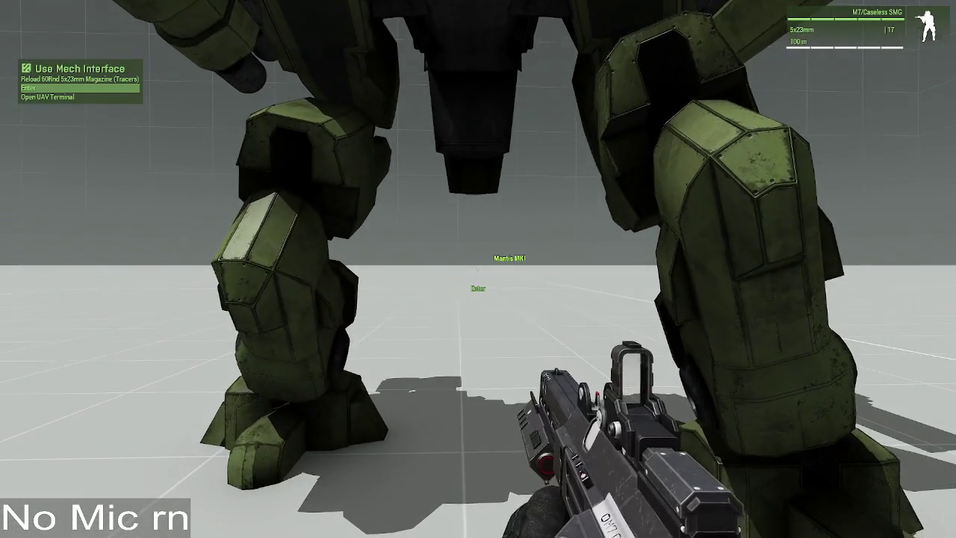
{"action": "key", "text": "y"}
Step: Run a saved script from the Mantis MKI's Execute list
{"action": "double_click", "coordinate": [474, 161]}
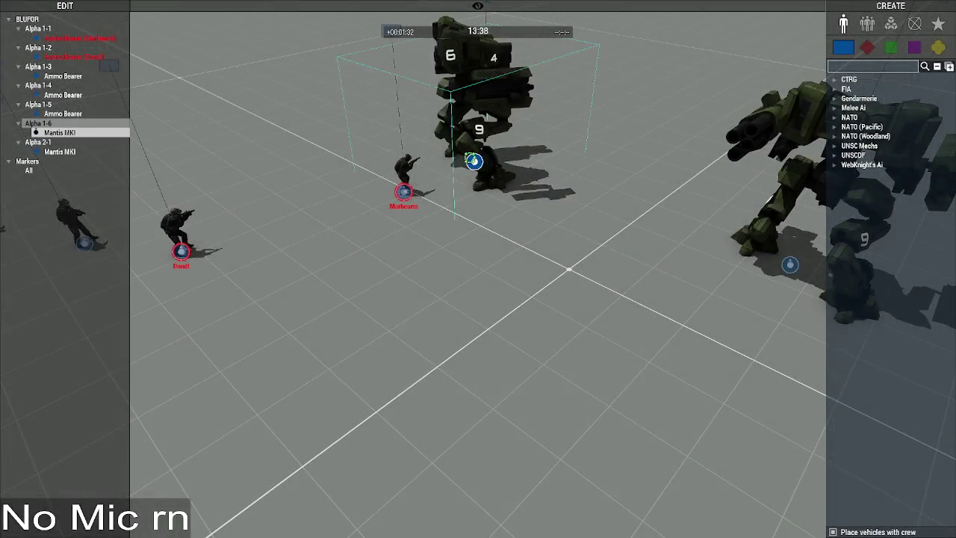
{"action": "left_click", "coordinate": [508, 319]}
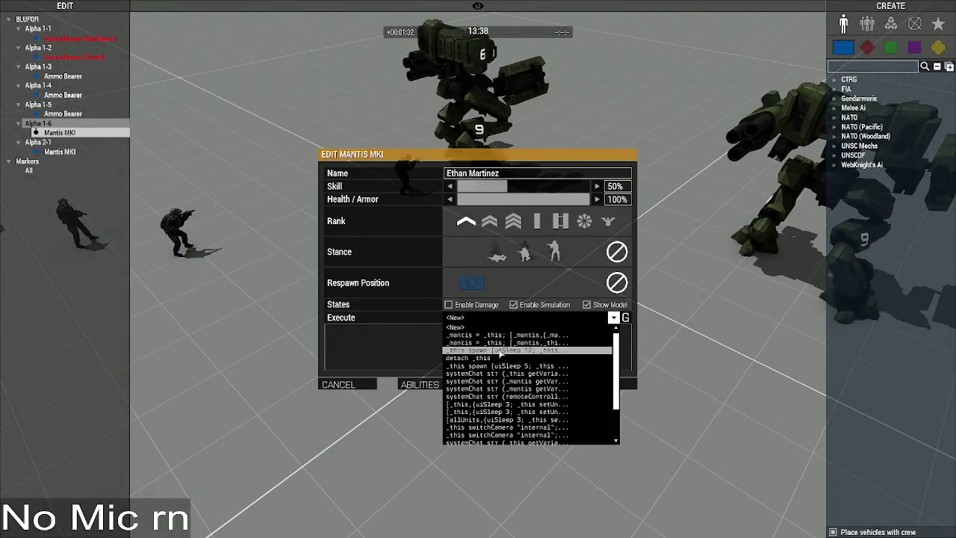
{"action": "left_click", "coordinate": [506, 350]}
{"action": "left_click", "coordinate": [620, 384]}
Step: Watch the Mantis die in first person, pause and resume, then return to Zeus
{"action": "key", "text": "y"}
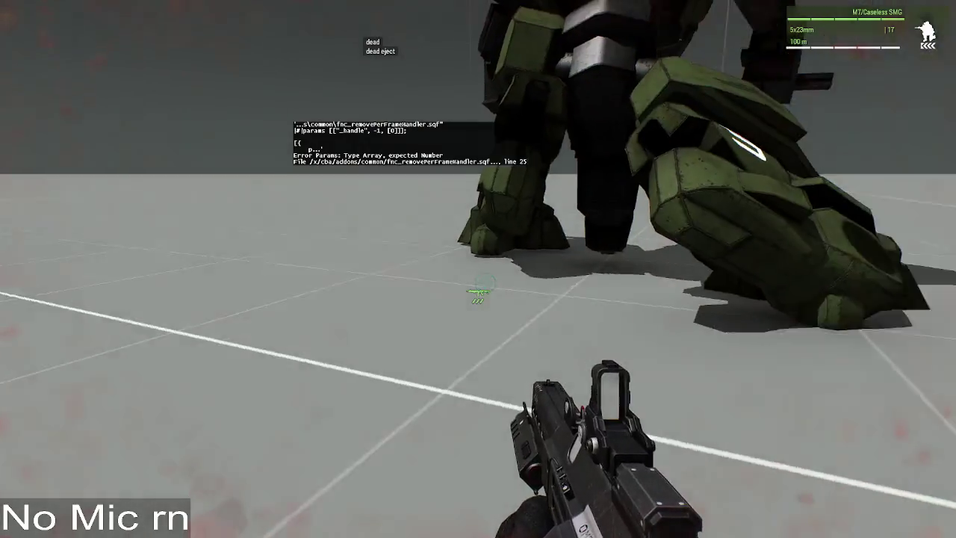
{"action": "key", "text": "Escape"}
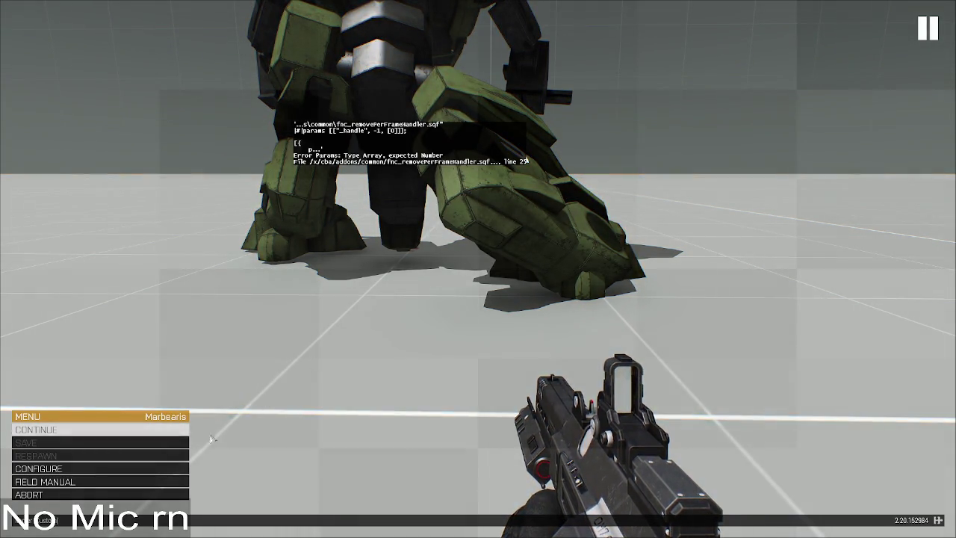
{"action": "key", "text": "Escape"}
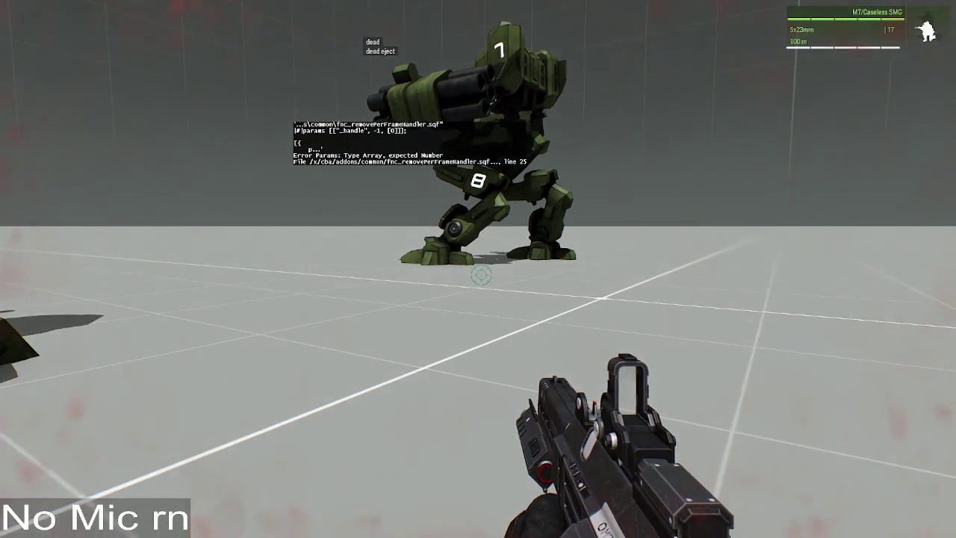
{"action": "key", "text": "y"}
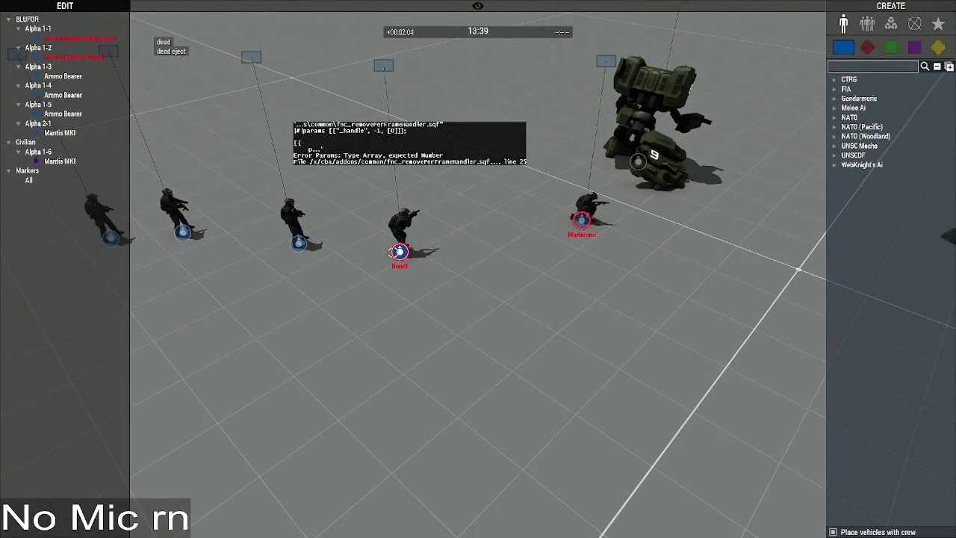
Step: Set the Alpha 2-1 Mantis MKI's Health/Armor to 0% so the mech collapses
{"action": "key", "text": "d"}
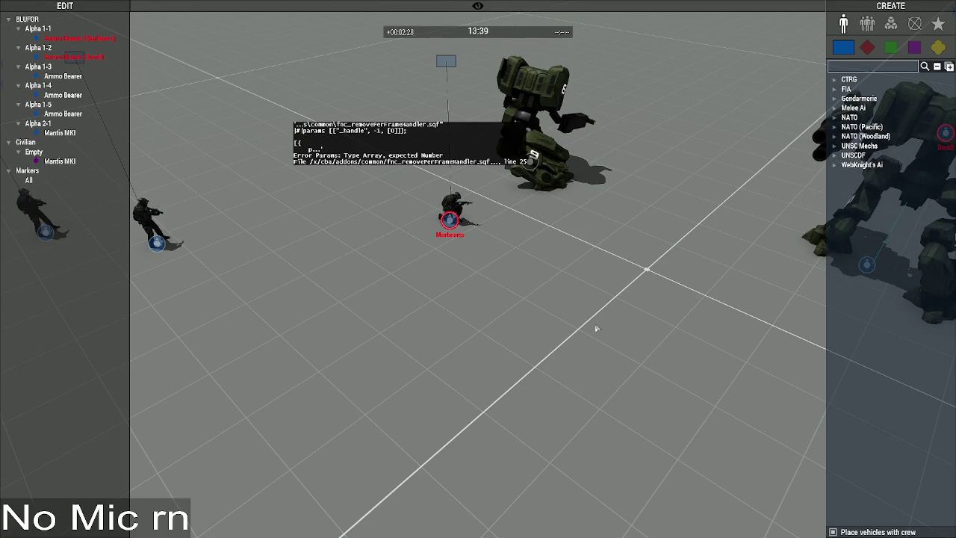
{"action": "left_click_drag", "start_coordinate": [560, 300], "coordinate": [732, 289]}
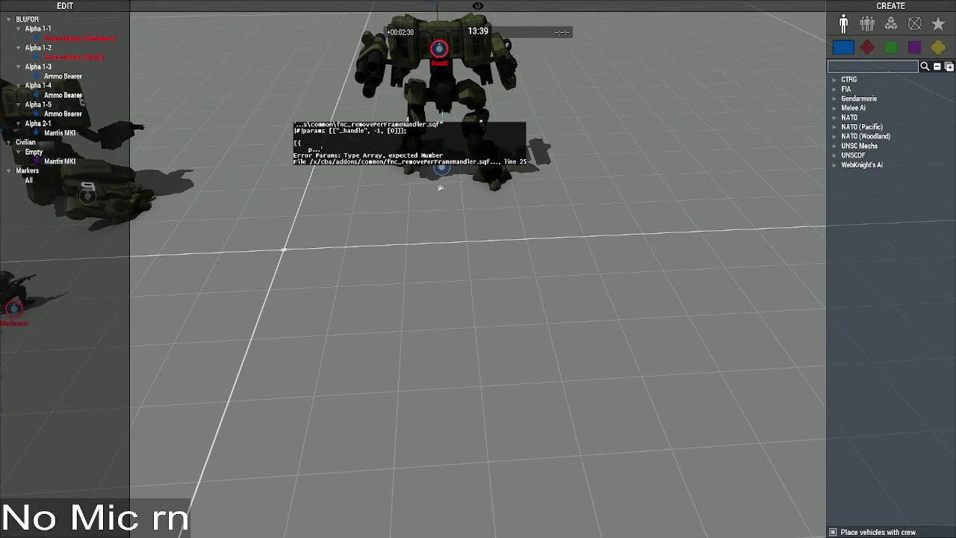
{"action": "double_click", "coordinate": [442, 168]}
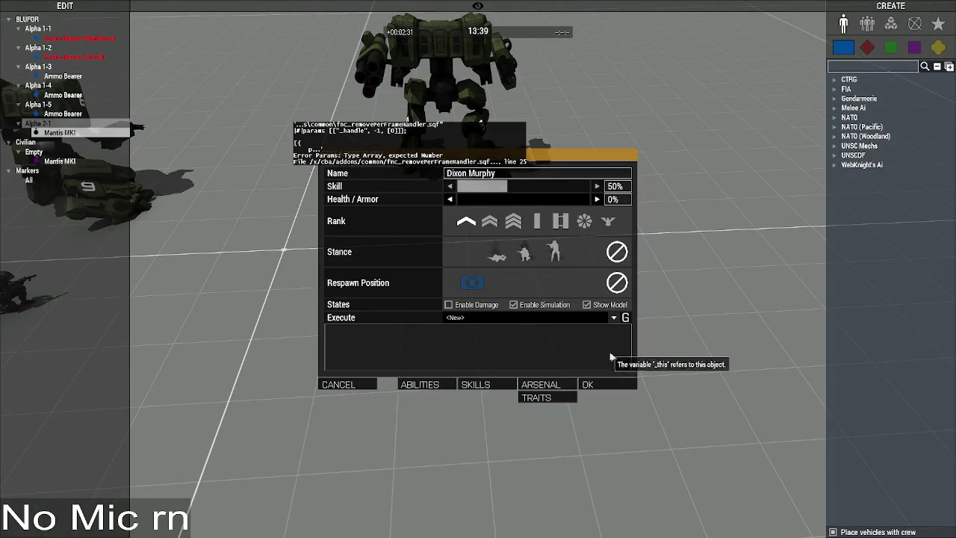
{"action": "left_click", "coordinate": [590, 384]}
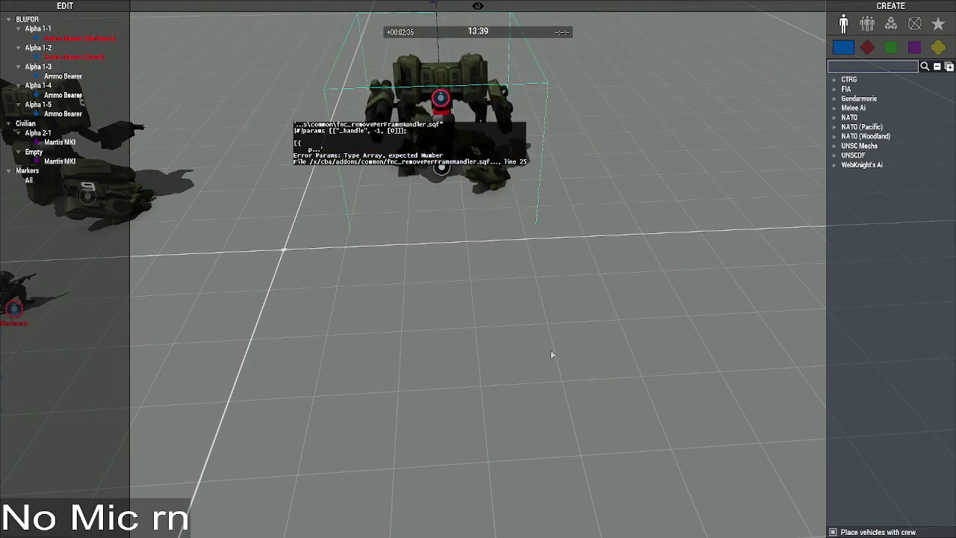
{"action": "key", "text": "w"}
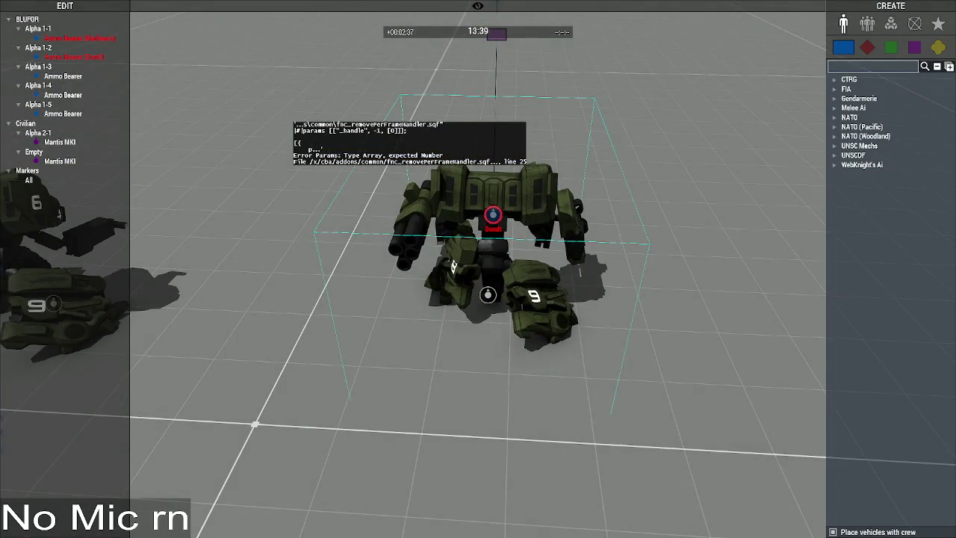
{"action": "key", "text": "alt+Tab"}
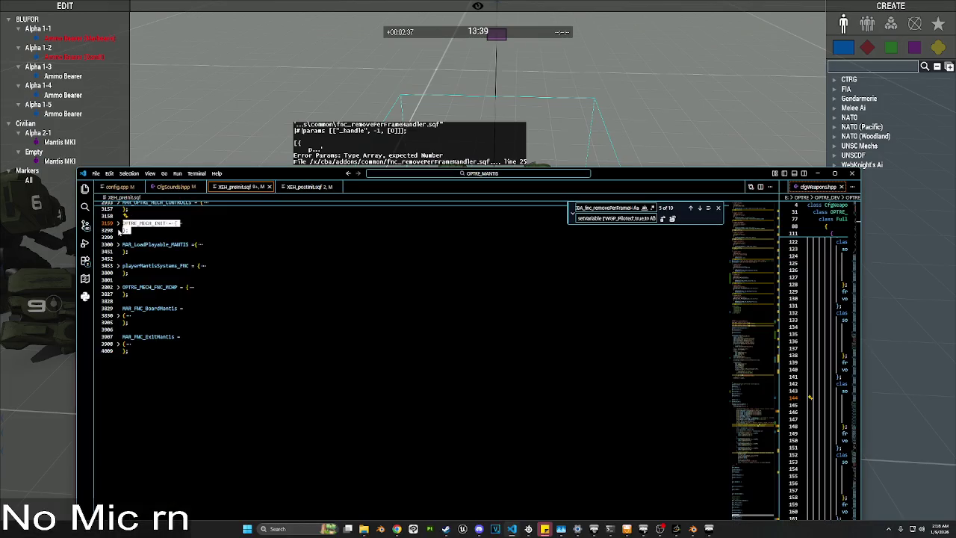
Step: Unfold the OPTRE_MECH_INIT block and scroll to its Killed event handler
{"action": "left_click", "coordinate": [118, 223]}
{"action": "scroll", "coordinate": [119, 228], "scroll_direction": "up", "scroll_amount": 8}
{"action": "left_click", "coordinate": [301, 342]}
{"action": "scroll", "coordinate": [301, 342], "scroll_direction": "down", "scroll_amount": 8}
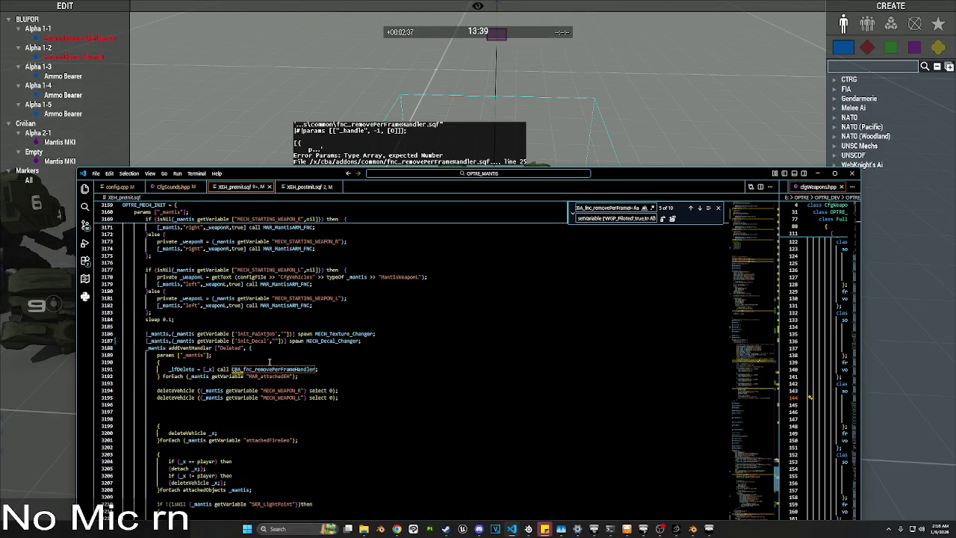
{"action": "scroll", "coordinate": [269, 362], "scroll_direction": "up", "scroll_amount": 4}
{"action": "scroll", "coordinate": [270, 362], "scroll_direction": "down", "scroll_amount": 15}
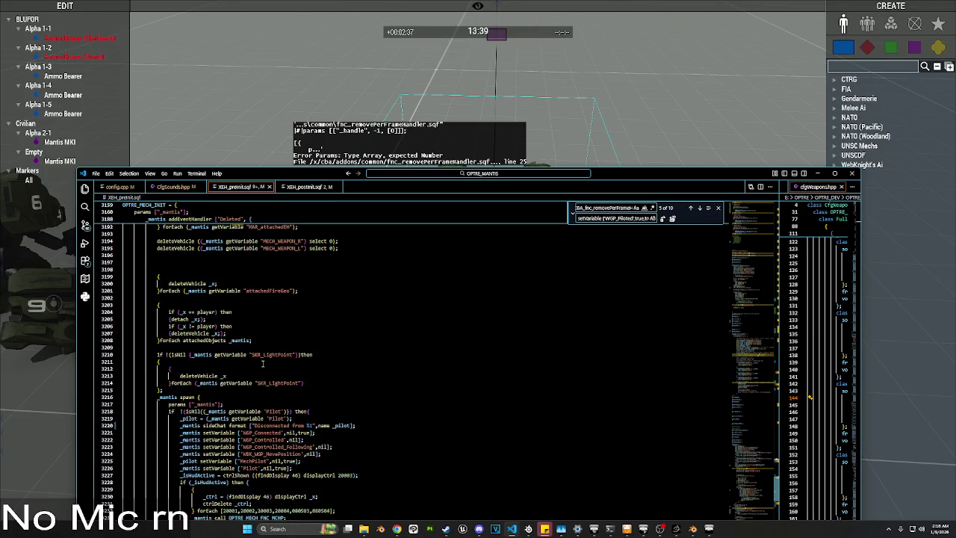
{"action": "scroll", "coordinate": [307, 369], "scroll_direction": "down", "scroll_amount": 3}
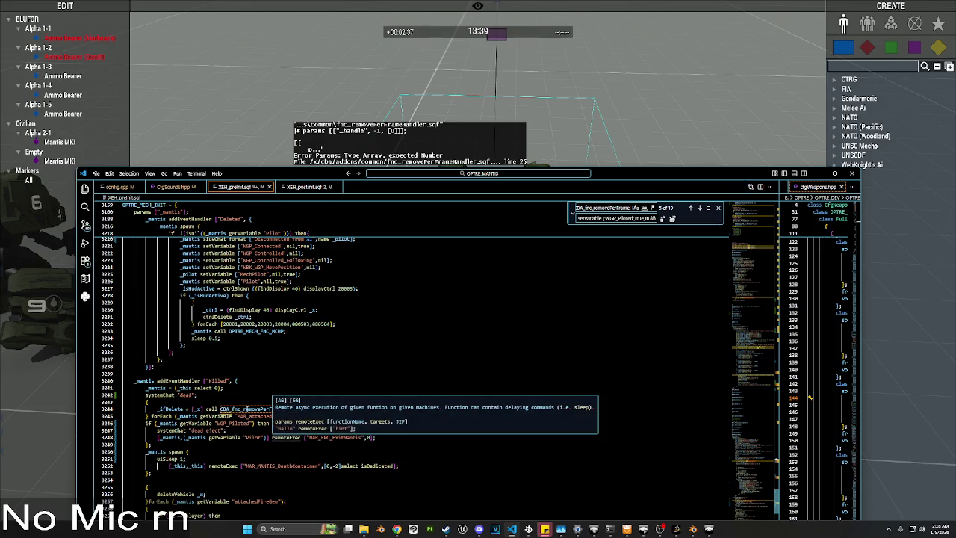
Step: In Arma, run the saved systemChat variable check on the wrecked mech, which prints true
{"action": "left_click", "coordinate": [236, 166]}
{"action": "double_click", "coordinate": [487, 294]}
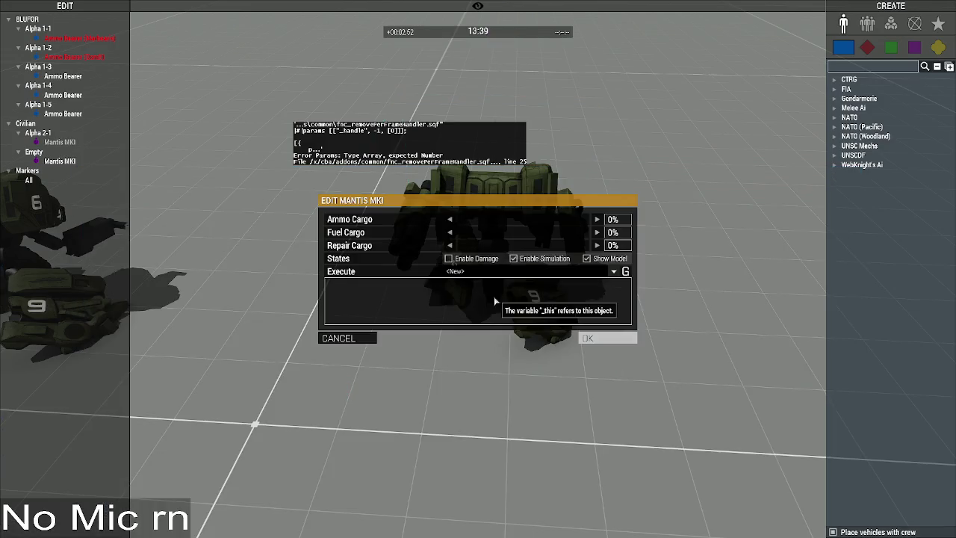
{"action": "left_click", "coordinate": [613, 272]}
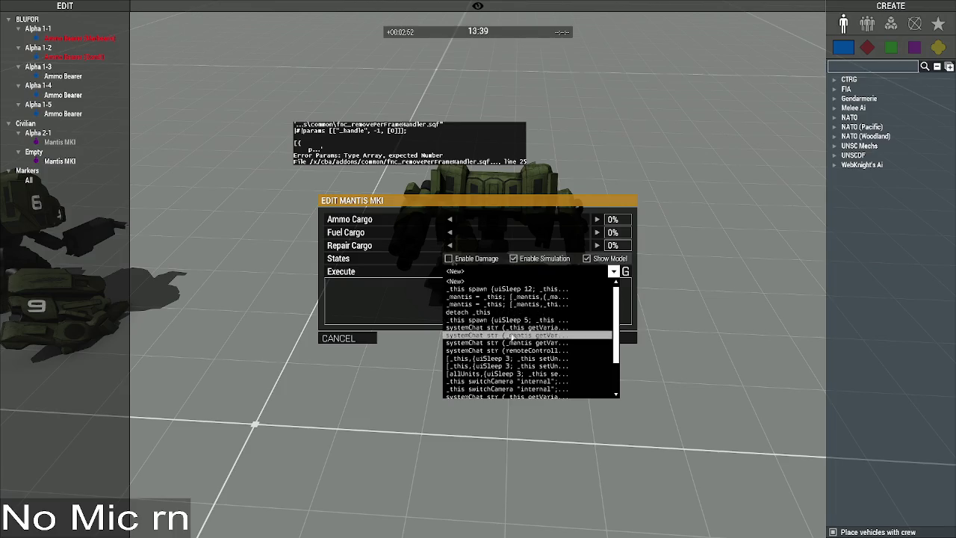
{"action": "left_click", "coordinate": [509, 330]}
{"action": "left_click", "coordinate": [605, 337]}
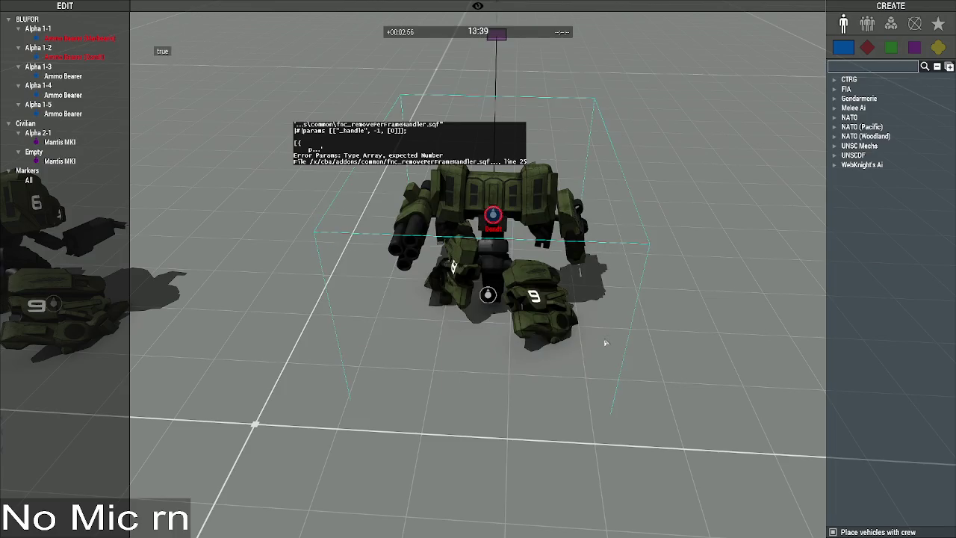
{"action": "double_click", "coordinate": [488, 294]}
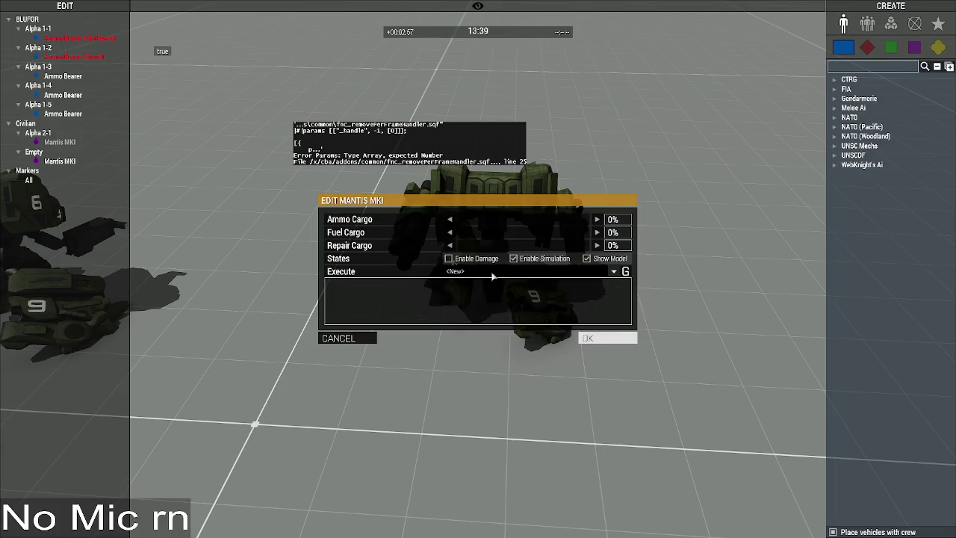
{"action": "key", "text": "alt+Tab"}
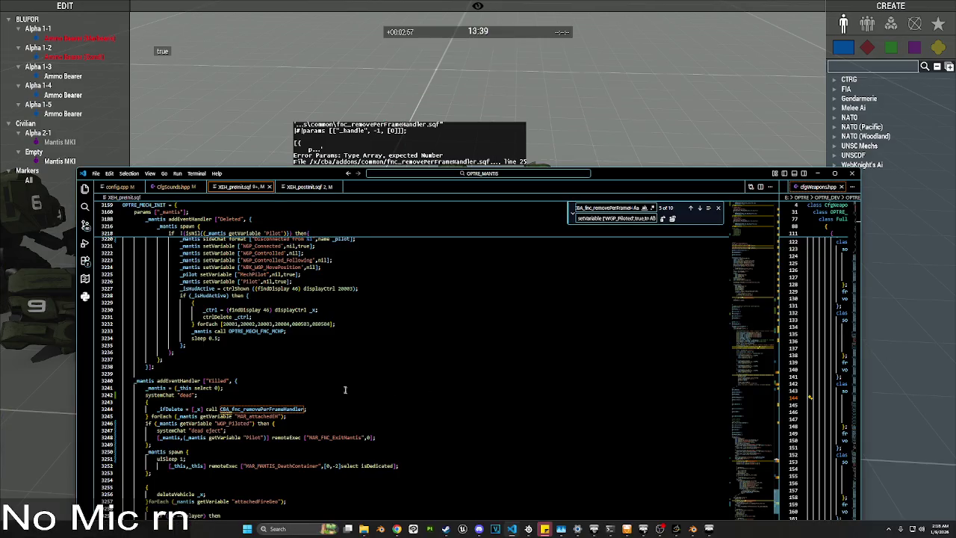
Step: Find MAR_FNC_ExitMantis from its call on line 3248, getting 4 matches in XEH_preinit.sqf
{"action": "scroll", "coordinate": [343, 388], "scroll_direction": "down", "scroll_amount": 2}
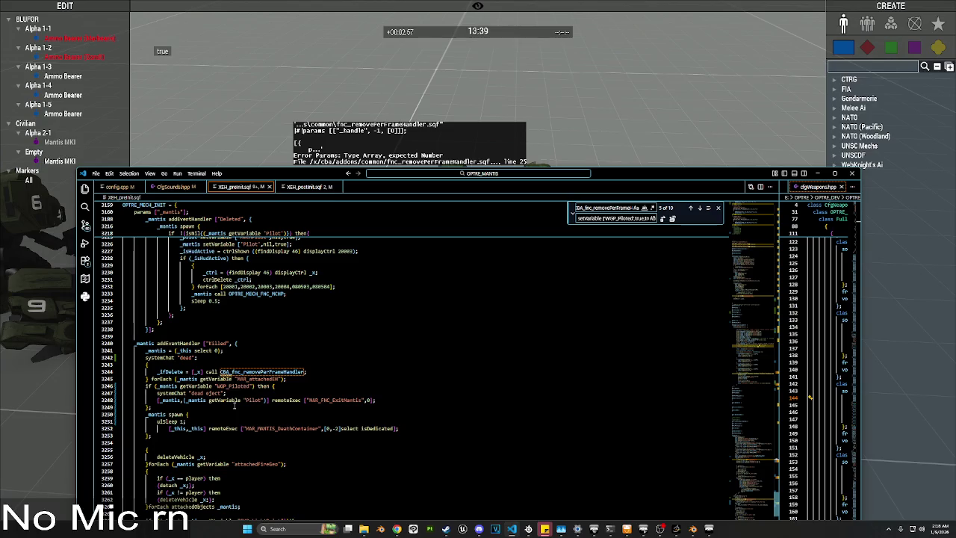
{"action": "left_click", "coordinate": [229, 395]}
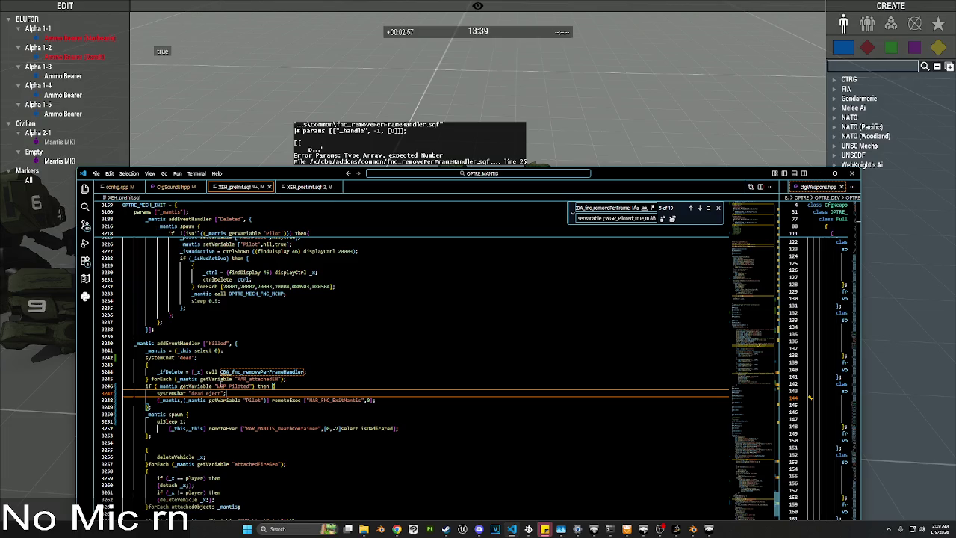
{"action": "left_click", "coordinate": [298, 381]}
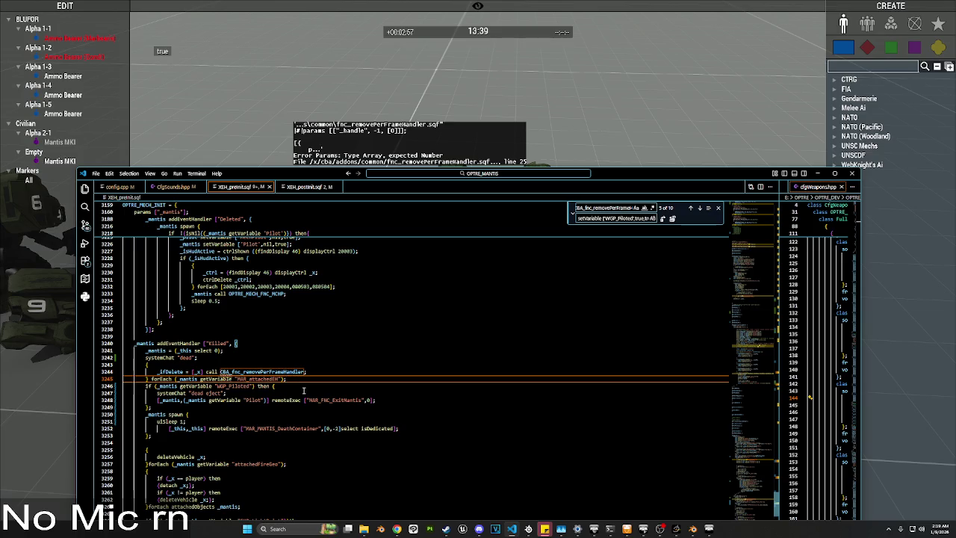
{"action": "left_click", "coordinate": [319, 400]}
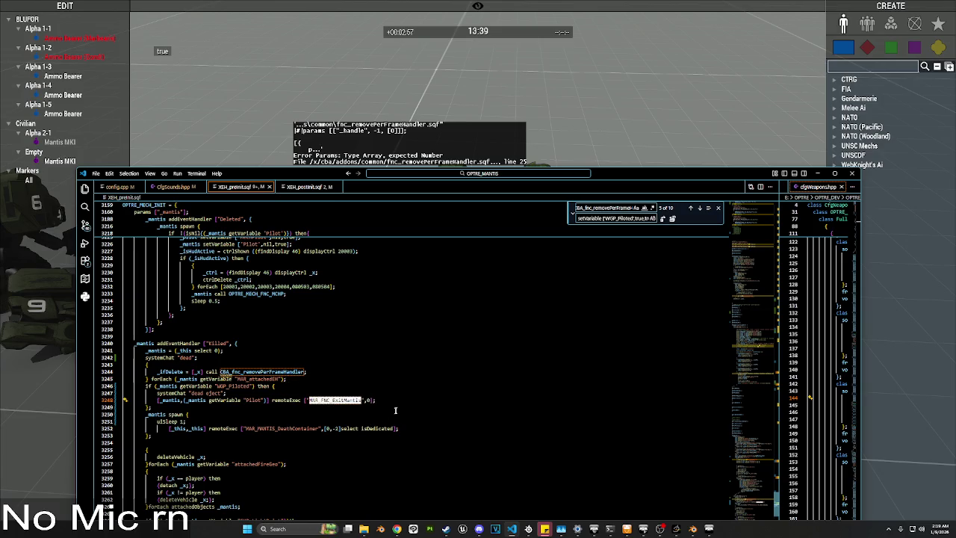
{"action": "key", "text": "ctrl+f"}
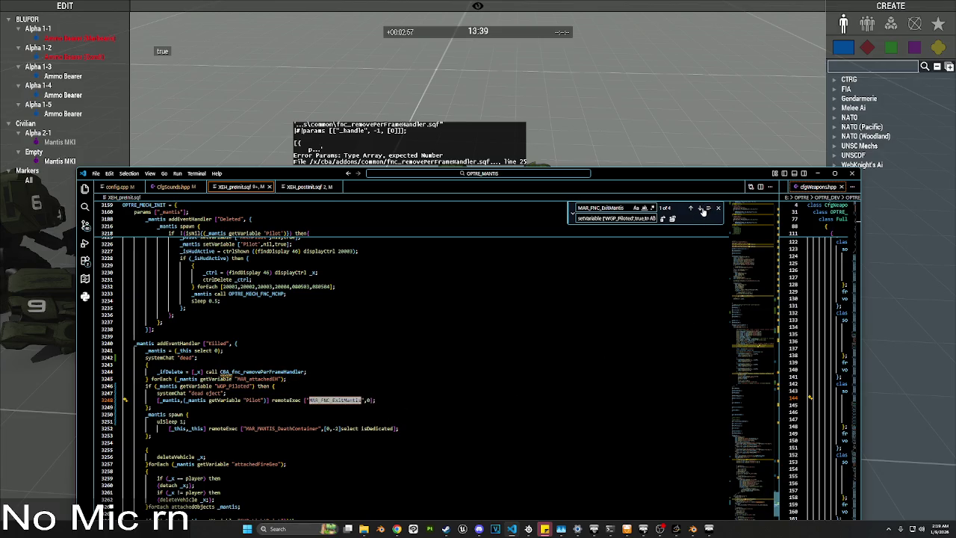
Step: Step through the first MAR_FNC_ExitMantis matches and select its call on line 3248
{"action": "left_click", "coordinate": [700, 209]}
{"action": "left_click", "coordinate": [700, 209]}
{"action": "left_click", "coordinate": [700, 208]}
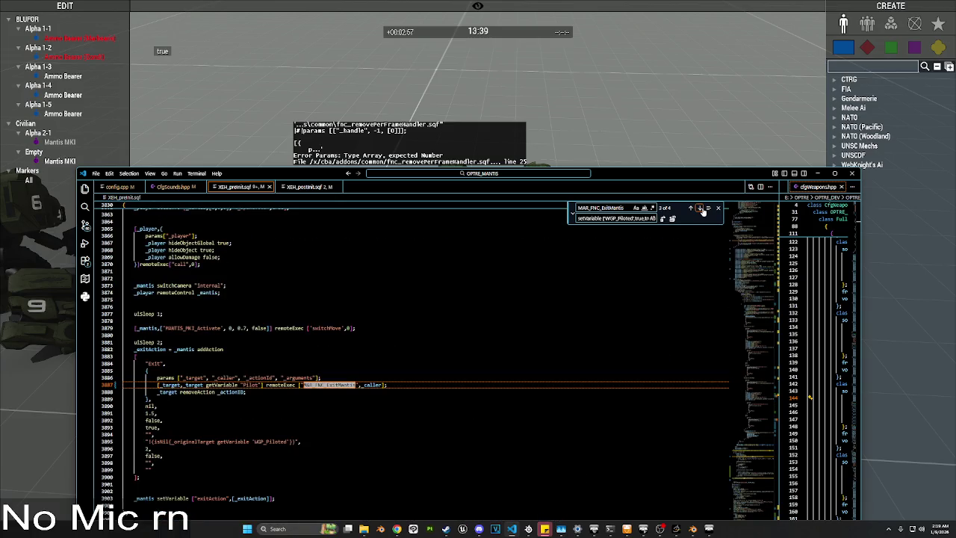
{"action": "left_click", "coordinate": [700, 208]}
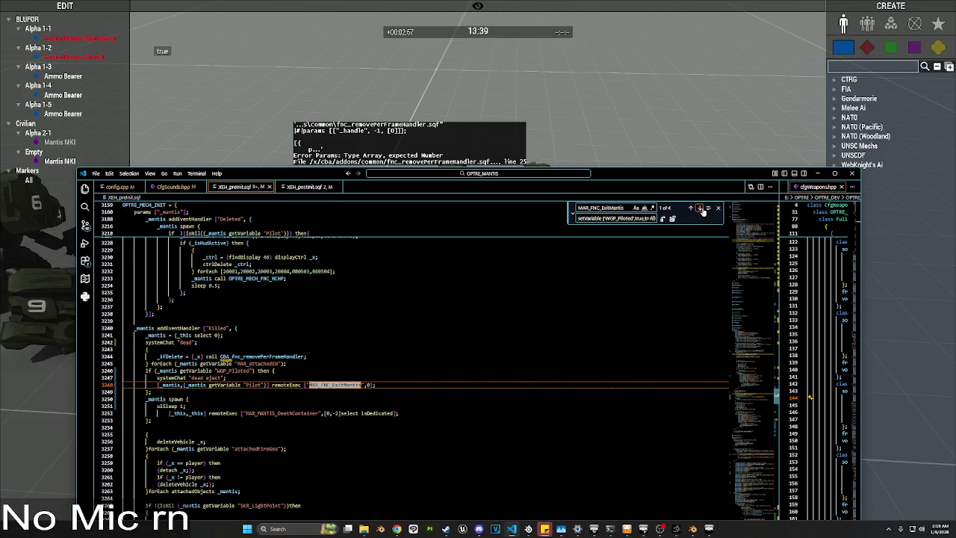
{"action": "left_click", "coordinate": [334, 367]}
{"action": "left_click", "coordinate": [233, 378]}
{"action": "mouse_move", "coordinate": [292, 386]}
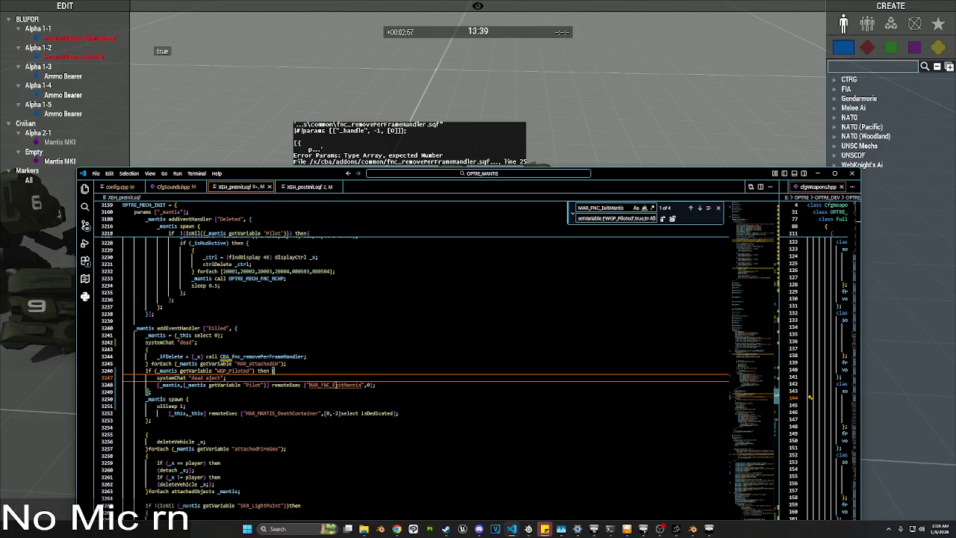
{"action": "double_click", "coordinate": [335, 385]}
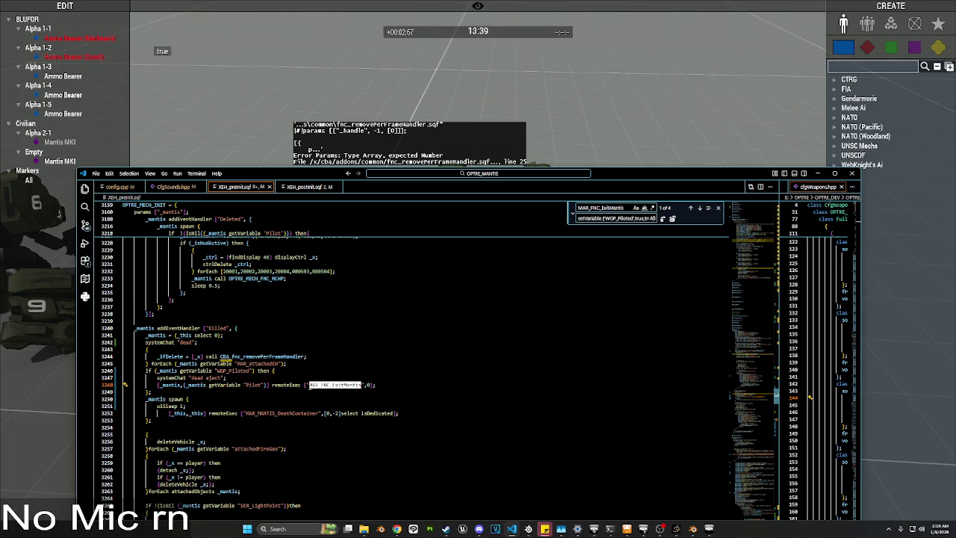
{"action": "left_click", "coordinate": [312, 377]}
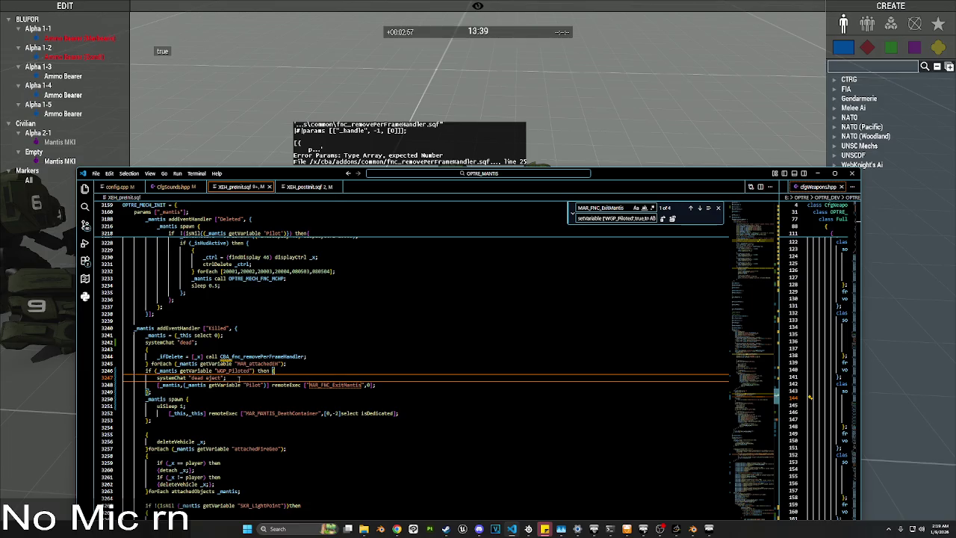
Step: Jump through the matches at lines 3476 and 3887 to the definition at line 3907
{"action": "left_click", "coordinate": [701, 208]}
{"action": "left_click", "coordinate": [701, 209]}
{"action": "left_click", "coordinate": [700, 208]}
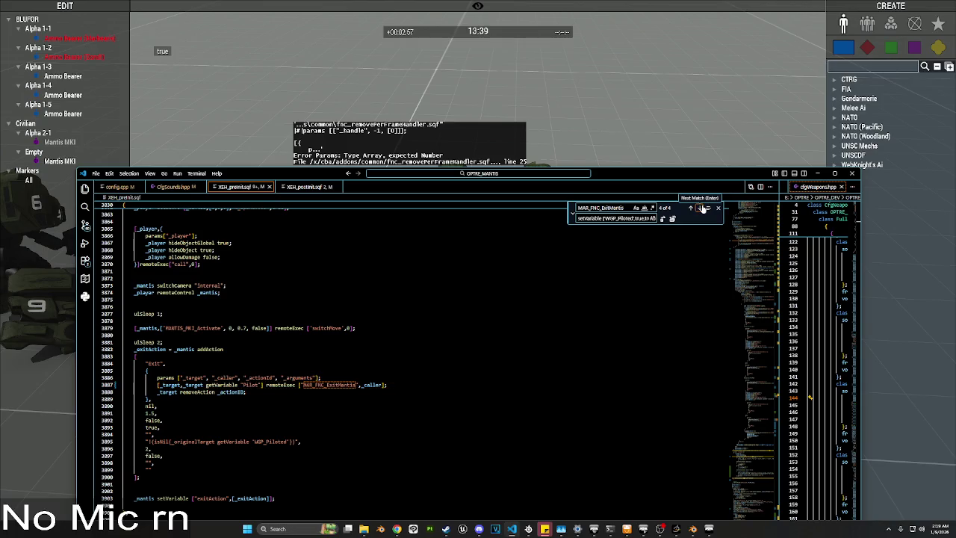
{"action": "left_click", "coordinate": [701, 209]}
{"action": "left_click", "coordinate": [701, 209]}
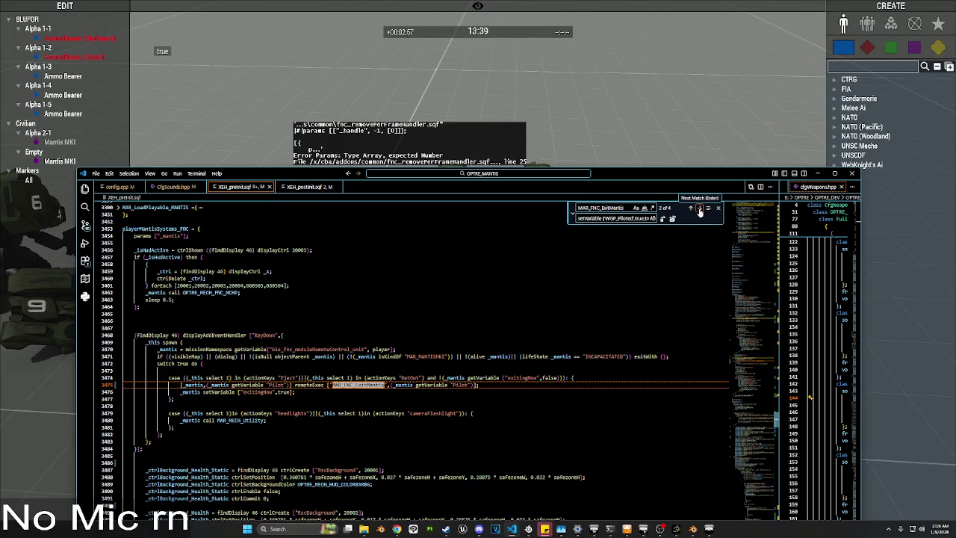
{"action": "left_click", "coordinate": [701, 209]}
{"action": "left_click", "coordinate": [701, 208]}
{"action": "left_click", "coordinate": [700, 209]}
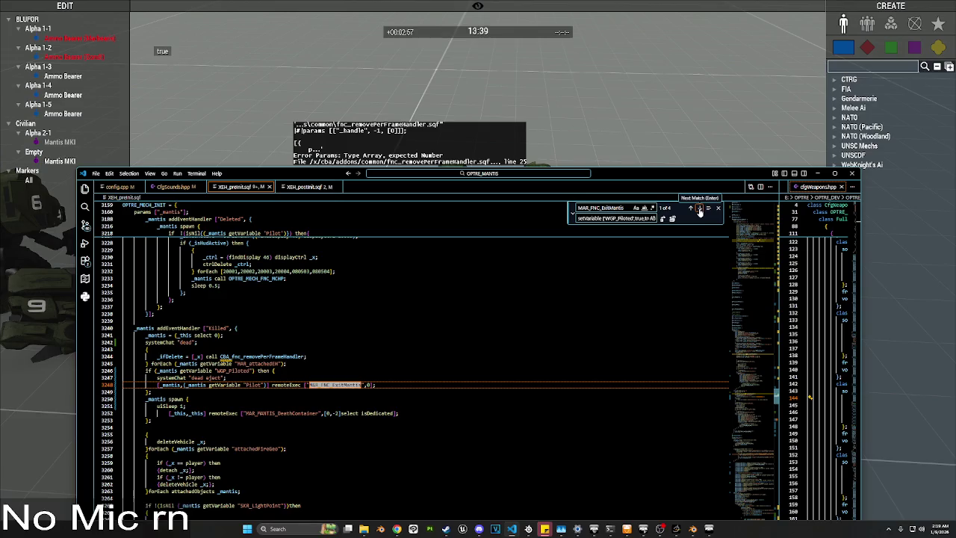
{"action": "left_click", "coordinate": [689, 209]}
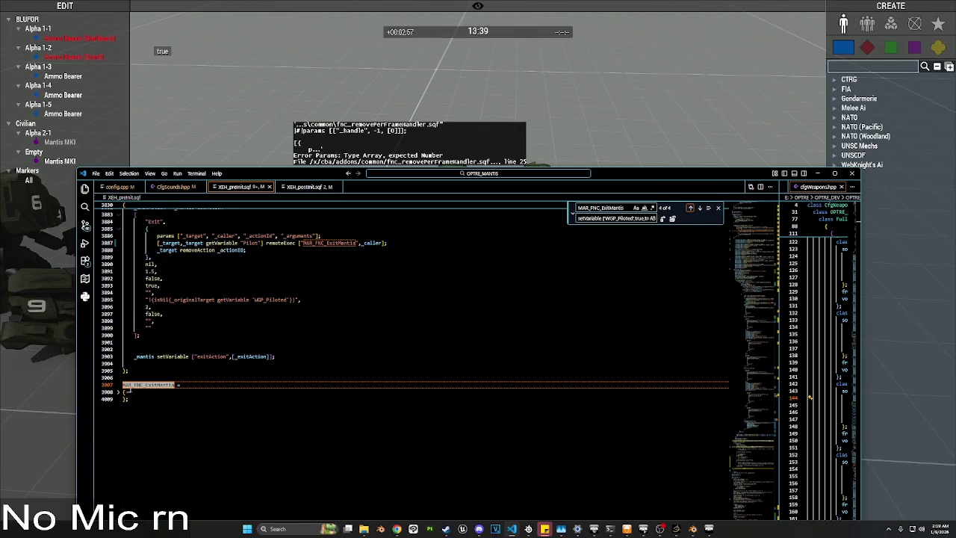
Step: Unfold the MAR_FNC_ExitMantis function body and inspect it, including the alive-check block at line 3913
{"action": "left_click", "coordinate": [118, 394]}
{"action": "scroll", "coordinate": [326, 351], "scroll_direction": "down", "scroll_amount": 5}
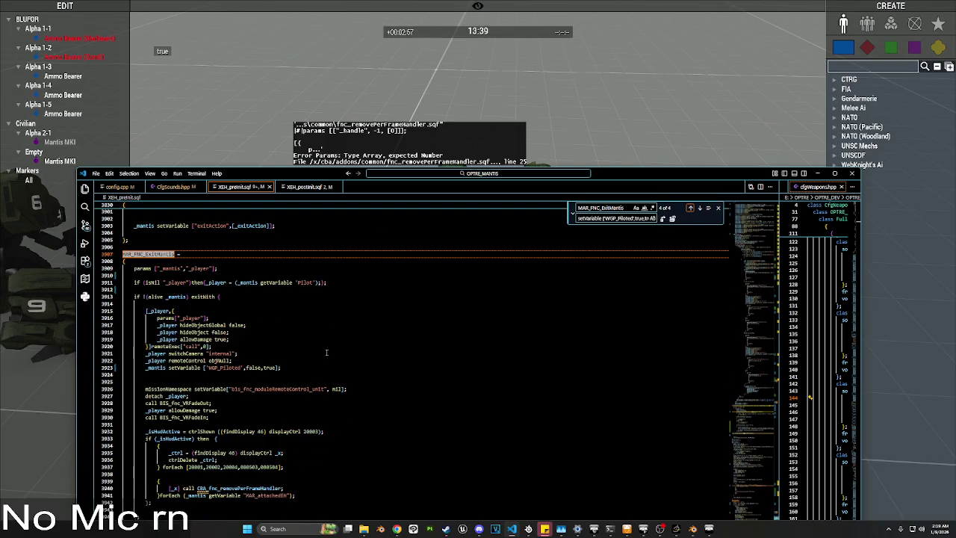
{"action": "scroll", "coordinate": [326, 352], "scroll_direction": "down", "scroll_amount": 3}
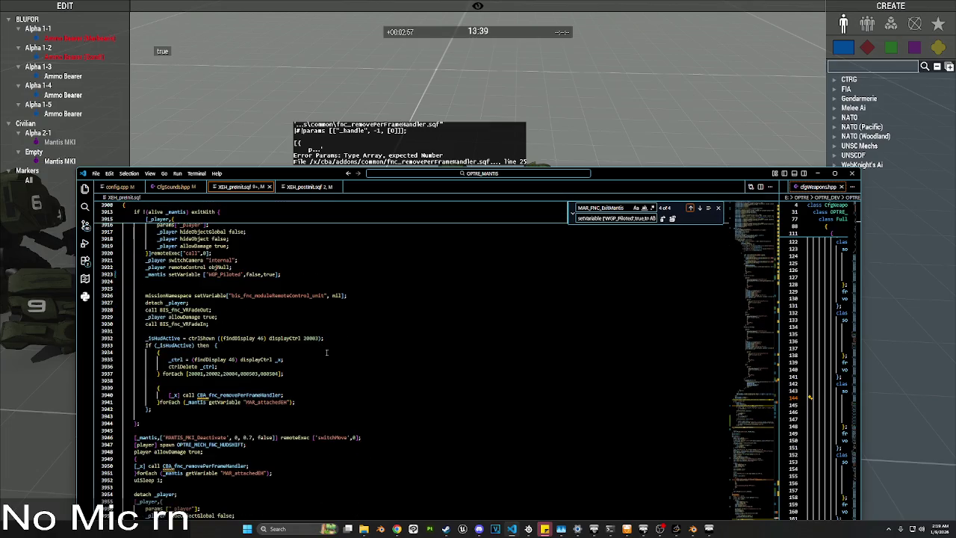
{"action": "scroll", "coordinate": [326, 351], "scroll_direction": "up", "scroll_amount": 3}
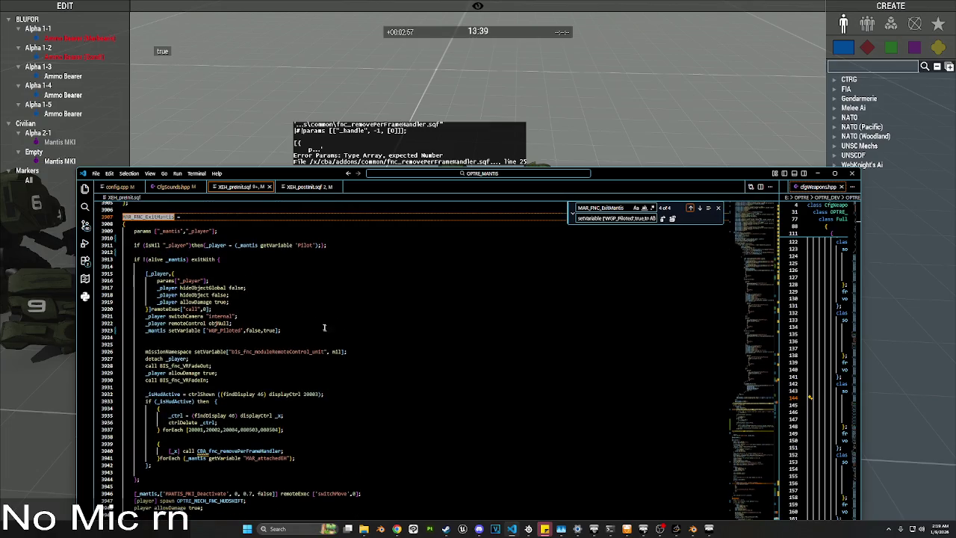
{"action": "scroll", "coordinate": [321, 324], "scroll_direction": "up", "scroll_amount": 2}
{"action": "scroll", "coordinate": [318, 321], "scroll_direction": "down", "scroll_amount": 4}
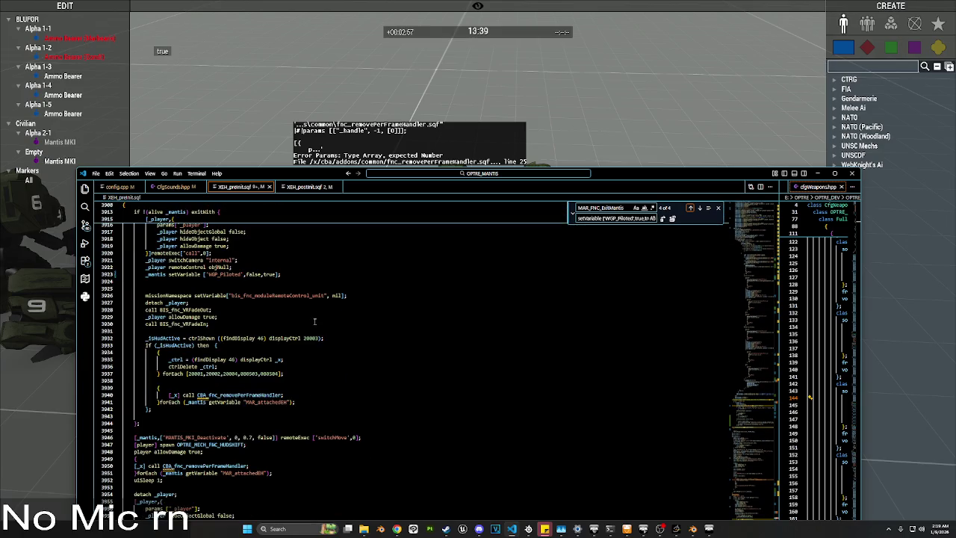
{"action": "scroll", "coordinate": [314, 321], "scroll_direction": "down", "scroll_amount": 1}
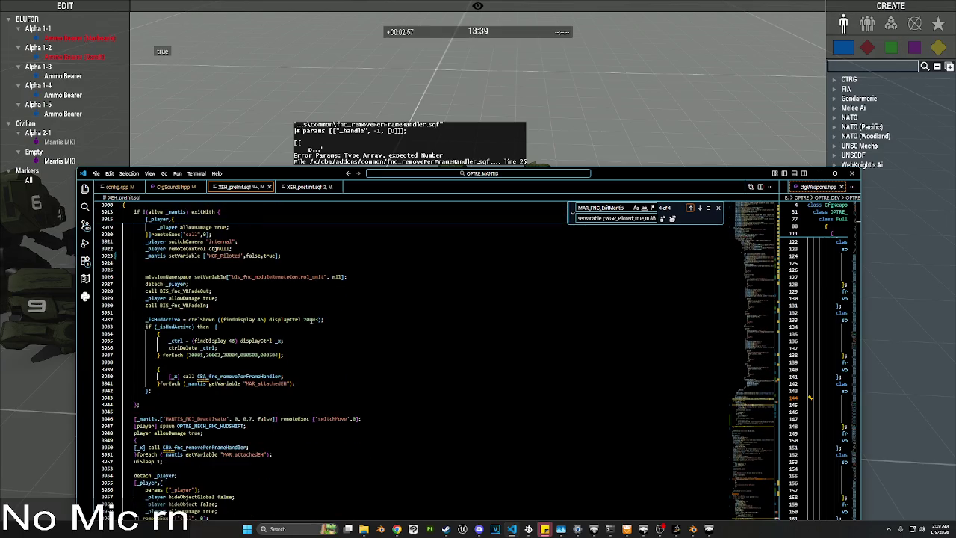
{"action": "scroll", "coordinate": [311, 321], "scroll_direction": "up", "scroll_amount": 6}
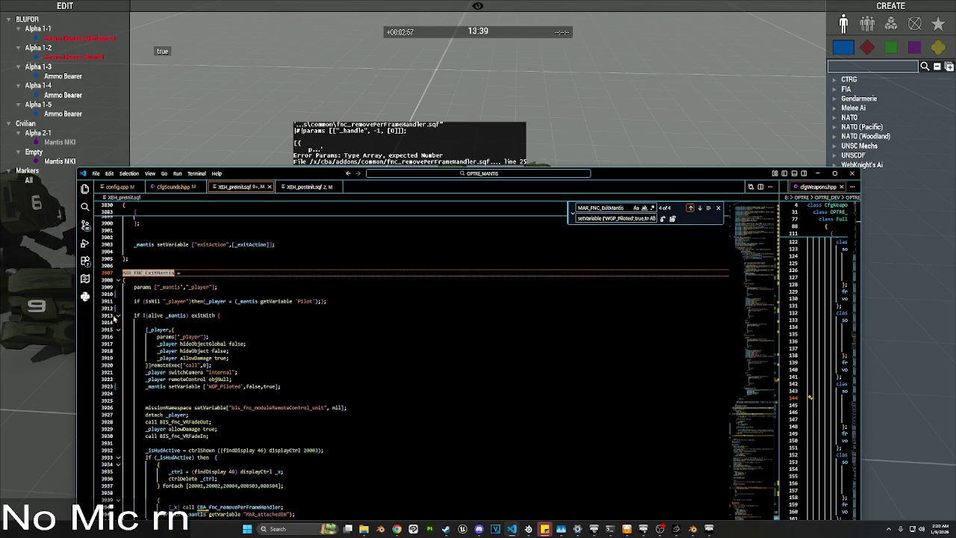
{"action": "left_click", "coordinate": [118, 315]}
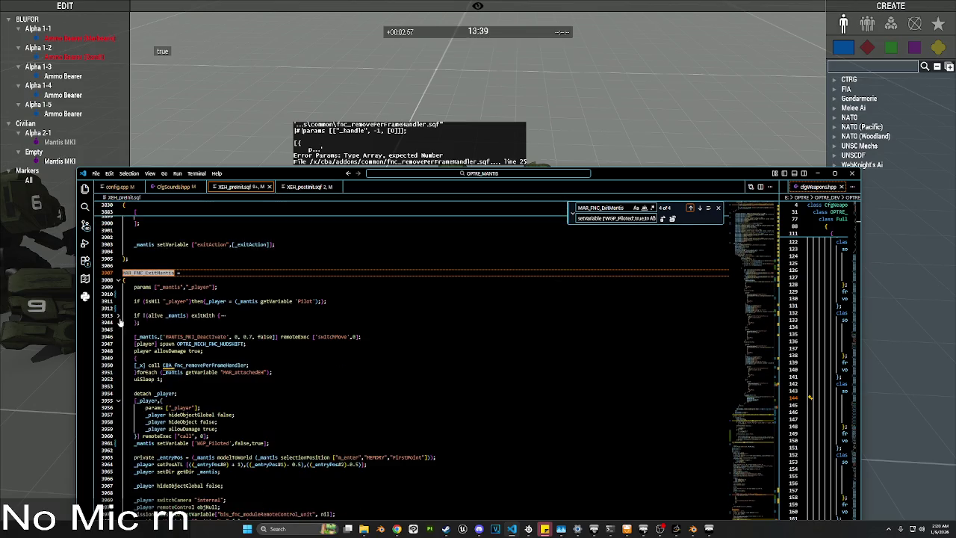
{"action": "left_click", "coordinate": [118, 317]}
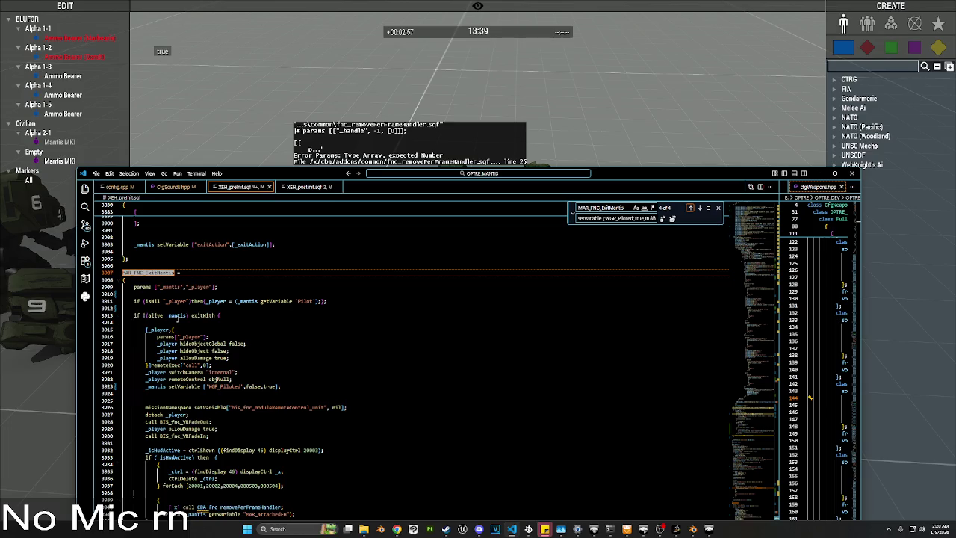
Step: Go back through the earlier matches to match 1 of 4 in the Killed handler
{"action": "left_click", "coordinate": [691, 208]}
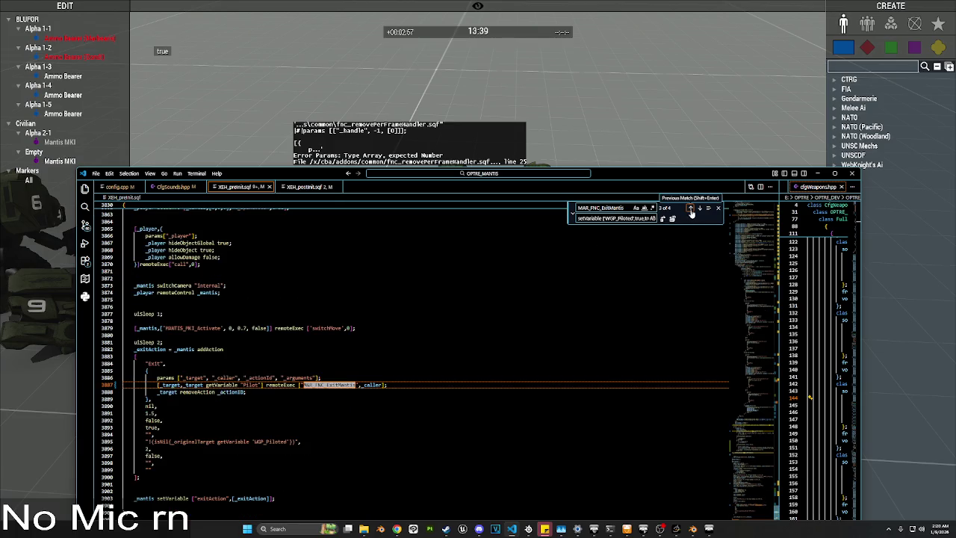
{"action": "left_click", "coordinate": [691, 208]}
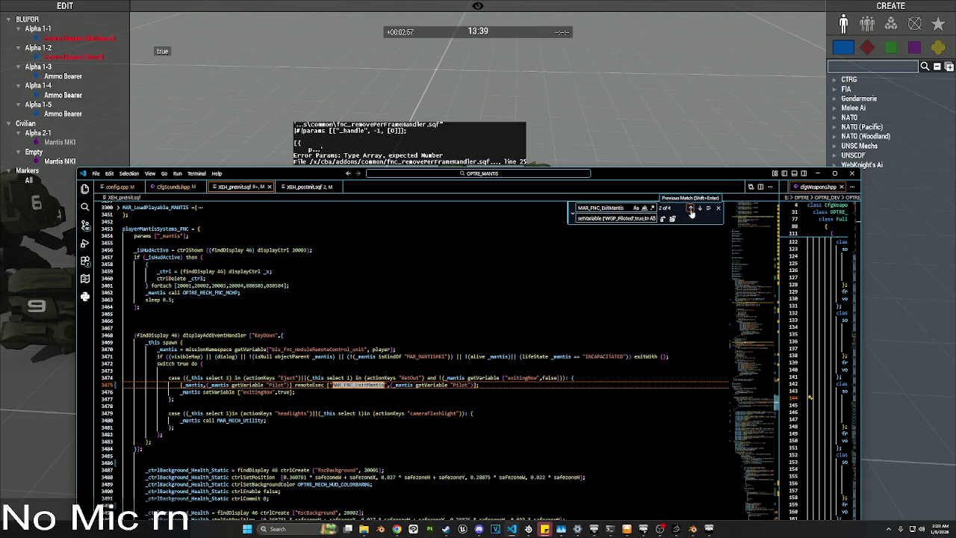
{"action": "mouse_move", "coordinate": [258, 413]}
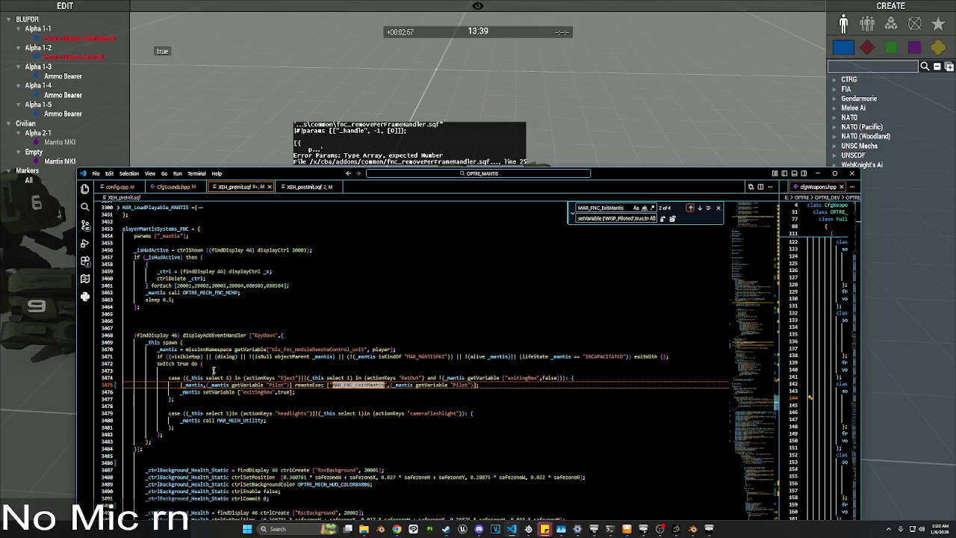
{"action": "left_click", "coordinate": [690, 207]}
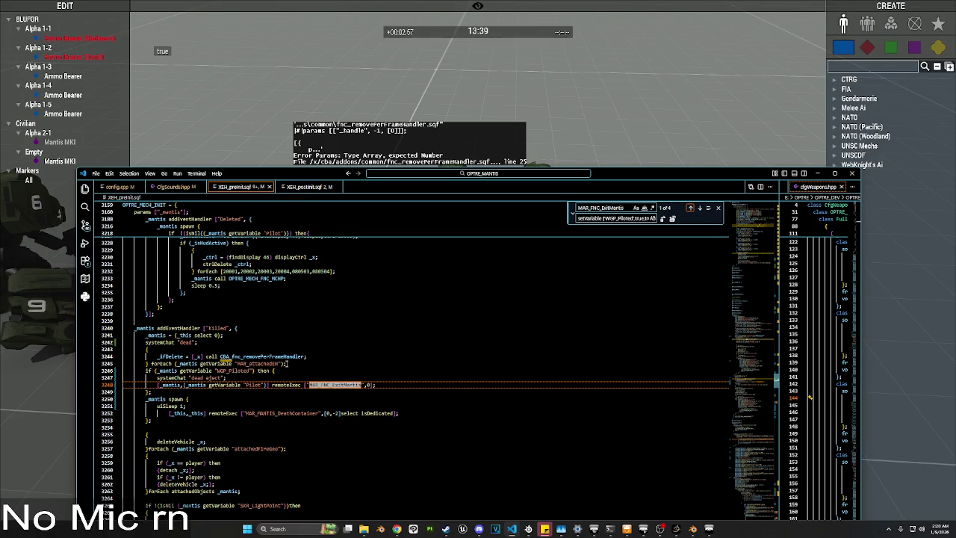
Step: Add a new line 3246 and paste MAR_FNC_ExitMantis into its brackets
{"action": "left_click", "coordinate": [286, 364]}
{"action": "key", "text": "Return"}
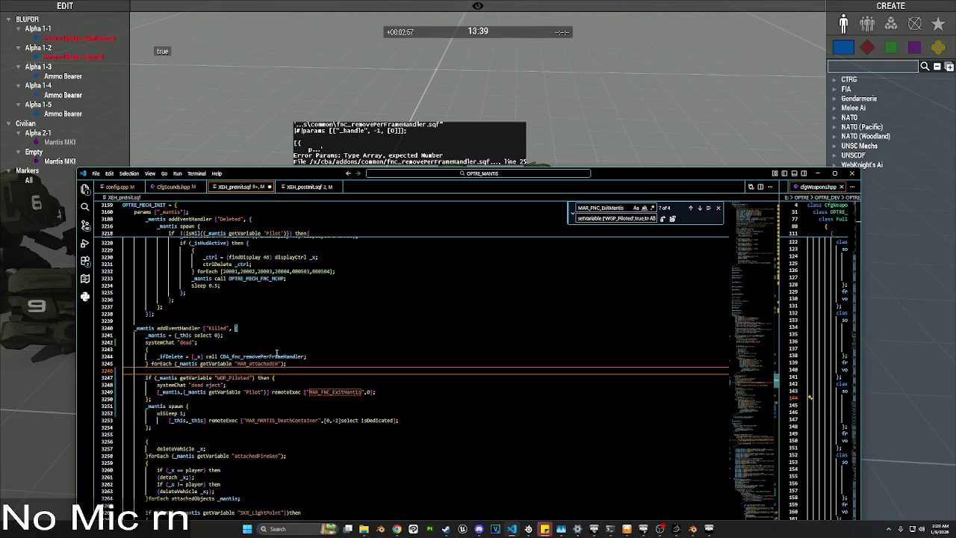
{"action": "key", "text": "ctrl+space"}
{"action": "type", "text": "["}
{"action": "type", "text": "_mantis"}
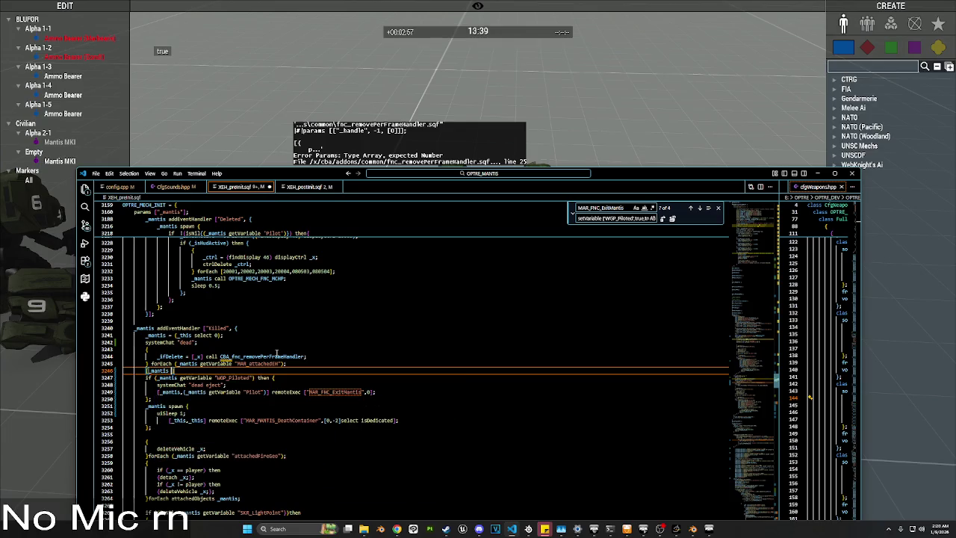
{"action": "type", "text": ", ["}
{"action": "double_click", "coordinate": [336, 391]}
{"action": "key", "text": "ctrl+c"}
{"action": "left_click", "coordinate": [176, 371]}
{"action": "key", "text": "ctrl+v"}
Step: Copy the mantis and Pilot arguments from line 3249 into the new call, using _this, and save
{"action": "type", "text": "pawn "}
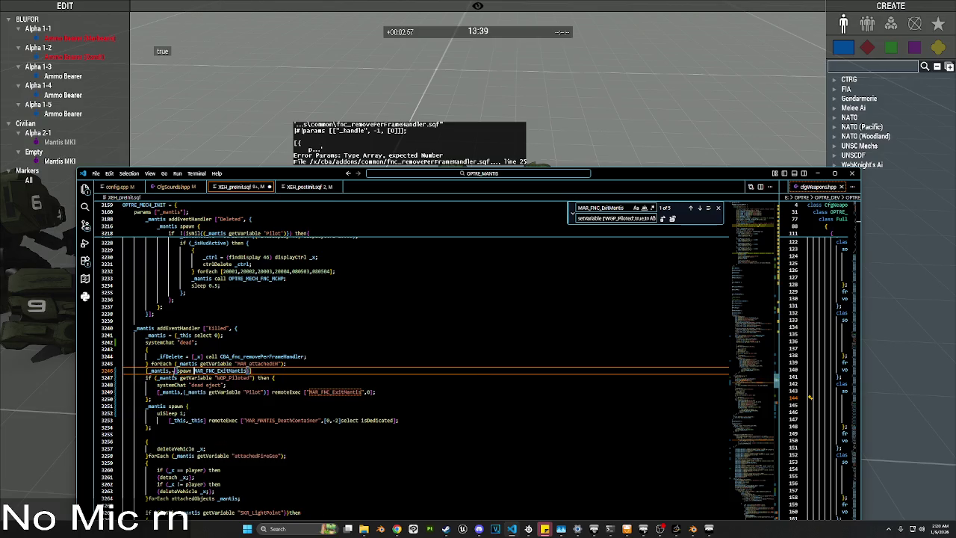
{"action": "type", "text": "["}
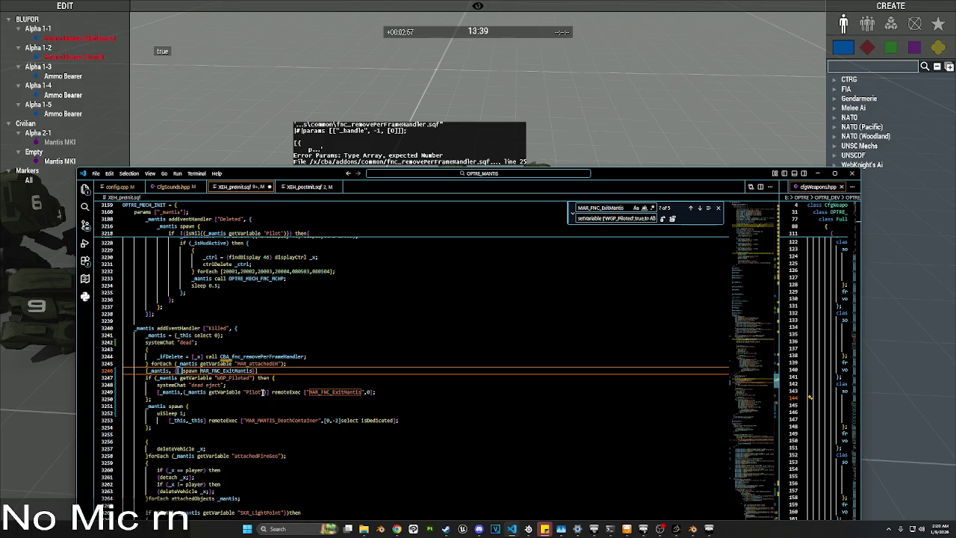
{"action": "left_click_drag", "start_coordinate": [266, 392], "coordinate": [162, 392]}
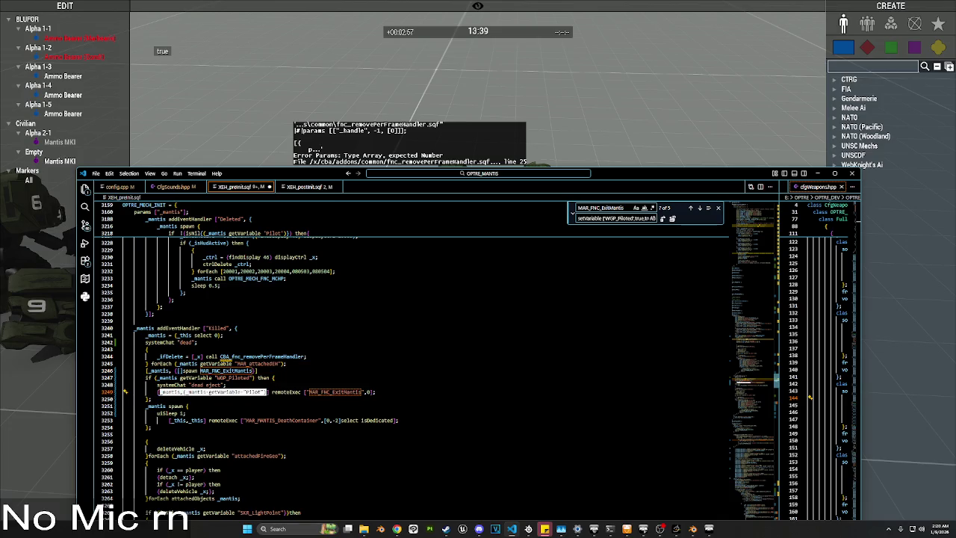
{"action": "key", "text": "ctrl+c"}
{"action": "left_click", "coordinate": [180, 371]}
{"action": "key", "text": "ctrl+v"}
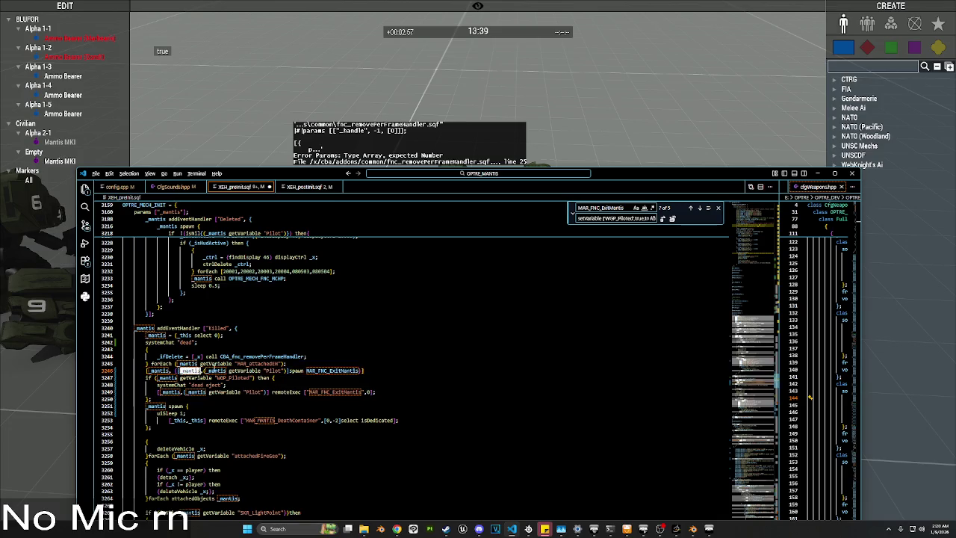
{"action": "type", "text": "_this"}
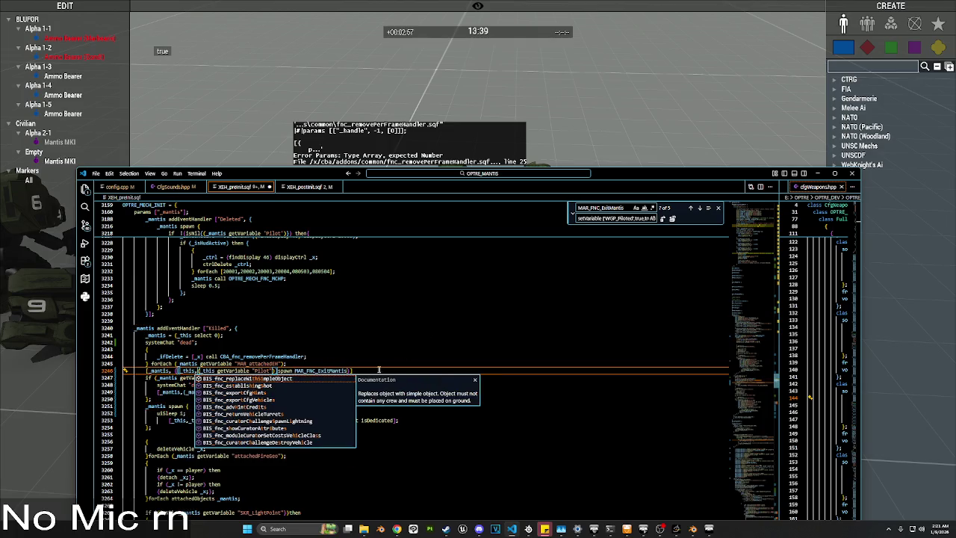
{"action": "key", "text": "ctrl+s"}
Step: Append a remoteExec to line 3246 with "spawn" instead of _spawn, targeting 0
{"action": "left_click", "coordinate": [351, 370]}
{"action": "double_click", "coordinate": [291, 391]}
{"action": "left_click", "coordinate": [348, 371]}
{"action": "key", "text": "ctrl+v"}
{"action": "type", "text": "["}
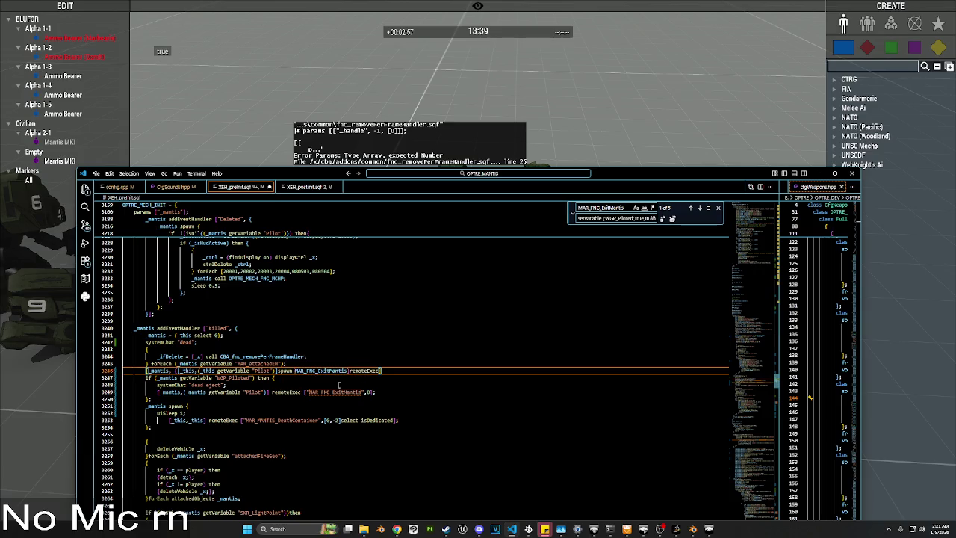
{"action": "type", "text": "_spawn"}
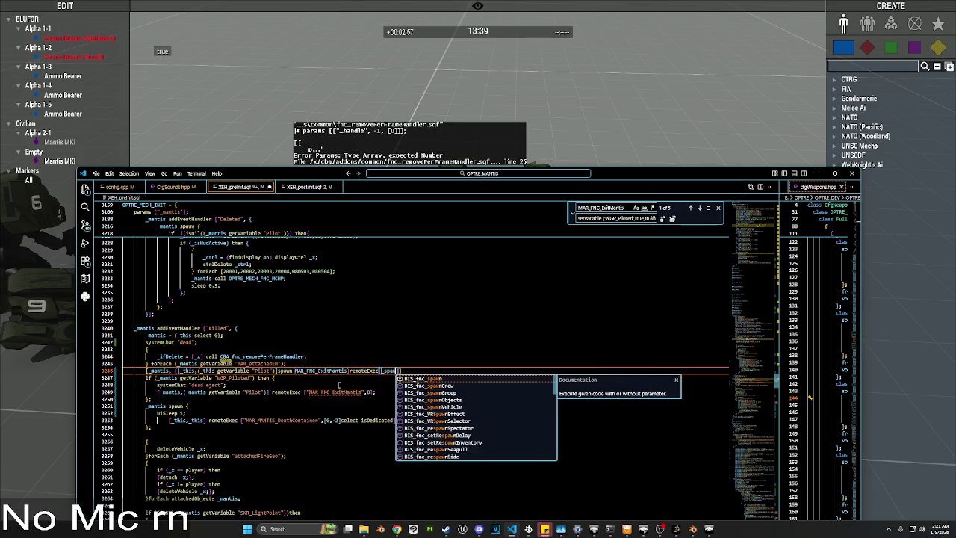
{"action": "key", "text": "Escape"}
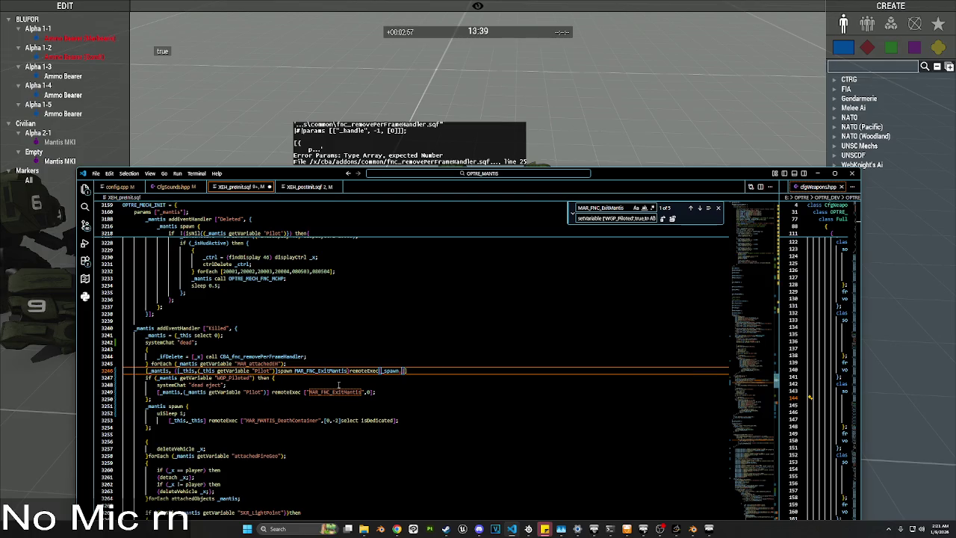
{"action": "key", "text": "BackSpace"}
{"action": "key", "text": "BackSpace"}
{"action": "key", "text": "BackSpace"}
{"action": "type", "text": "\"spawn\","}
{"action": "key", "text": "ctrl+space"}
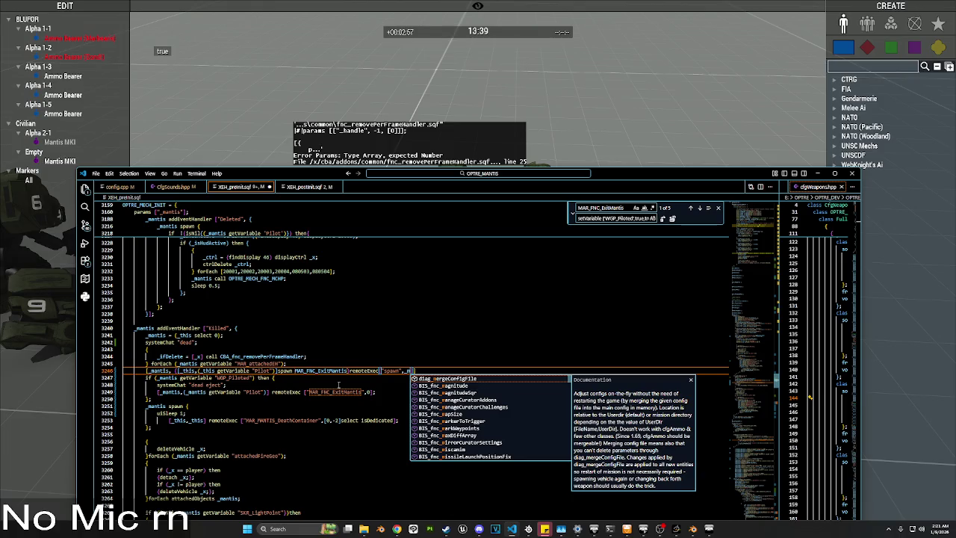
{"action": "key", "text": "Escape"}
{"action": "type", "text": "0"}
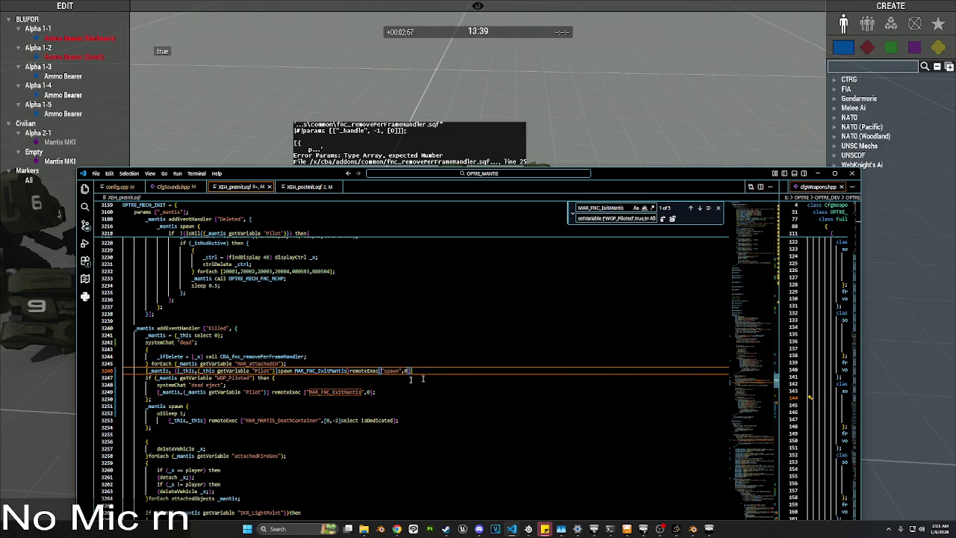
Step: Delete the remoteExec call on line 3249 and drop the 0 target on line 3246
{"action": "left_click", "coordinate": [374, 392]}
{"action": "key", "text": "shift+Home"}
{"action": "key", "text": "BackSpace"}
{"action": "left_click", "coordinate": [406, 372]}
{"action": "key", "text": "BackSpace"}
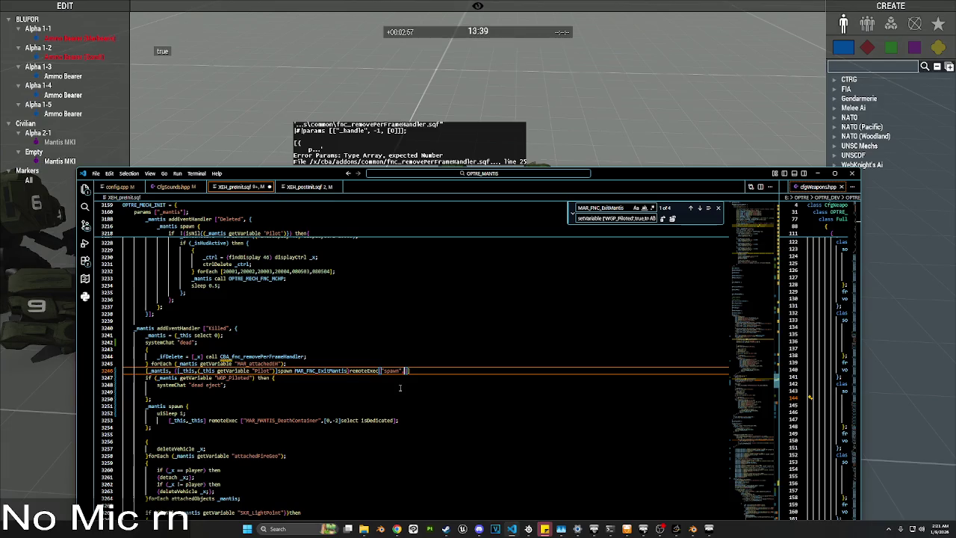
Step: Make (_mantis getVariable "Pilot") the remoteExec target on line 3246 and save
{"action": "type", "text": ","}
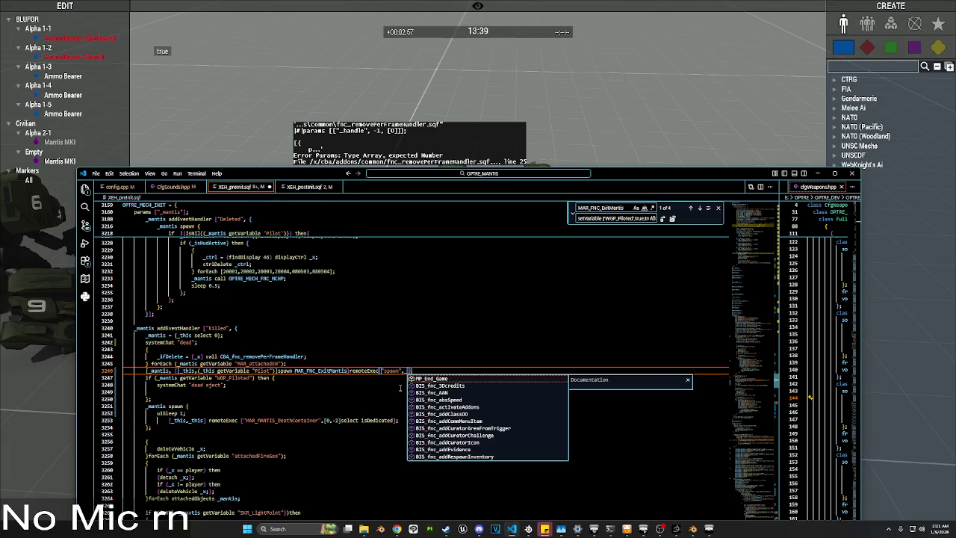
{"action": "key", "text": "BackSpace"}
{"action": "left_click_drag", "start_coordinate": [274, 370], "coordinate": [200, 372]}
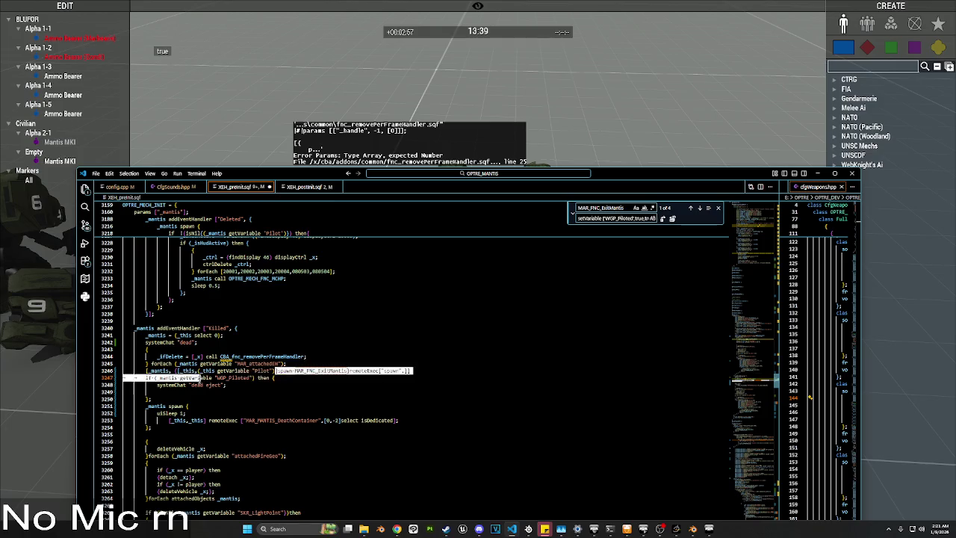
{"action": "type", "text": "("}
{"action": "left_click", "coordinate": [404, 370]}
{"action": "type", "text": "("}
{"action": "key", "text": "ctrl+v"}
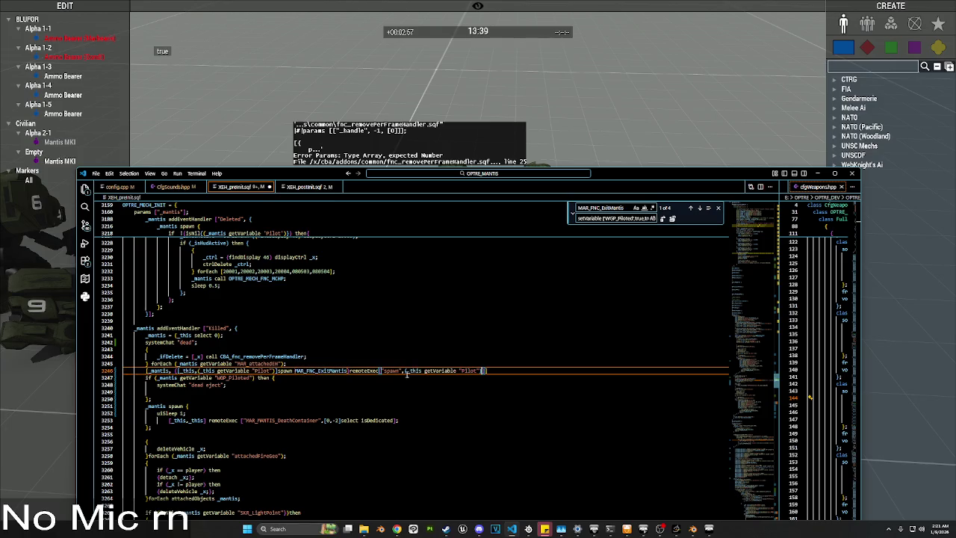
{"action": "double_click", "coordinate": [413, 371]}
{"action": "type", "text": "_mantis"}
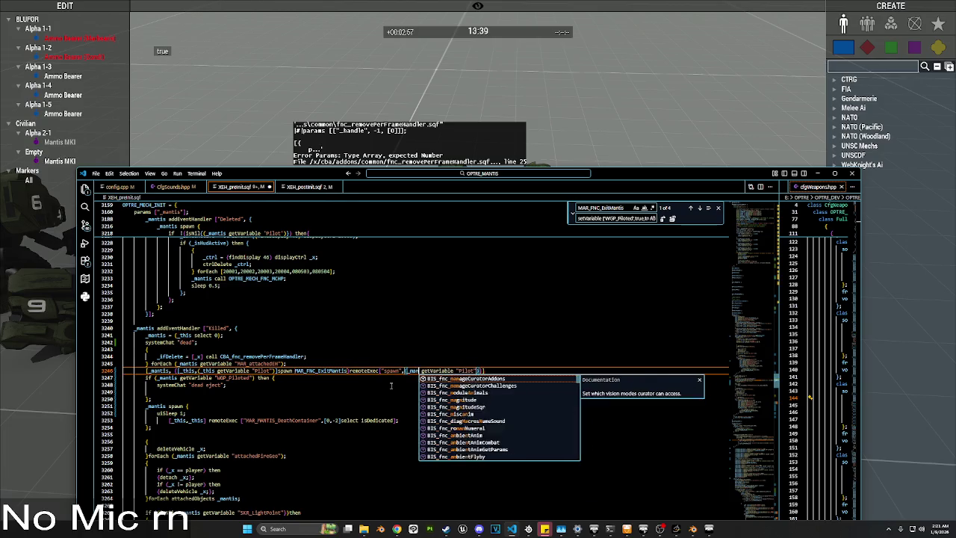
{"action": "key", "text": "ctrl+s"}
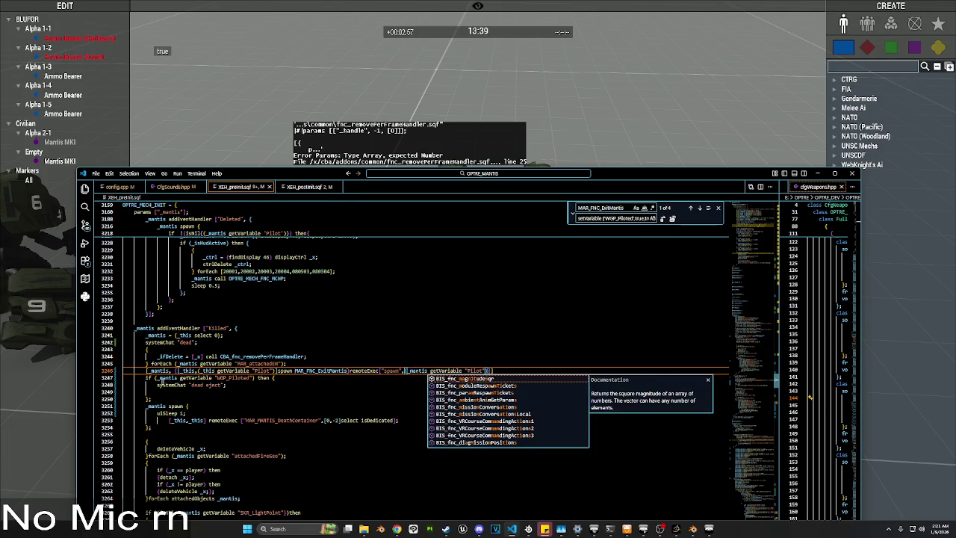
{"action": "left_click", "coordinate": [177, 371]}
Step: Move the if WGP_Piloted check inline, in front of the ExitMantis call on line 3246
{"action": "left_click", "coordinate": [365, 340]}
{"action": "left_click", "coordinate": [228, 399]}
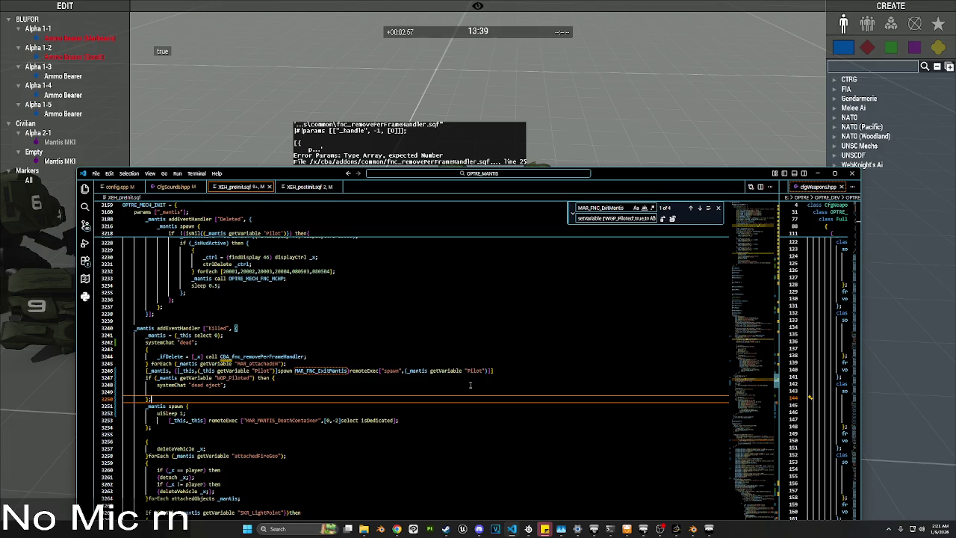
{"action": "left_click", "coordinate": [507, 371]}
{"action": "type", "text": ";"}
{"action": "left_click", "coordinate": [249, 393]}
{"action": "mouse_move", "coordinate": [149, 399]}
{"action": "left_mouse_down"}
{"action": "mouse_move", "coordinate": [157, 385]}
{"action": "mouse_move", "coordinate": [145, 378]}
{"action": "left_mouse_up"}
{"action": "left_click", "coordinate": [200, 389]}
{"action": "left_click_drag", "start_coordinate": [287, 378], "coordinate": [145, 378]}
{"action": "key", "text": "BackSpace"}
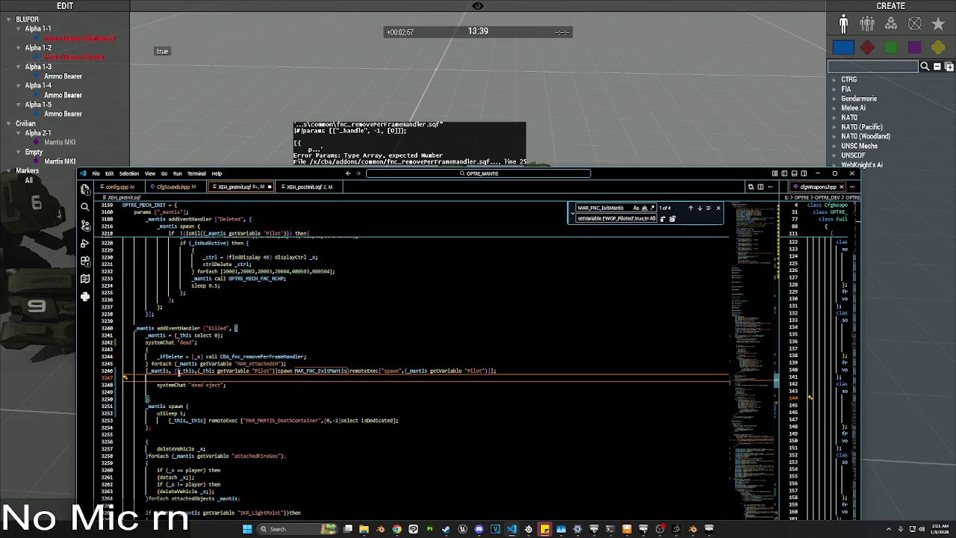
{"action": "left_click", "coordinate": [178, 371]}
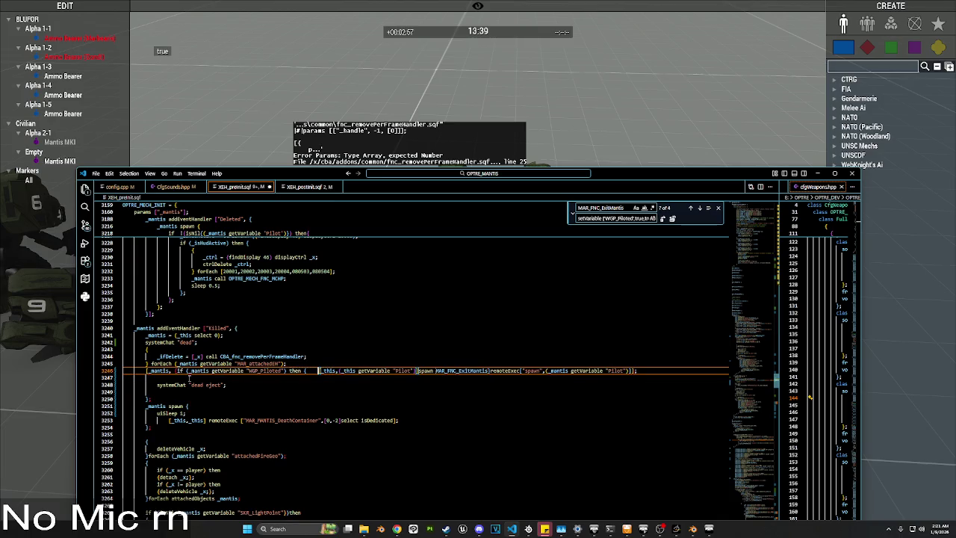
{"action": "key", "text": "ctrl+v"}
Step: Tidy line 3246's semicolons and spacing, delete the dead-eject systemChat line, and save
{"action": "left_click", "coordinate": [164, 399]}
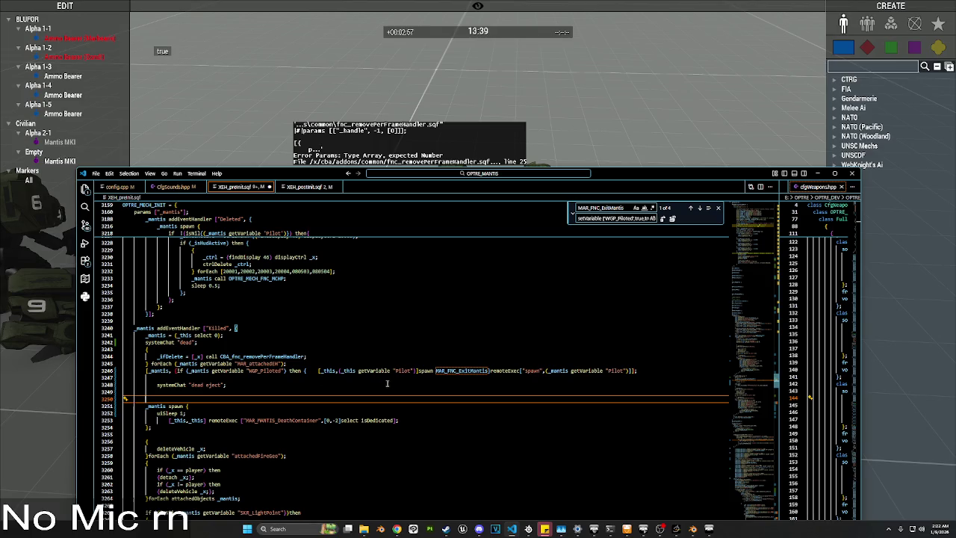
{"action": "left_click", "coordinate": [490, 371]}
{"action": "type", "text": ";"}
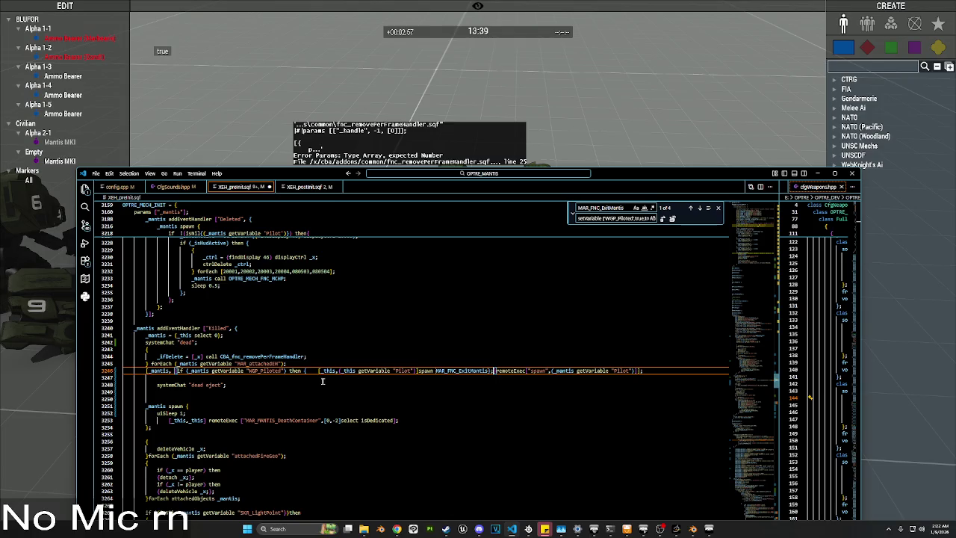
{"action": "left_click", "coordinate": [320, 371]}
{"action": "key", "text": "BackSpace"}
{"action": "key", "text": "BackSpace"}
{"action": "key", "text": "BackSpace"}
{"action": "left_click", "coordinate": [224, 386]}
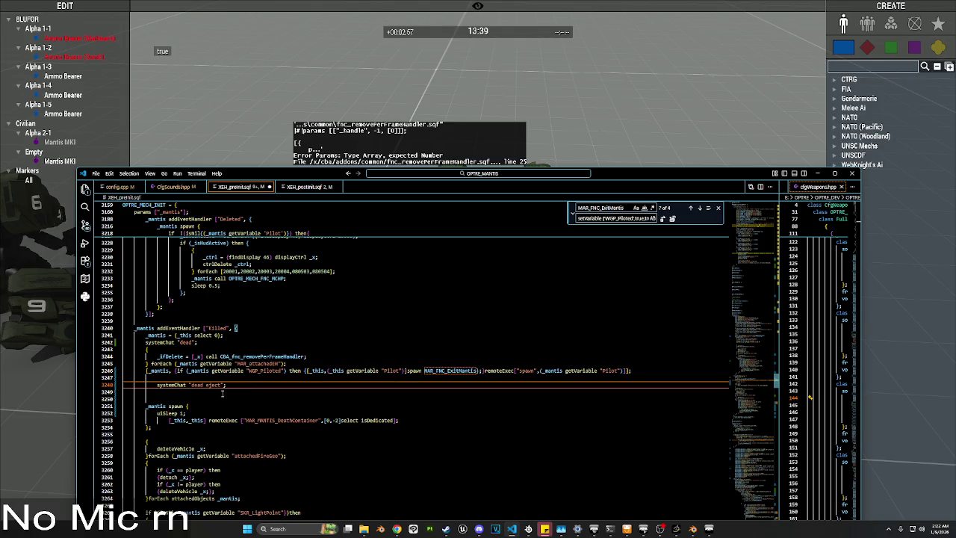
{"action": "triple_click", "coordinate": [137, 385]}
{"action": "key", "text": "BackSpace"}
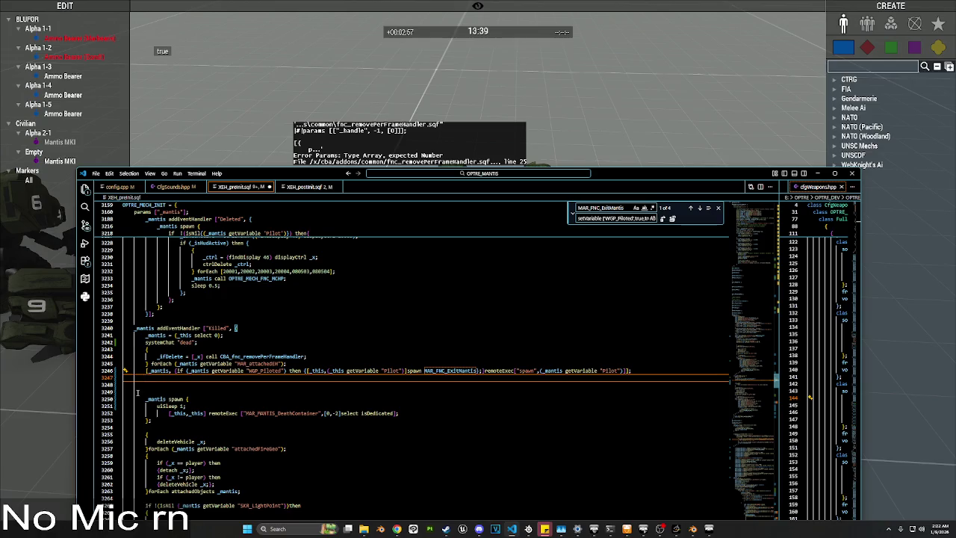
{"action": "key", "text": "BackSpace"}
{"action": "key", "text": "BackSpace"}
{"action": "key", "text": "ctrl+s"}
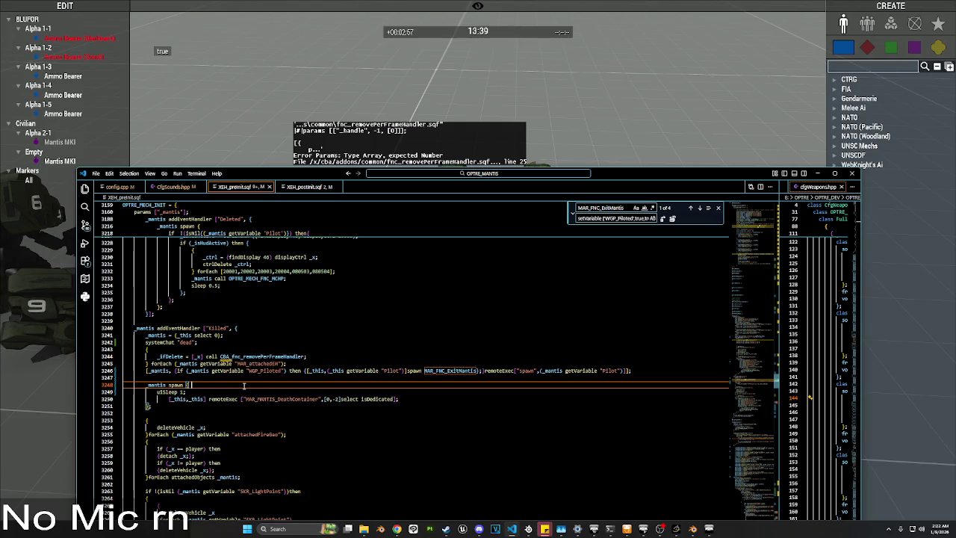
Step: Check WGP_Piloted on _this instead of _mantis, fold OPTRE_MECH_INIT, and close Arma's Edit Mantis dialog
{"action": "left_click", "coordinate": [200, 370]}
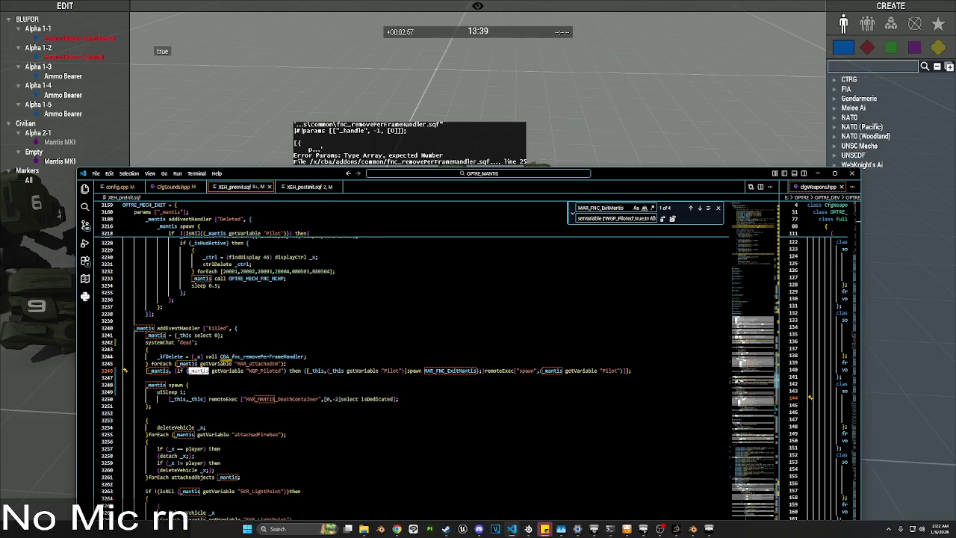
{"action": "type", "text": "_this"}
{"action": "scroll", "coordinate": [174, 286], "scroll_direction": "up", "scroll_amount": 3}
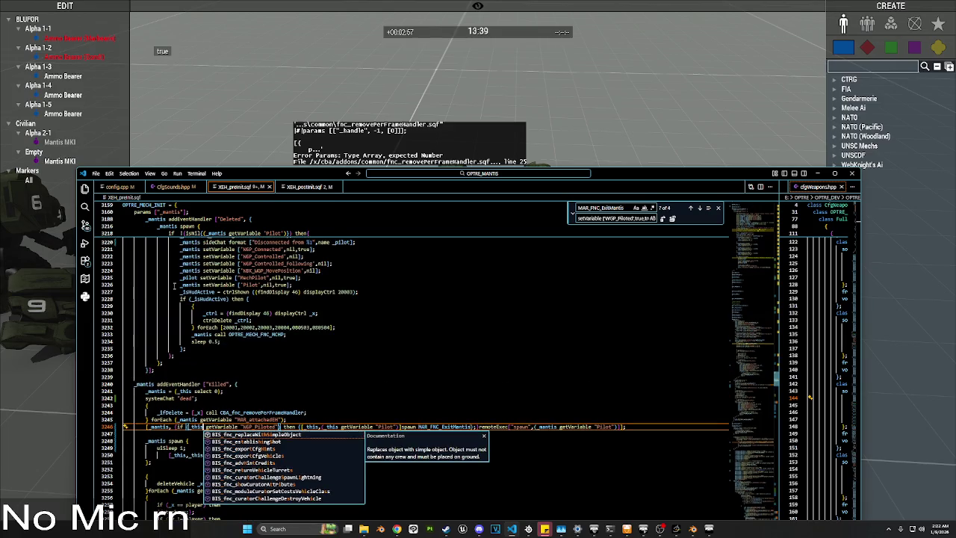
{"action": "key", "text": "Escape"}
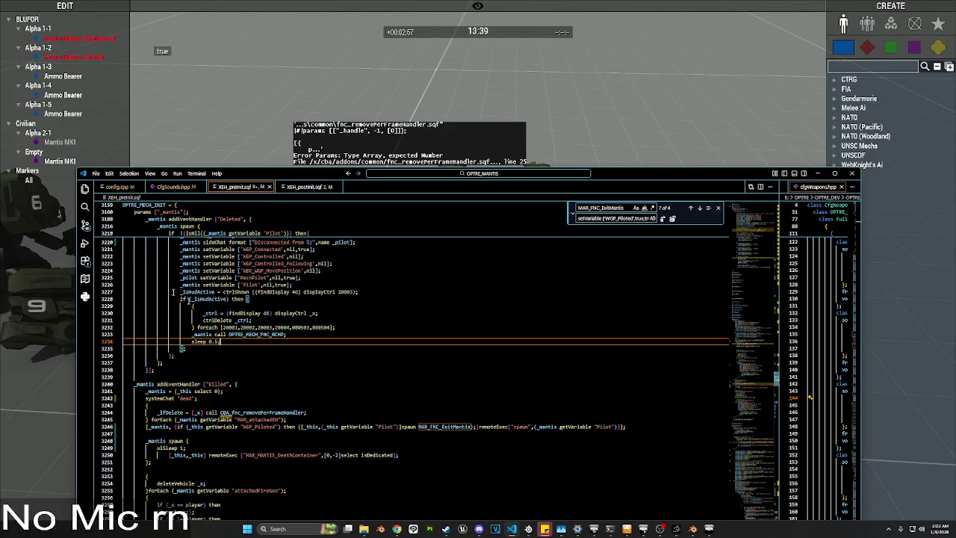
{"action": "left_click", "coordinate": [117, 204]}
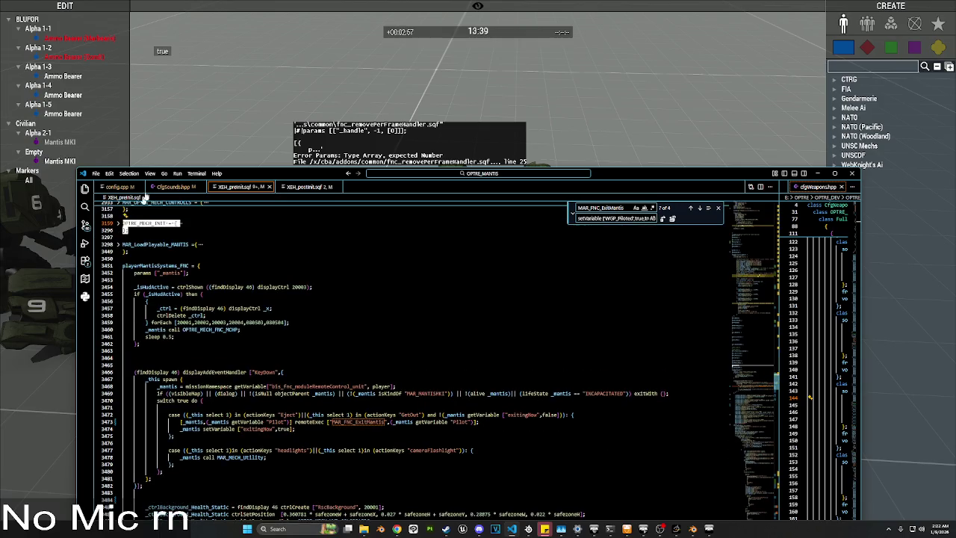
{"action": "key", "text": "alt+Tab"}
{"action": "key", "text": "Return"}
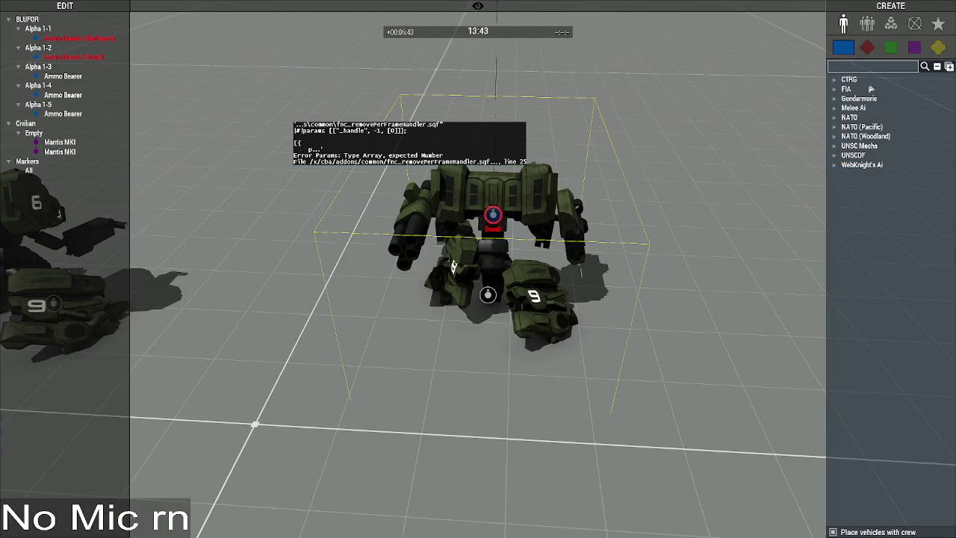
Step: Place an Execute Code module set to Global to push the updated mech init code to all machines
{"action": "left_click", "coordinate": [890, 23]}
{"action": "left_click", "coordinate": [866, 66]}
{"action": "type", "text": "exec"}
{"action": "left_click", "coordinate": [870, 88]}
{"action": "left_click", "coordinate": [721, 224]}
{"action": "scroll", "coordinate": [598, 277], "scroll_direction": "down", "scroll_amount": 10}
{"action": "left_click", "coordinate": [516, 353]}
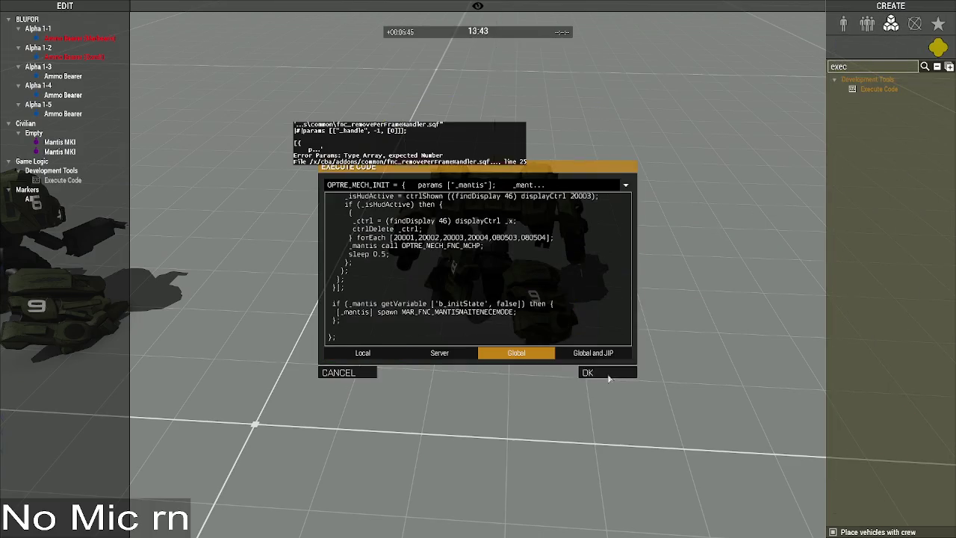
{"action": "left_click", "coordinate": [608, 373]}
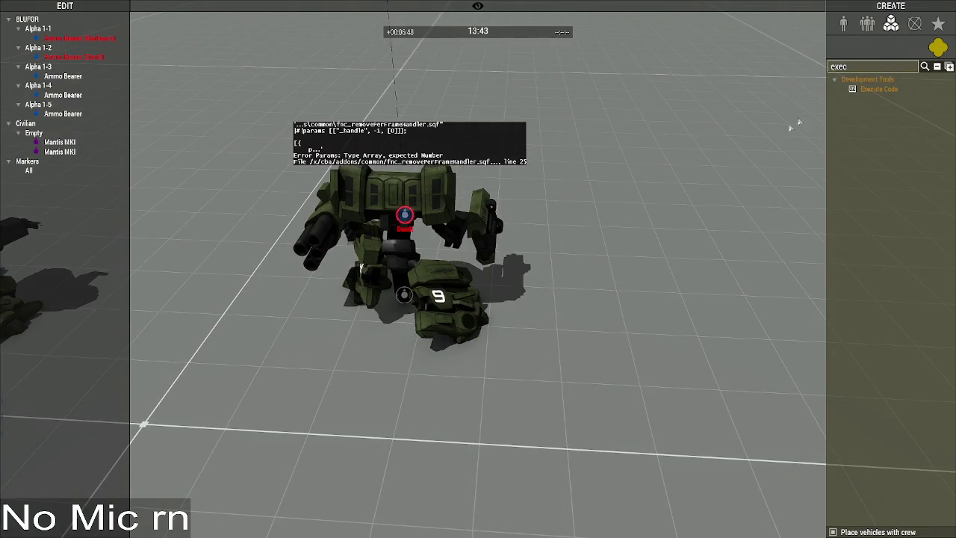
Step: Run the saved '_mantis = _this' eject test script from the Mantis MKI's Execute box
{"action": "double_click", "coordinate": [404, 294]}
{"action": "left_click", "coordinate": [515, 271]}
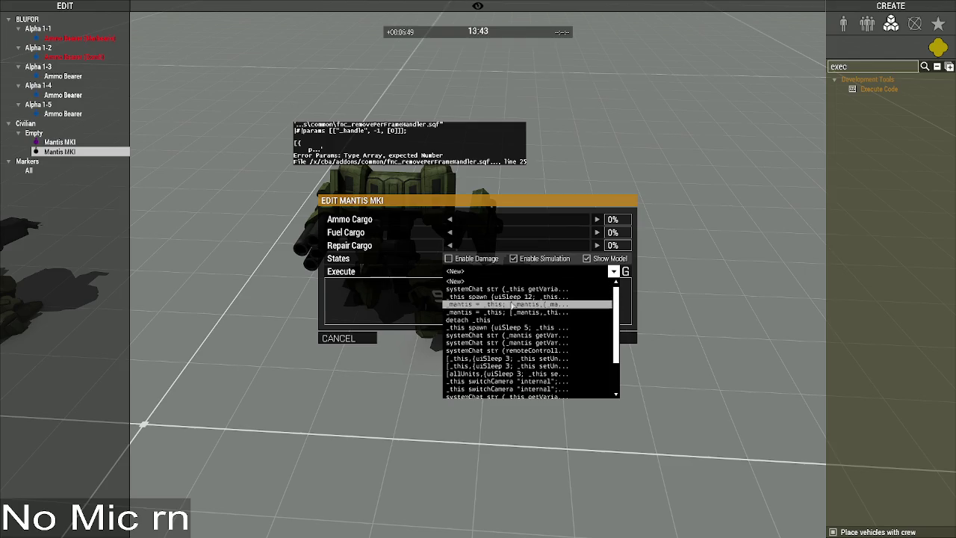
{"action": "left_click", "coordinate": [514, 305]}
{"action": "left_click", "coordinate": [587, 338]}
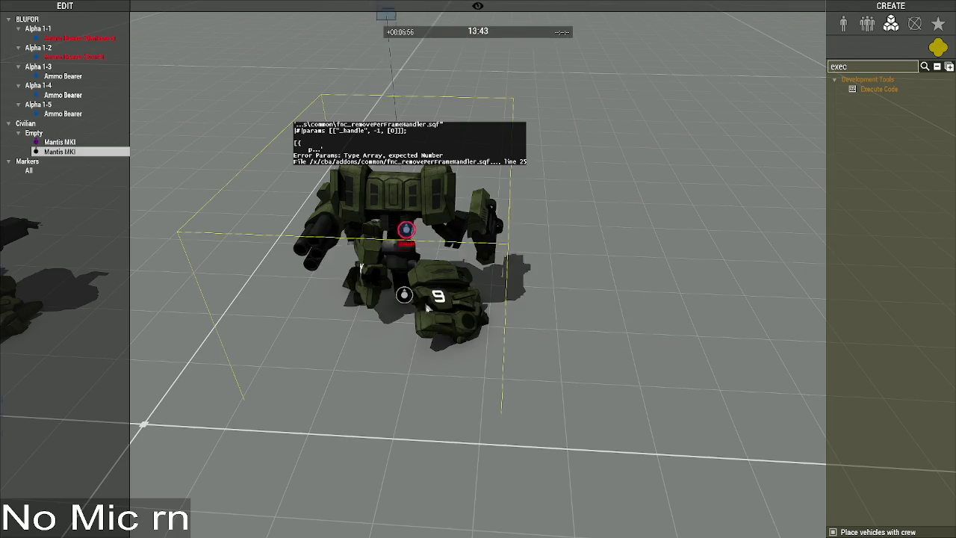
Step: Place a new Mantis MKI beside the pilot from the units list
{"action": "double_click", "coordinate": [856, 67]}
{"action": "key", "text": "BackSpace"}
{"action": "left_click", "coordinate": [844, 29]}
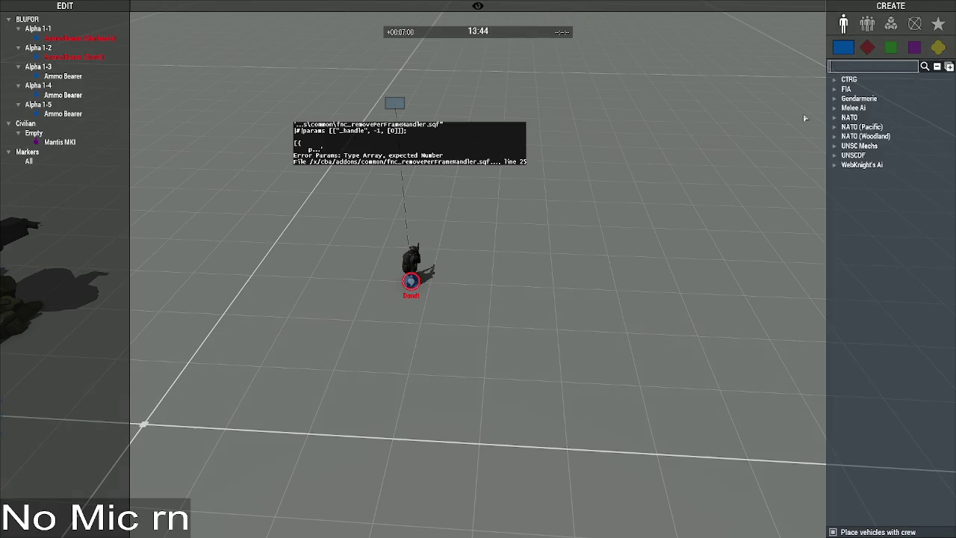
{"action": "type", "text": "mantis"}
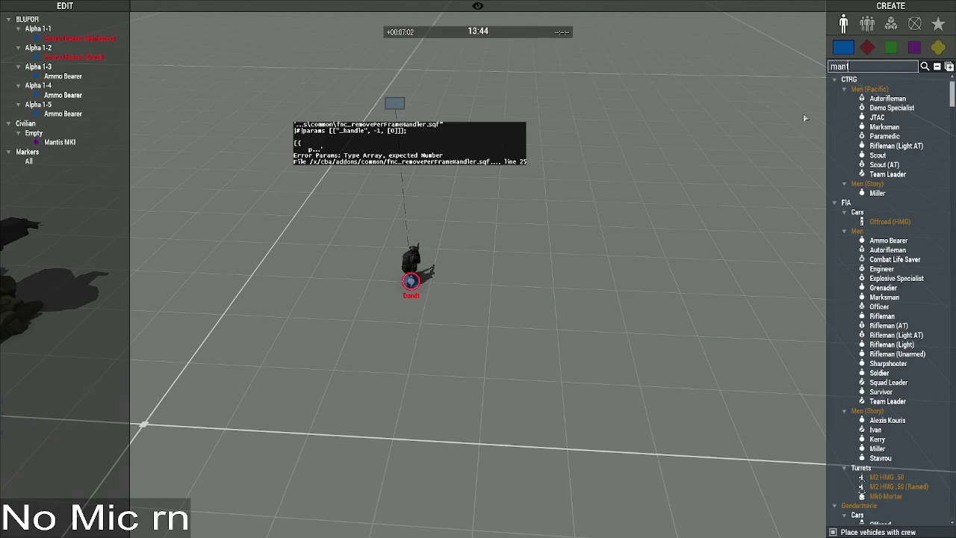
{"action": "left_click", "coordinate": [884, 97]}
{"action": "left_click", "coordinate": [446, 189]}
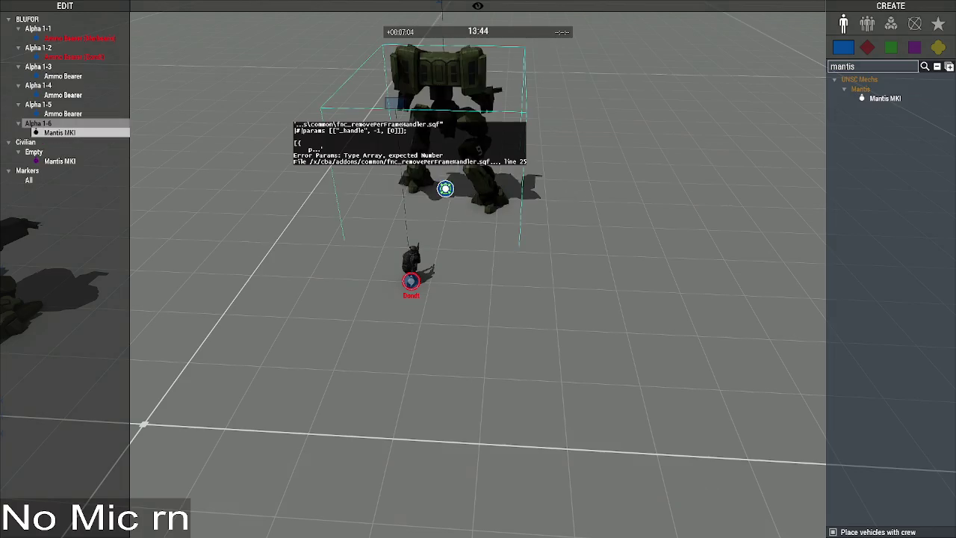
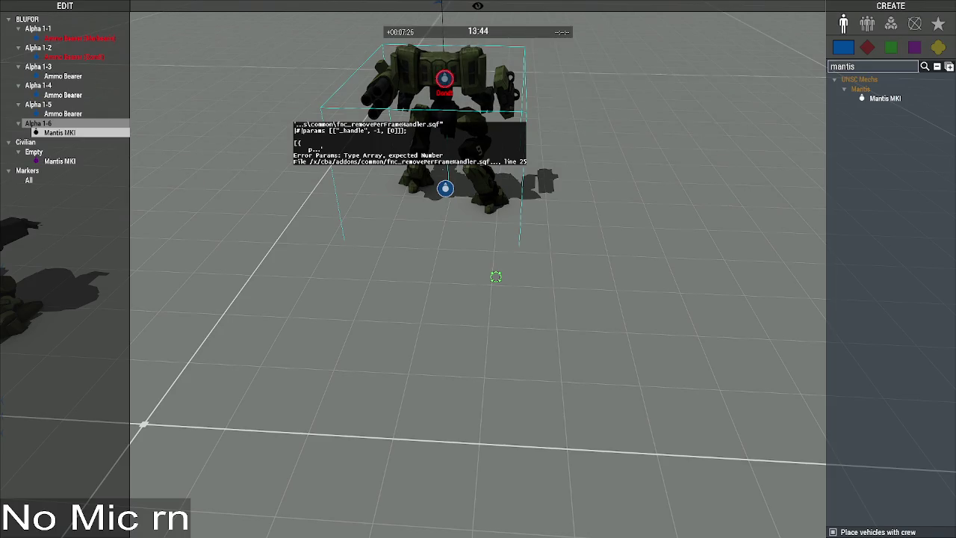
Step: Review the Mantis MKI crew unit's and vehicle's attributes, then return to VS Code
{"action": "double_click", "coordinate": [446, 187]}
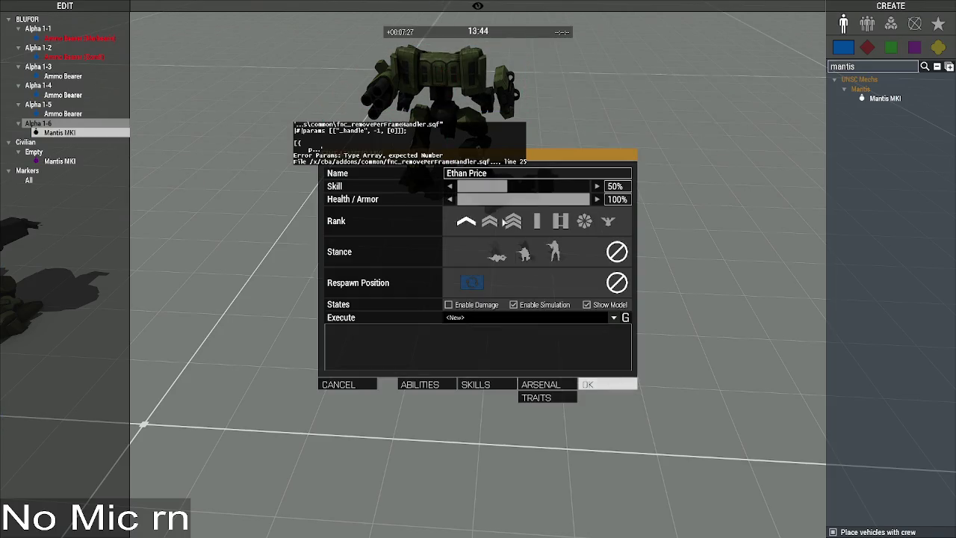
{"action": "left_click", "coordinate": [607, 385]}
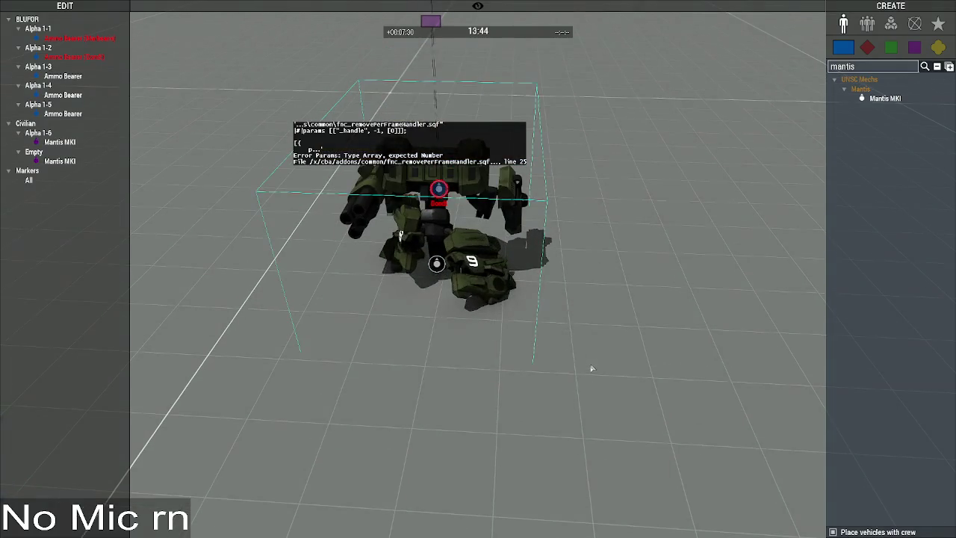
{"action": "double_click", "coordinate": [439, 265]}
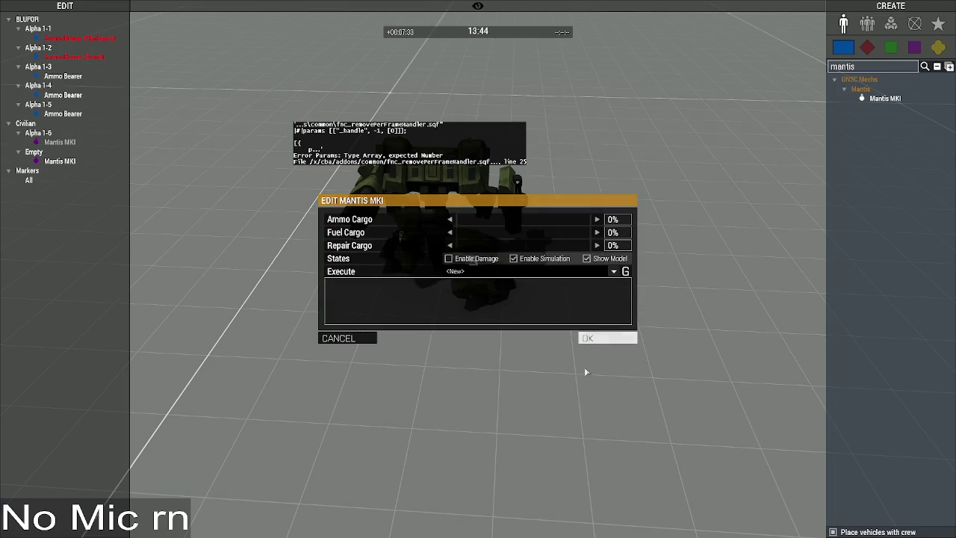
{"action": "left_click", "coordinate": [590, 339]}
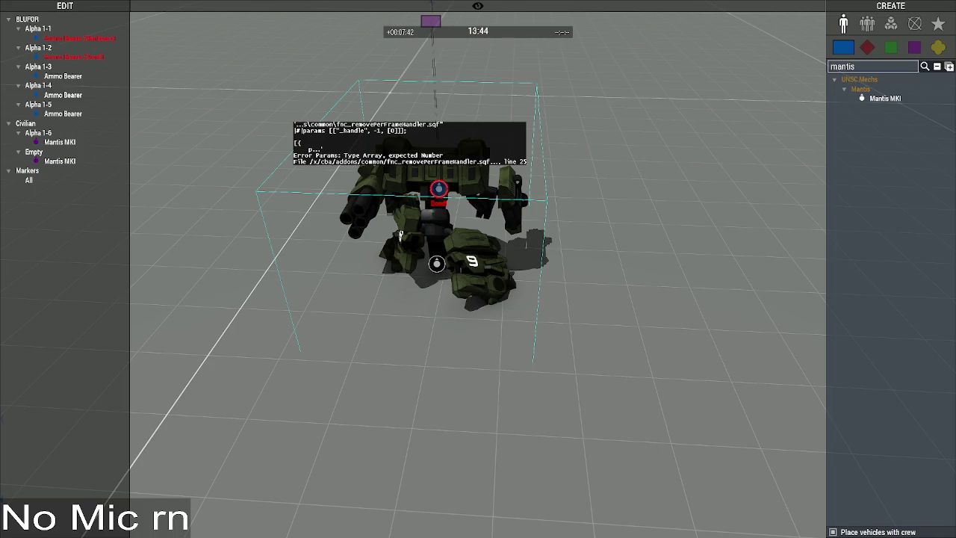
{"action": "key", "text": "alt+Tab"}
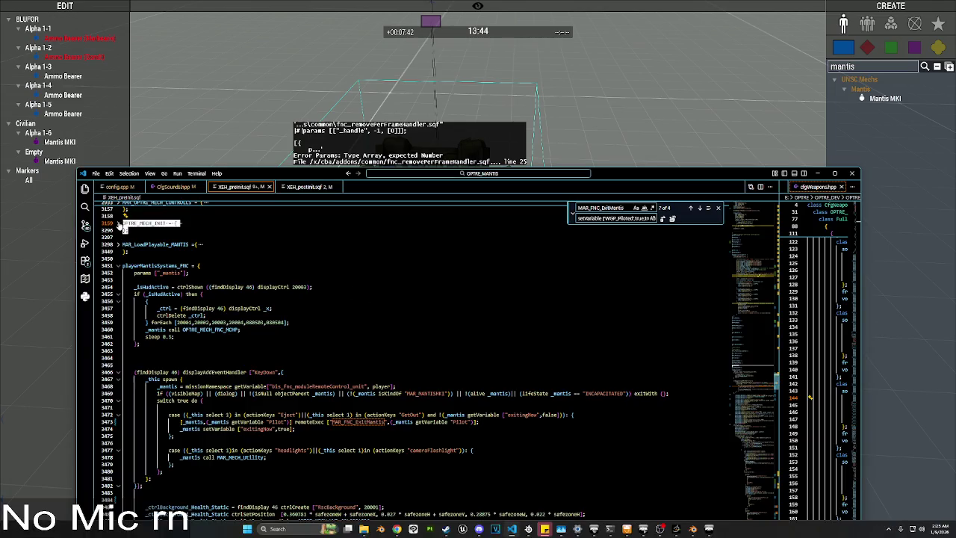
Step: Search XEH_preInit.sqf for '_this call CBA_fnc_' to reach the removePerFrameHandler call on line 3762
{"action": "left_click", "coordinate": [444, 272]}
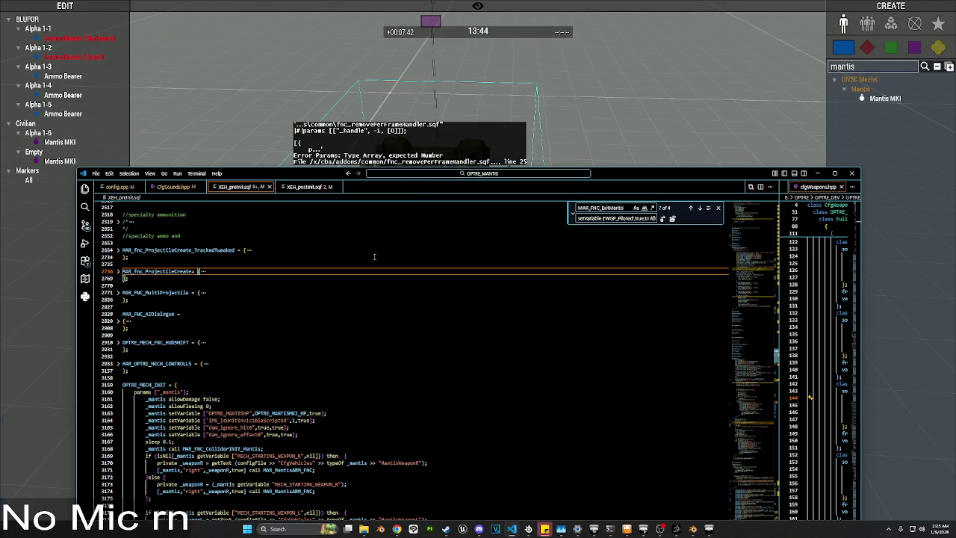
{"action": "scroll", "coordinate": [361, 277], "scroll_direction": "down", "scroll_amount": 6}
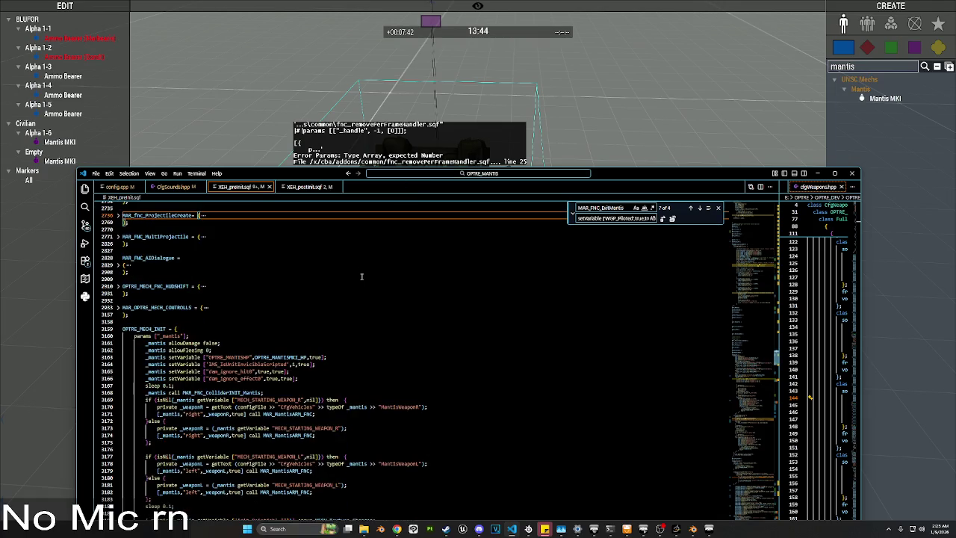
{"action": "scroll", "coordinate": [358, 278], "scroll_direction": "down", "scroll_amount": 5}
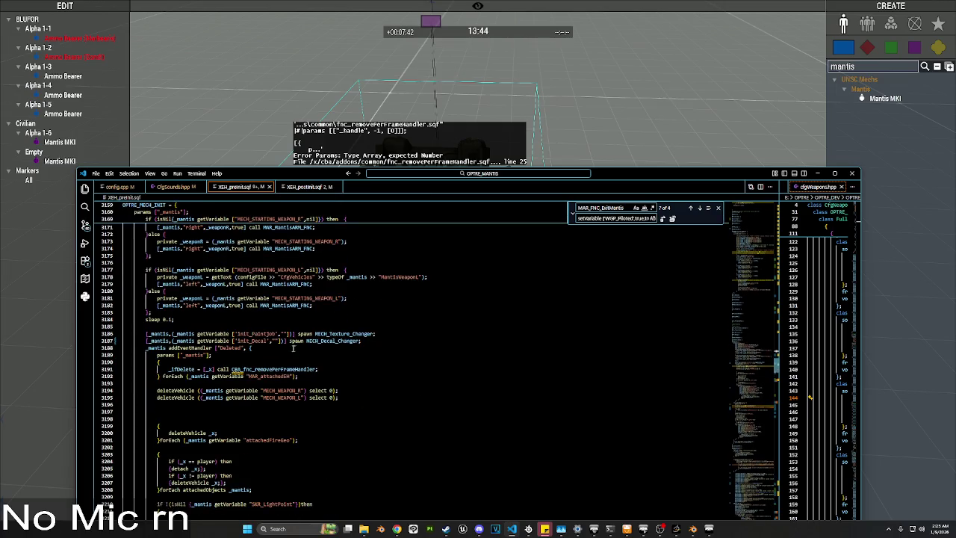
{"action": "double_click", "coordinate": [614, 207]}
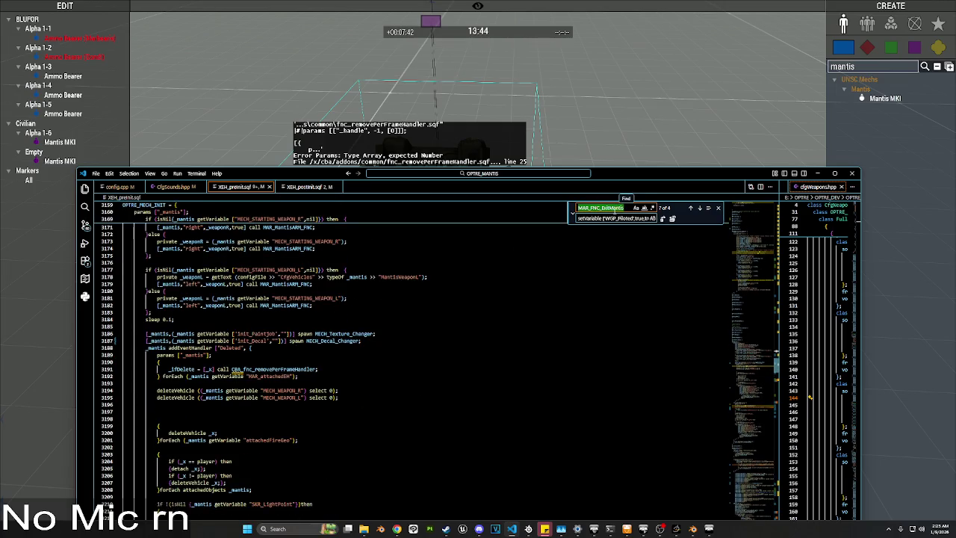
{"action": "type", "text": "_this"}
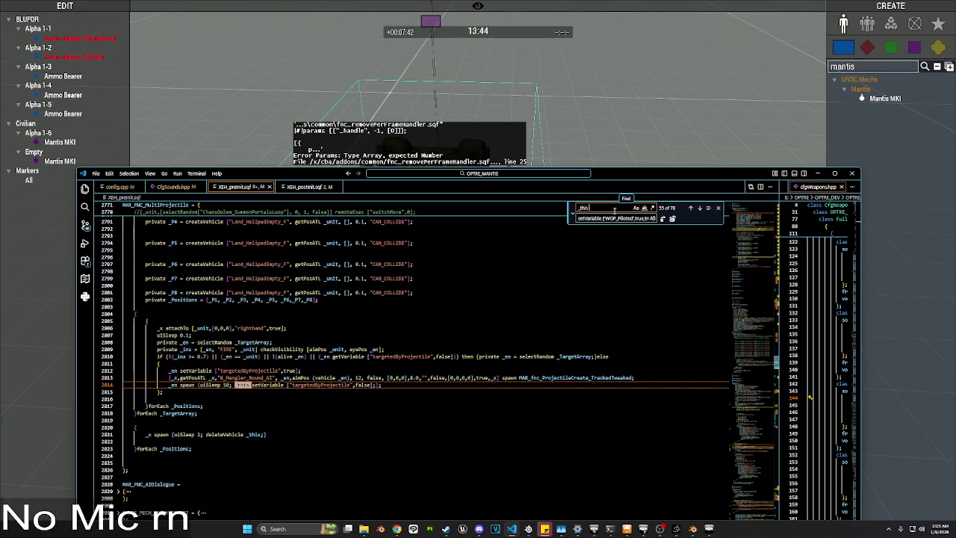
{"action": "type", "text": " call remo"}
{"action": "key", "text": "BackSpace"}
{"action": "key", "text": "BackSpace"}
{"action": "key", "text": "BackSpace"}
{"action": "type", "text": "C"}
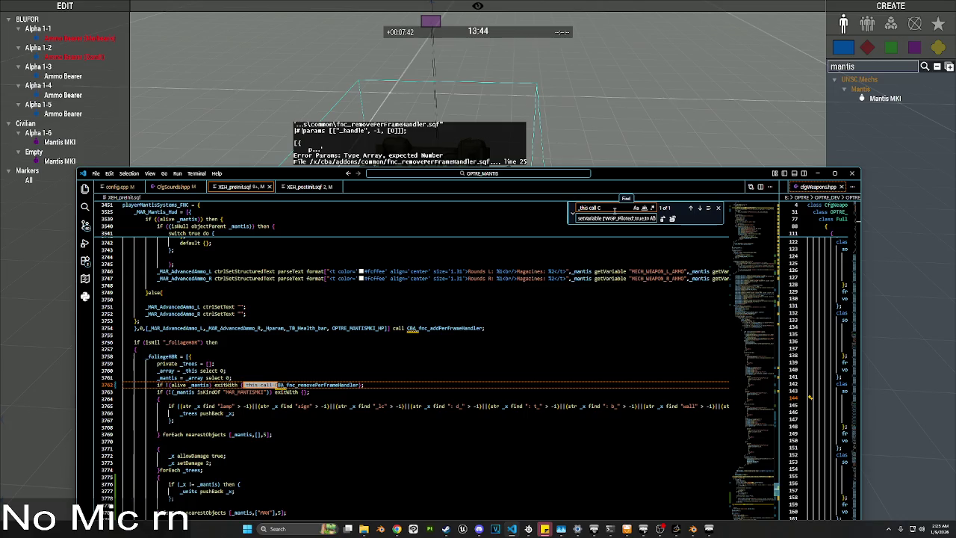
{"action": "type", "text": "BA_fnc"}
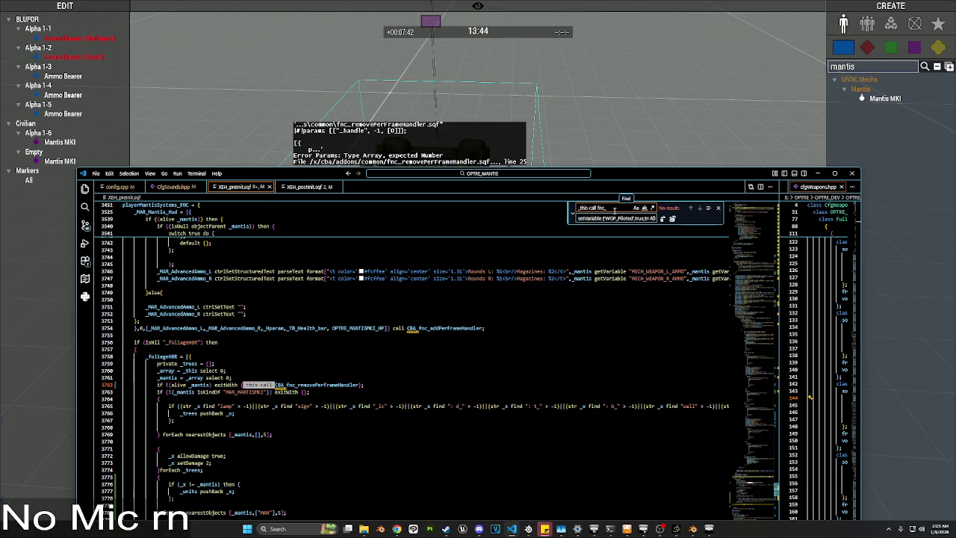
{"action": "type", "text": "_"}
Step: Replace _this with _foliageHBR in the line 3762 removal call and save the file
{"action": "left_click", "coordinate": [252, 384]}
{"action": "scroll", "coordinate": [297, 413], "scroll_direction": "down", "scroll_amount": 5}
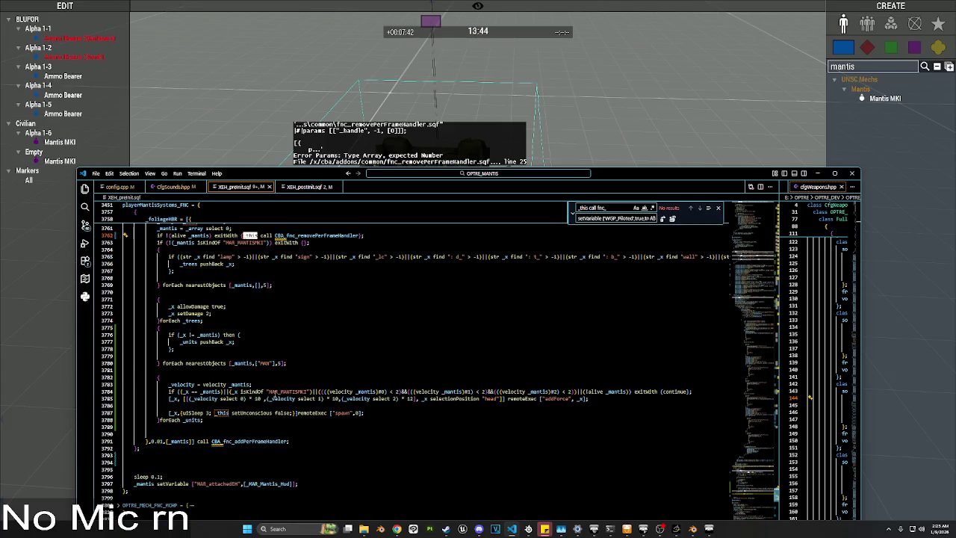
{"action": "scroll", "coordinate": [273, 393], "scroll_direction": "up", "scroll_amount": 3}
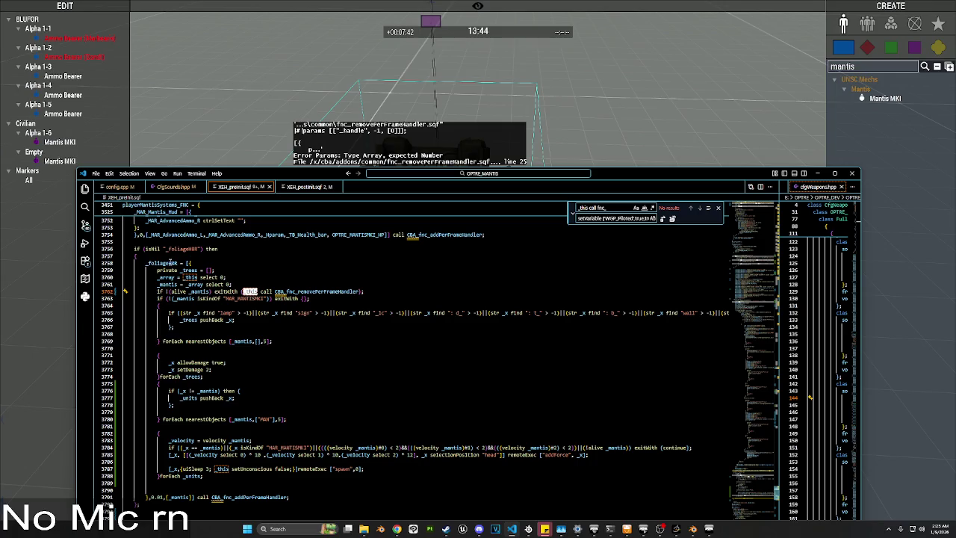
{"action": "double_click", "coordinate": [170, 263]}
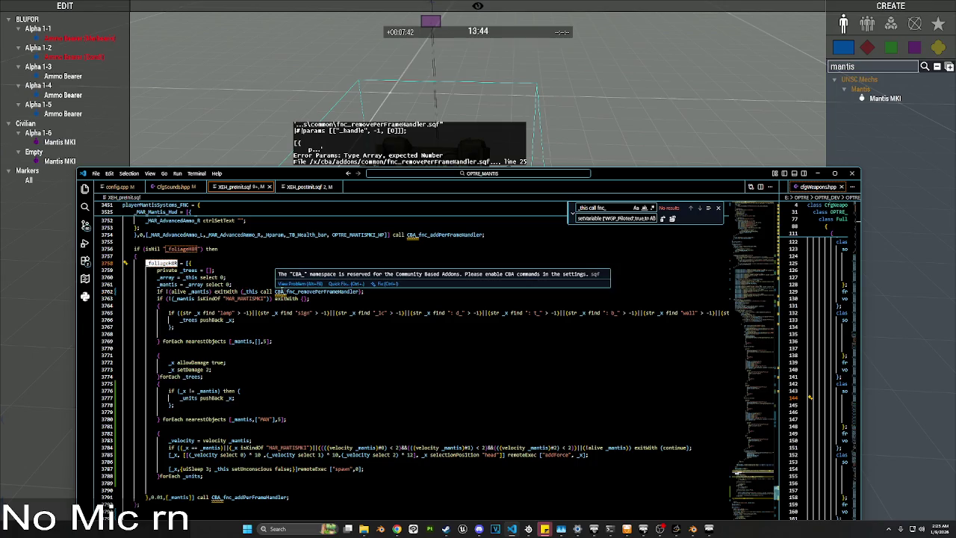
{"action": "double_click", "coordinate": [250, 291]}
{"action": "type", "text": "_foliageHBR"}
{"action": "key", "text": "ctrl+s"}
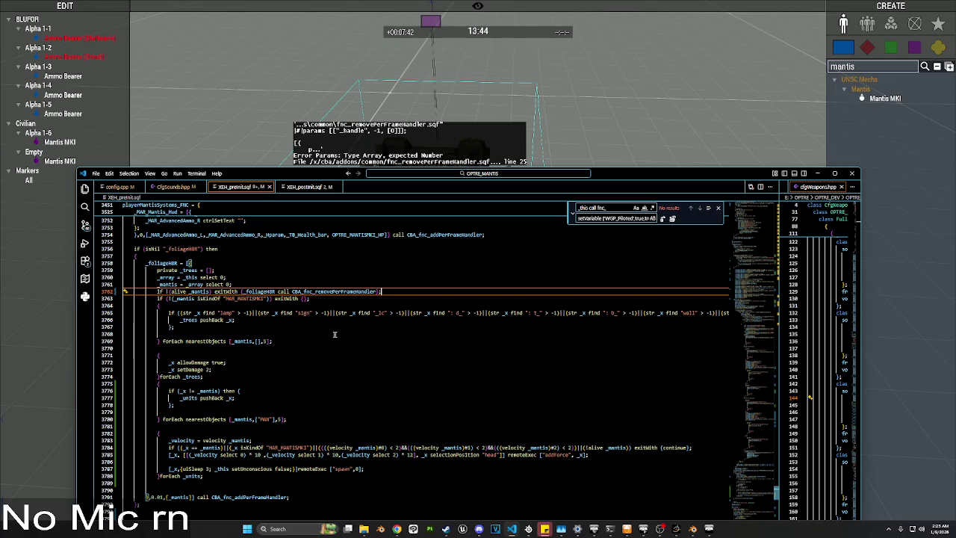
Step: Append ', _foliageHBR' to the MAR_attachedEH array on line 3797
{"action": "scroll", "coordinate": [292, 315], "scroll_direction": "down", "scroll_amount": 2}
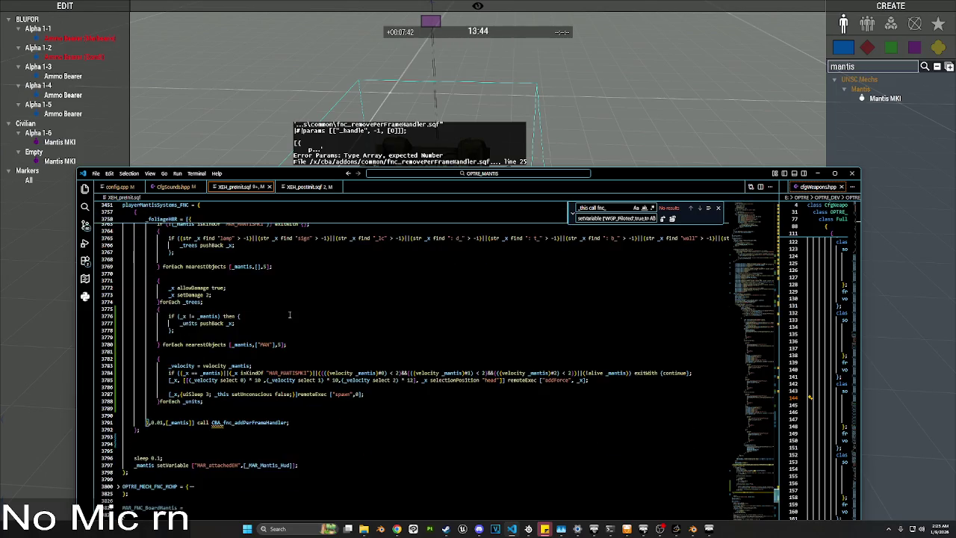
{"action": "scroll", "coordinate": [289, 314], "scroll_direction": "down", "scroll_amount": 1}
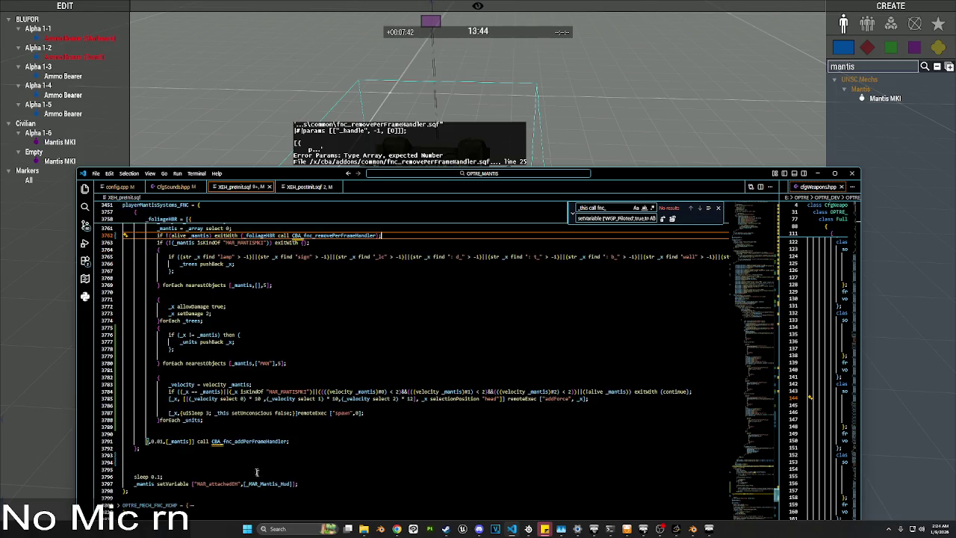
{"action": "left_click", "coordinate": [292, 483]}
{"action": "type", "text": ", _foliageHBR"}
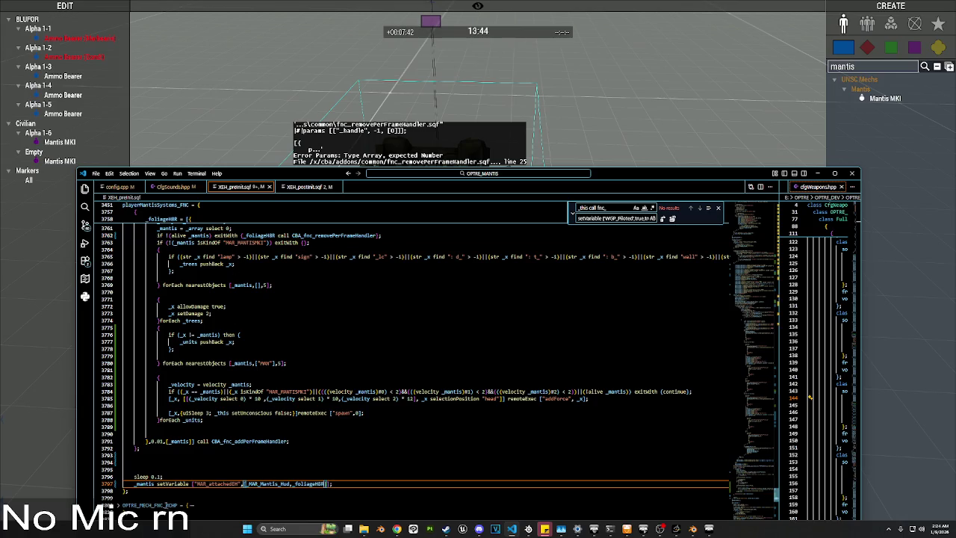
{"action": "double_click", "coordinate": [259, 235]}
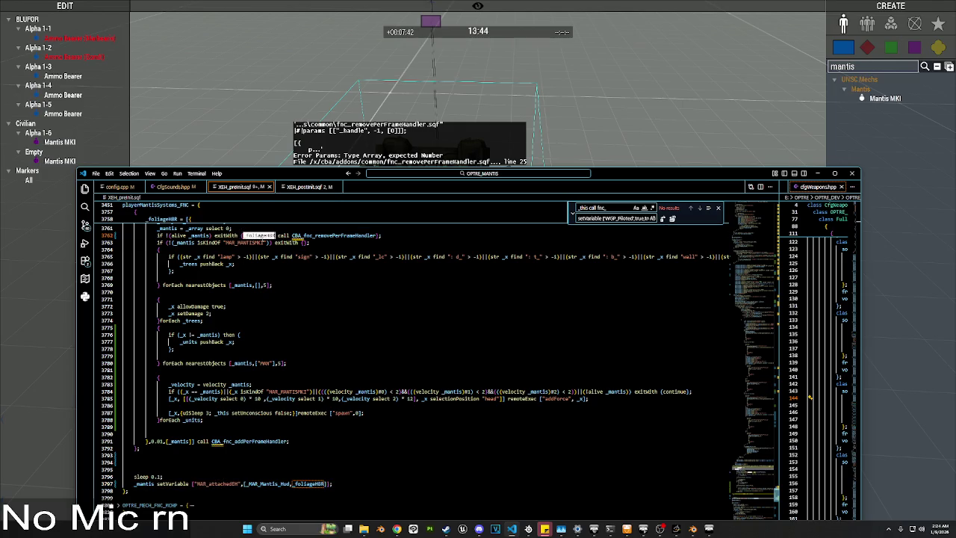
Step: Rewrite the removal argument as ((_mantis getVariable "MAR_attachedEH") select 1)
{"action": "type", "text": "_mantis getV"}
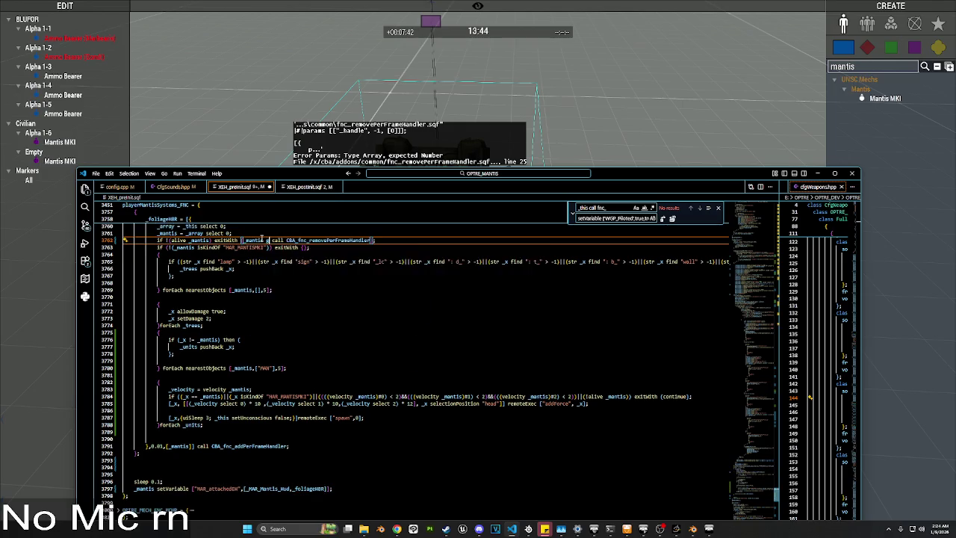
{"action": "key", "text": "Tab"}
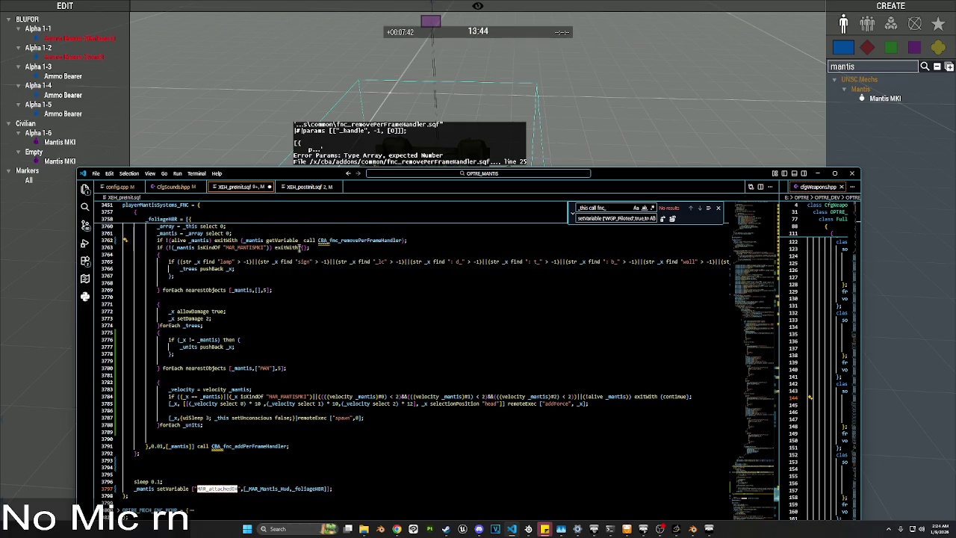
{"action": "left_click", "coordinate": [297, 240]}
{"action": "key", "text": "ctrl+v"}
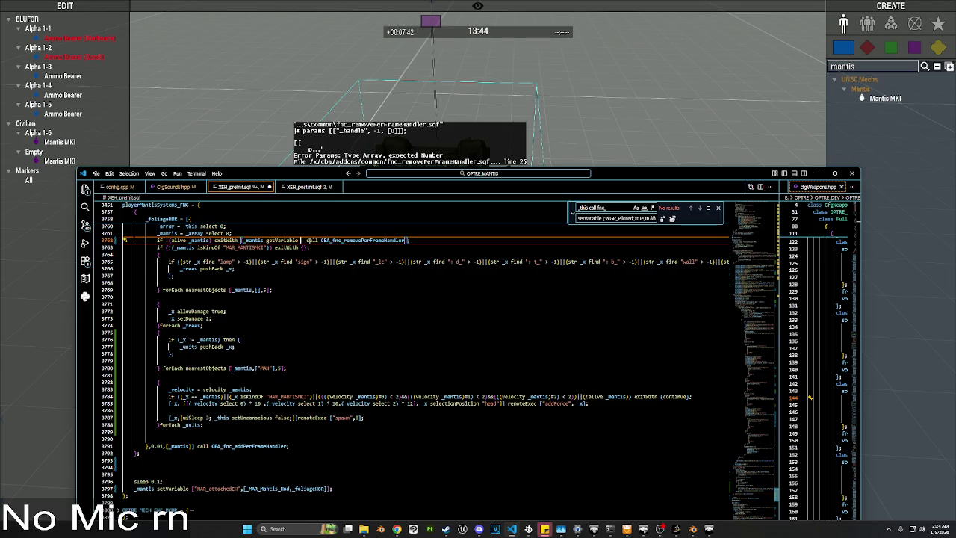
{"action": "type", "text": "\"MAR_attachedEH\"]"}
{"action": "left_click", "coordinate": [348, 241]}
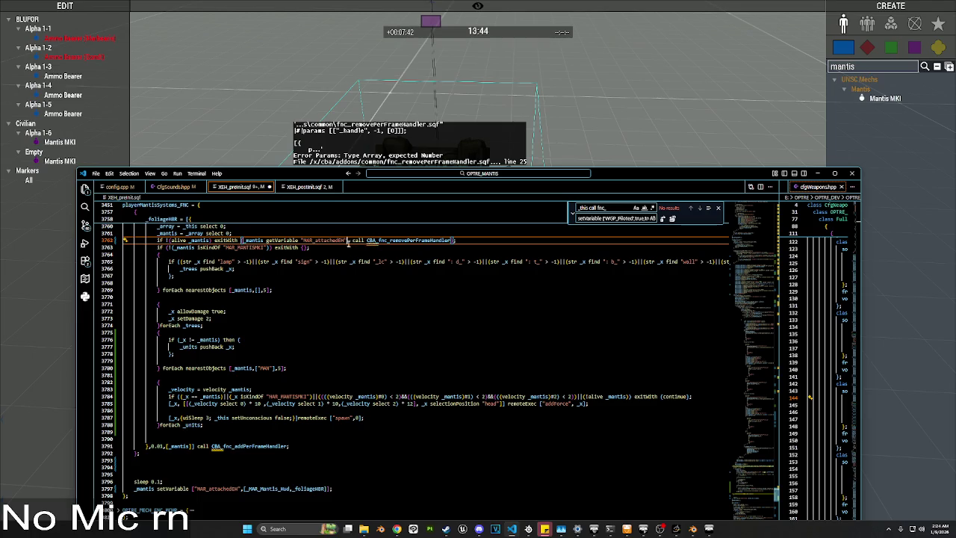
{"action": "left_click_drag", "start_coordinate": [347, 239], "coordinate": [245, 241]}
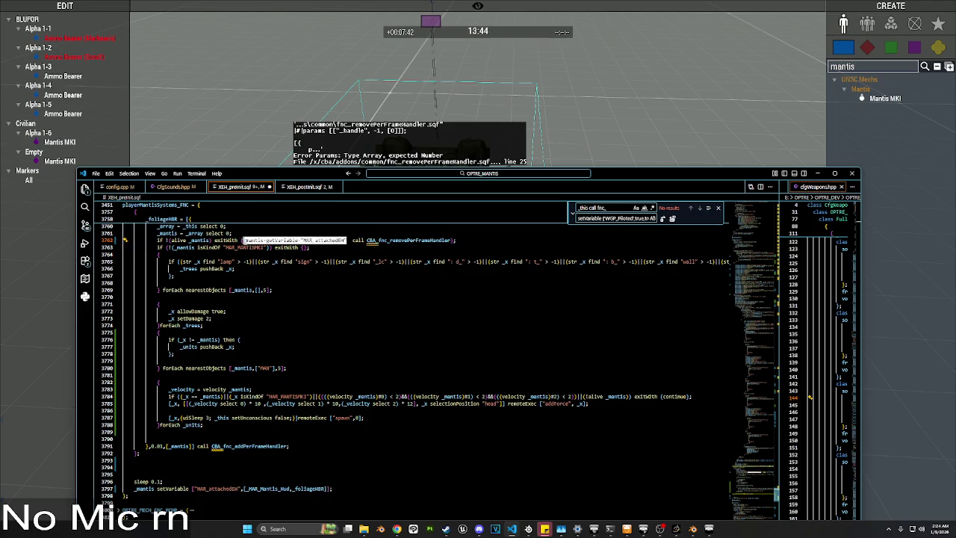
{"action": "type", "text": "(["}
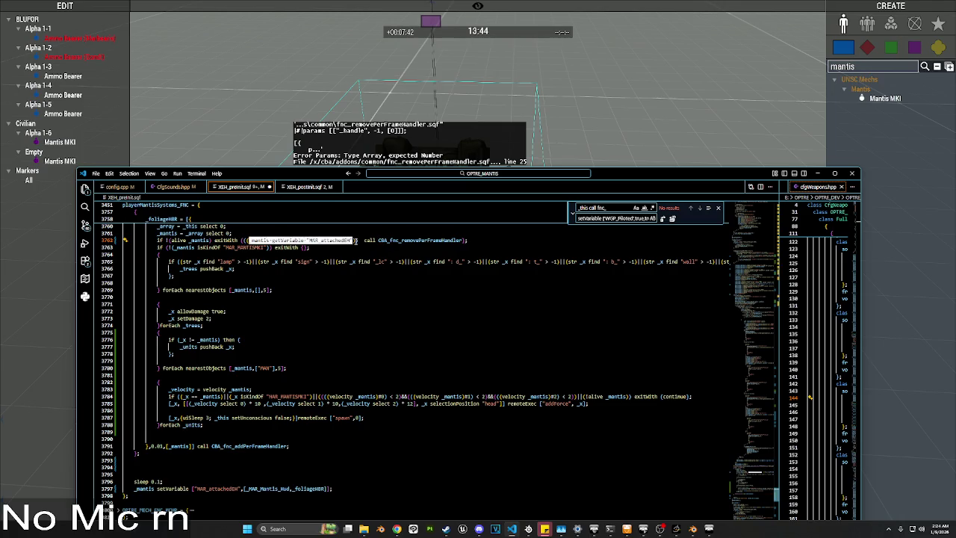
{"action": "type", "text": "select 1"}
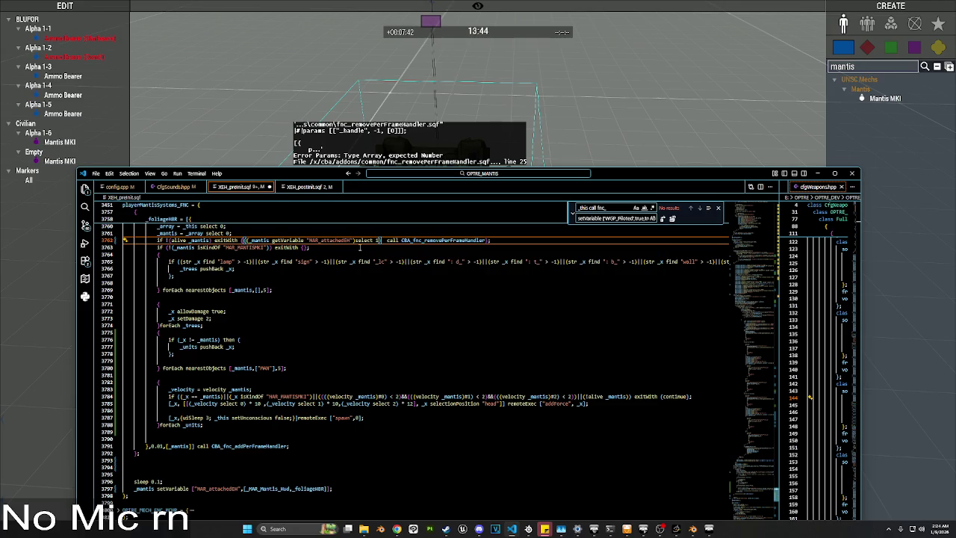
{"action": "type", "text": ")"}
Step: Collapse the playerMantisSystems_FNC code block
{"action": "left_click", "coordinate": [515, 232]}
{"action": "scroll", "coordinate": [134, 254], "scroll_direction": "up", "scroll_amount": 3}
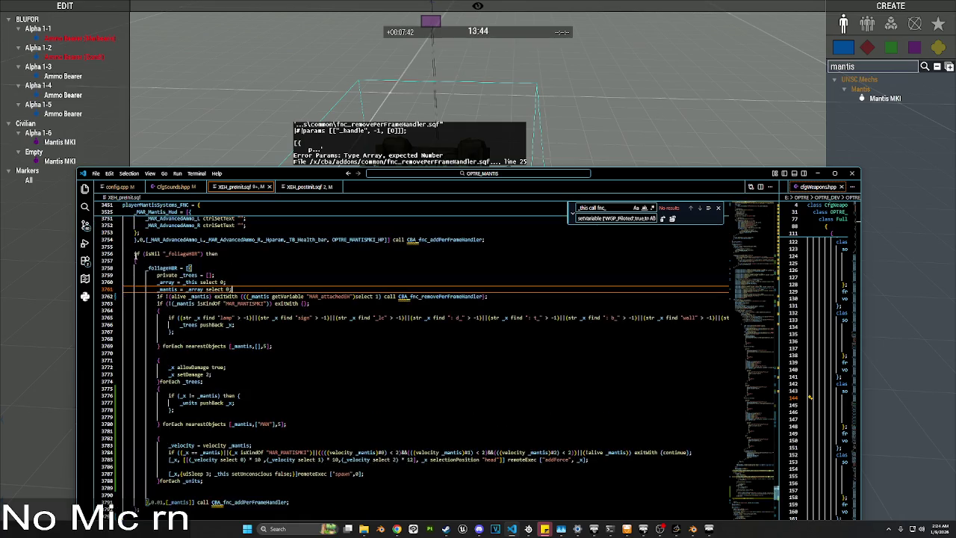
{"action": "scroll", "coordinate": [133, 239], "scroll_direction": "up", "scroll_amount": 3}
{"action": "left_click", "coordinate": [118, 205]}
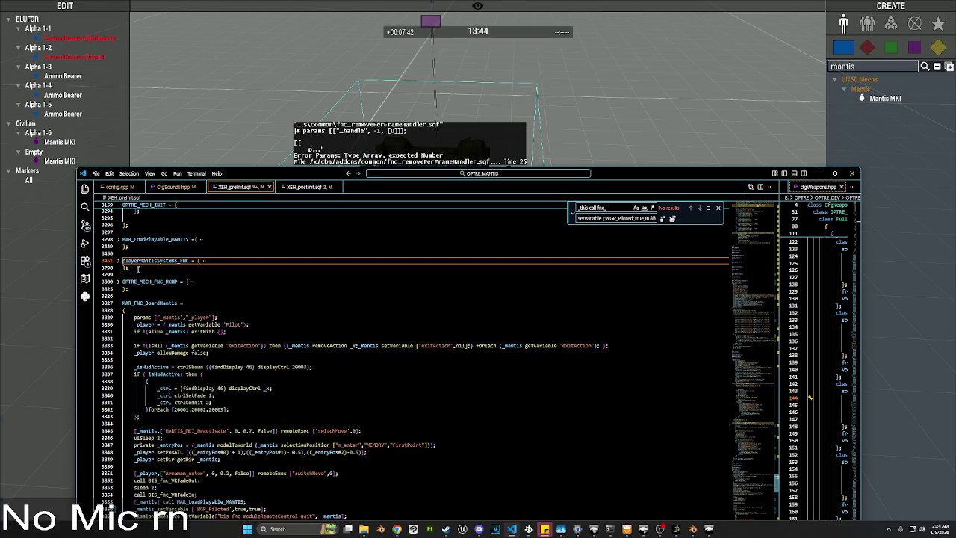